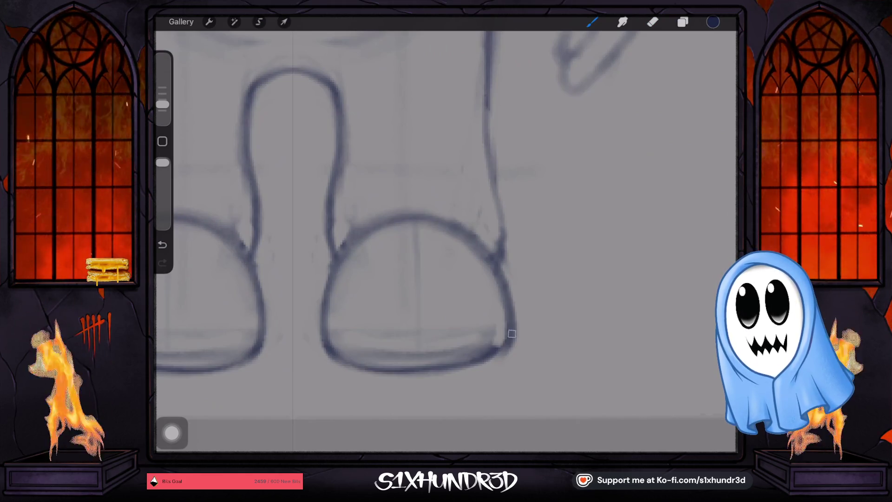
- Enlarge the Eraser and erase the leg lines crossing the tops of both shoes
scroll(446, 242, "down", 5)
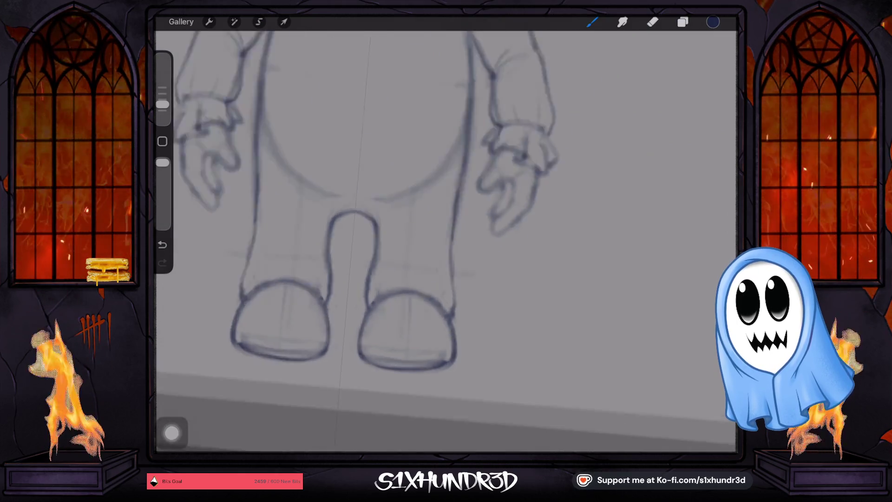
scroll(446, 242, "up", 5)
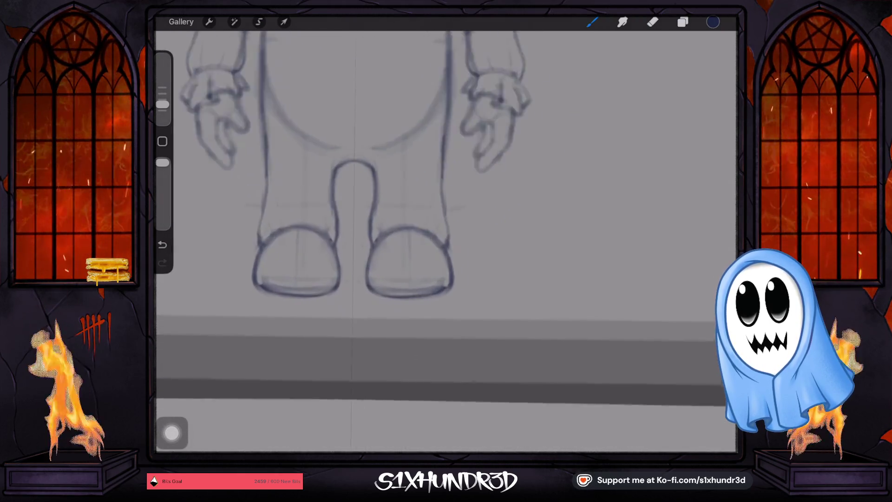
key("e")
left_click_drag(163, 101, 162, 93)
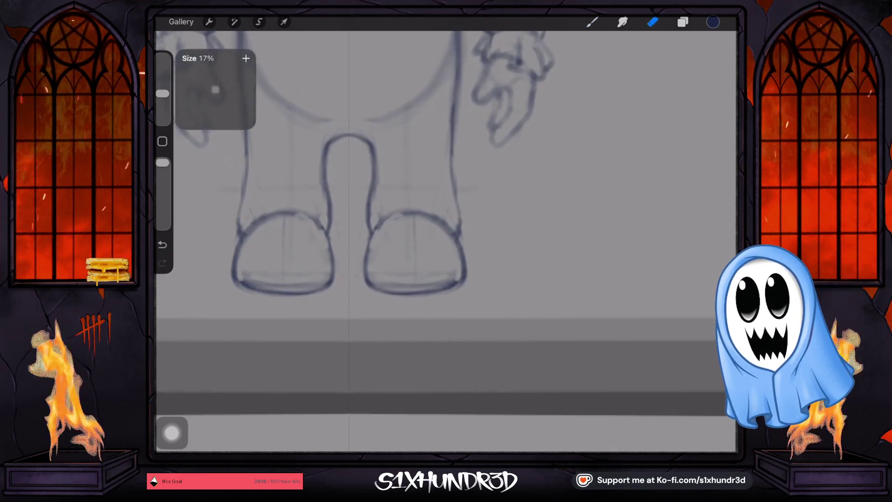
left_click_drag(367, 232, 418, 213)
left_click_drag(261, 221, 297, 211)
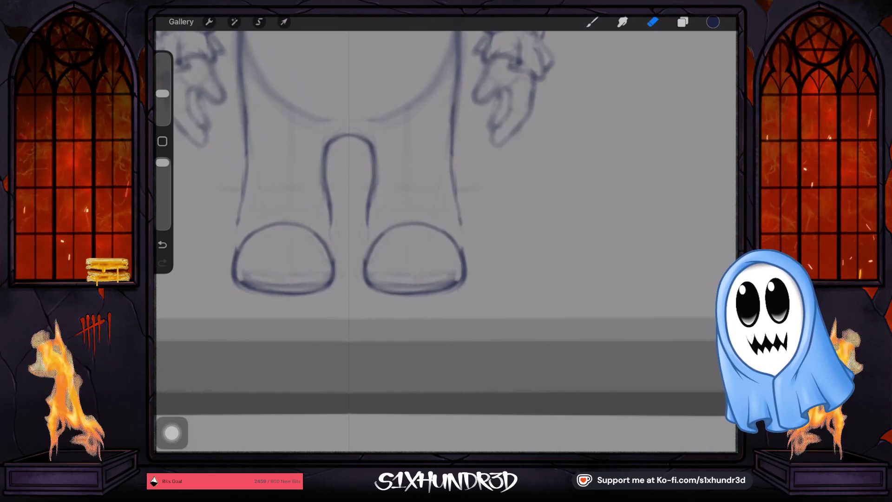
- Touch up the lower leg lines, undoing a left-leg erasure and a right-leg redraw
left_click_drag(245, 158, 240, 219)
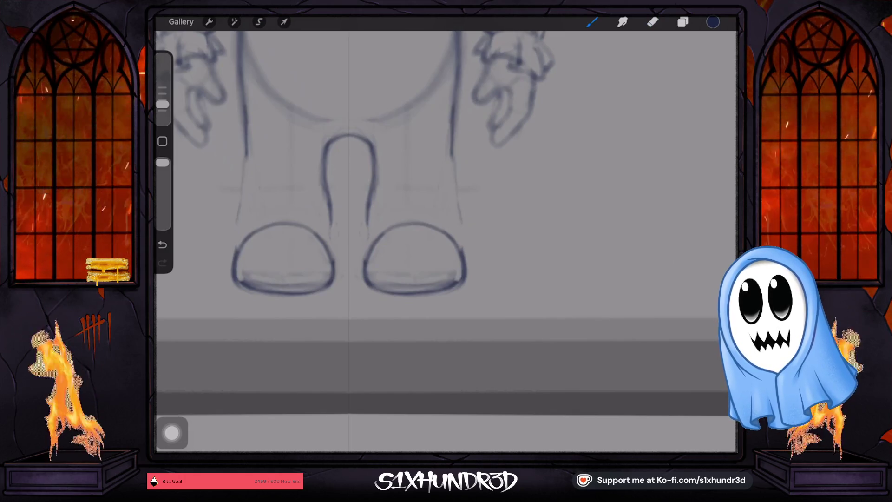
left_click(163, 245)
left_click_drag(457, 207, 459, 223)
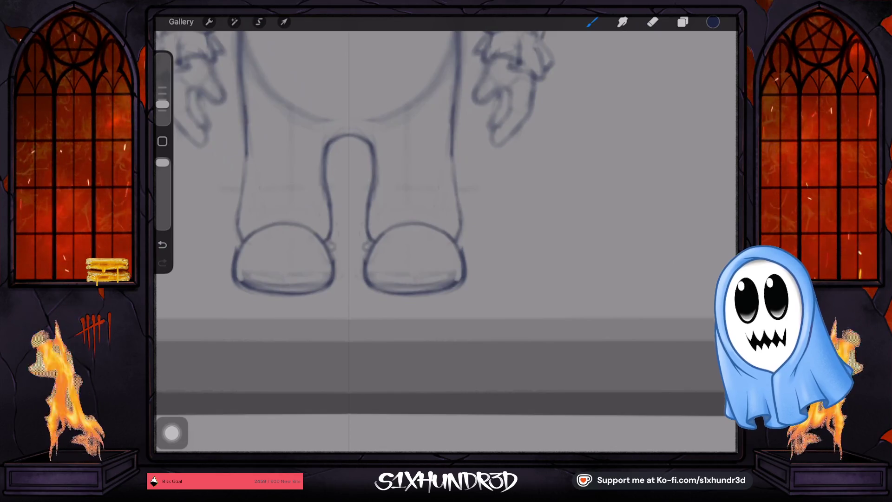
left_click(162, 245)
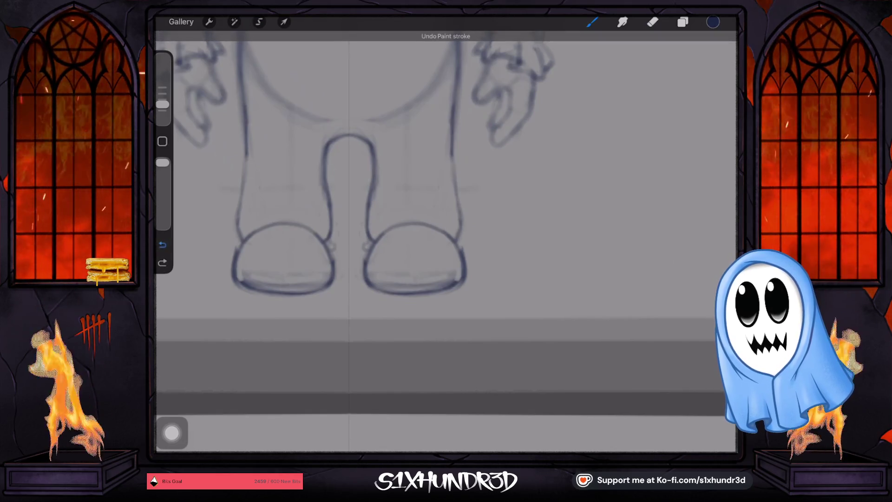
scroll(446, 223, "down", 5)
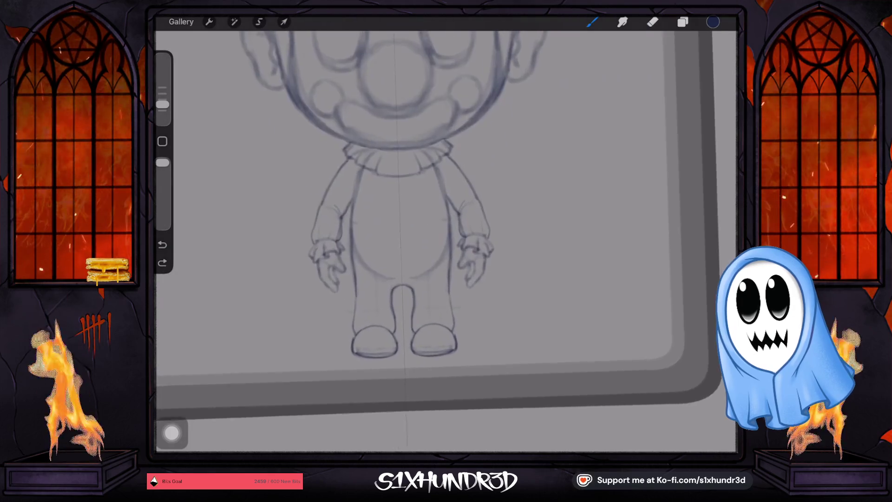
- Erase the stray marks in the gap between the clown's legs
scroll(446, 223, "up", 3)
left_click(653, 22)
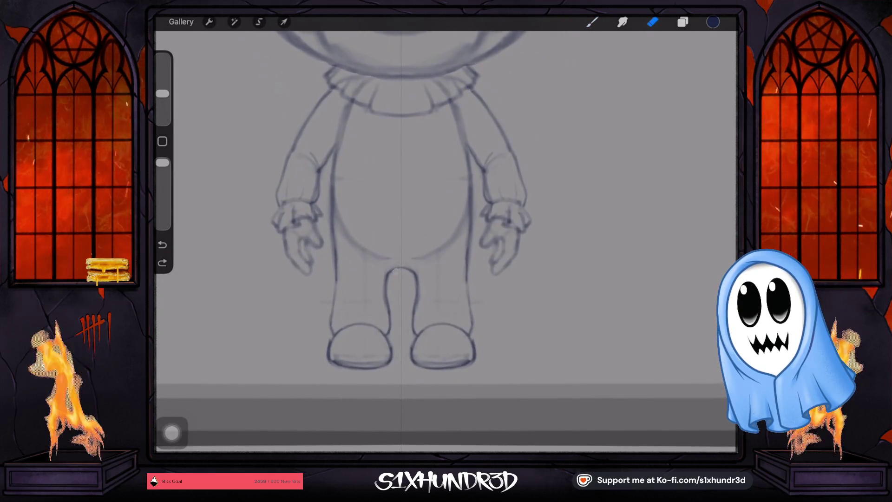
left_click_drag(388, 269, 413, 270)
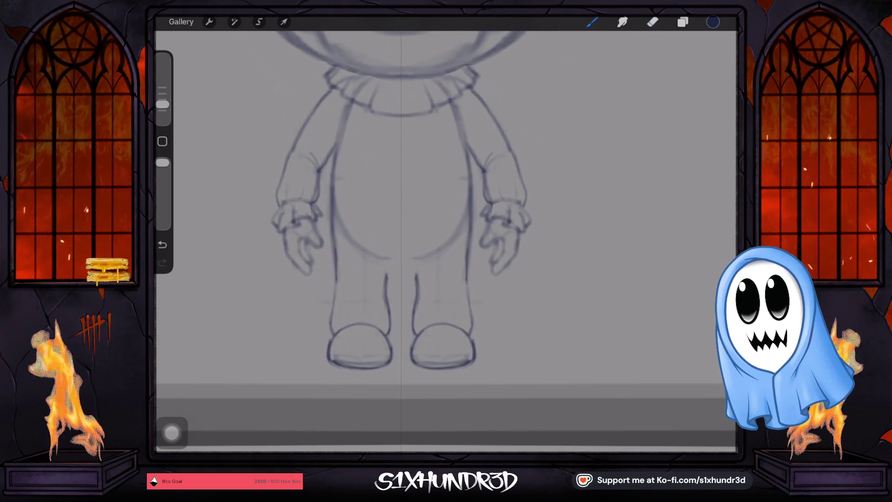
scroll(405, 232, "up", 2)
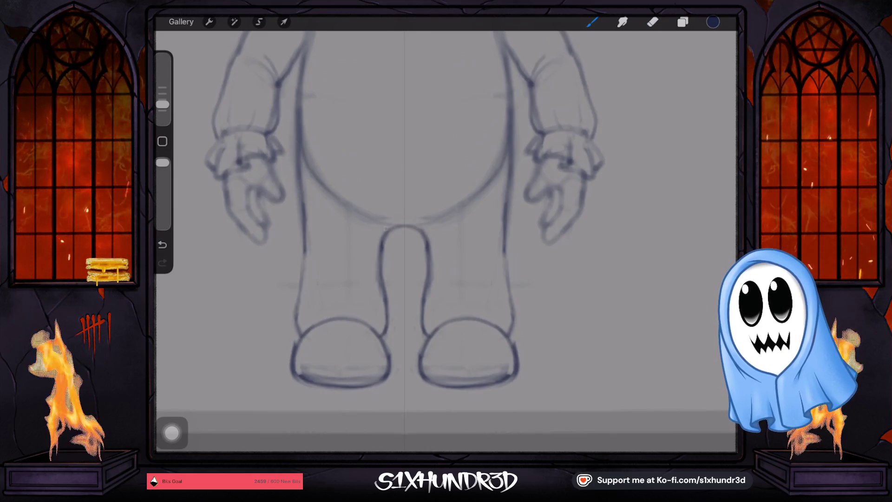
scroll(405, 209, "down", 3)
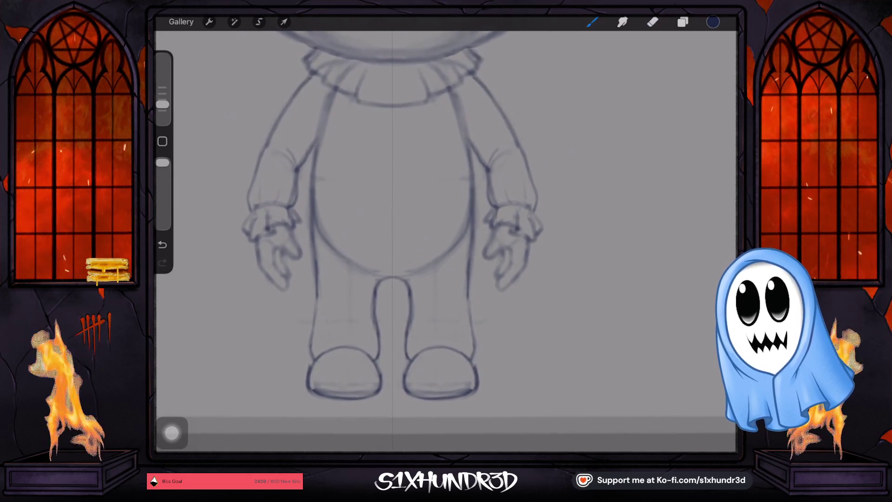
- Resize the pencil, curve the upper arm, and add a small loop mark at the elbow
left_click_drag(162, 104, 162, 93)
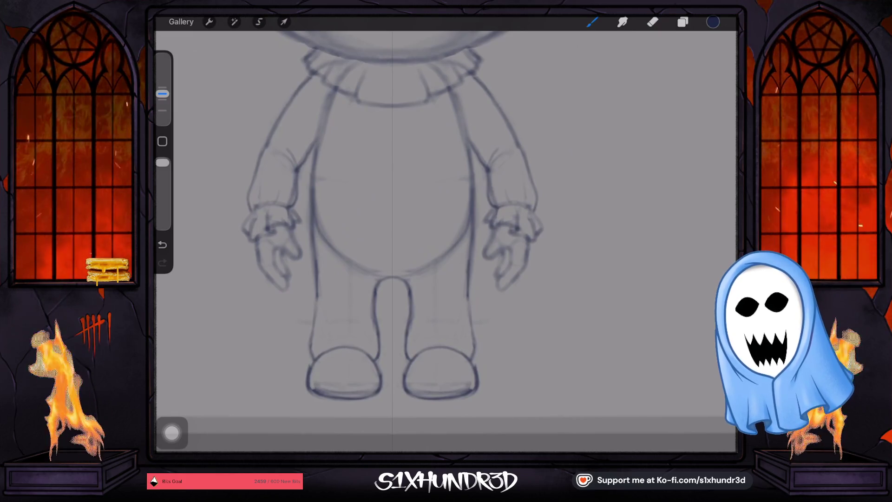
scroll(446, 191, "up", 5)
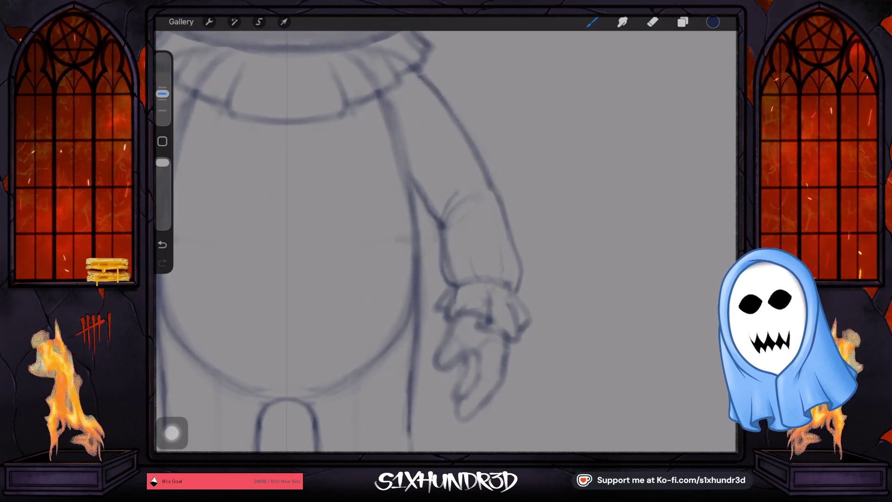
left_click_drag(162, 93, 162, 100)
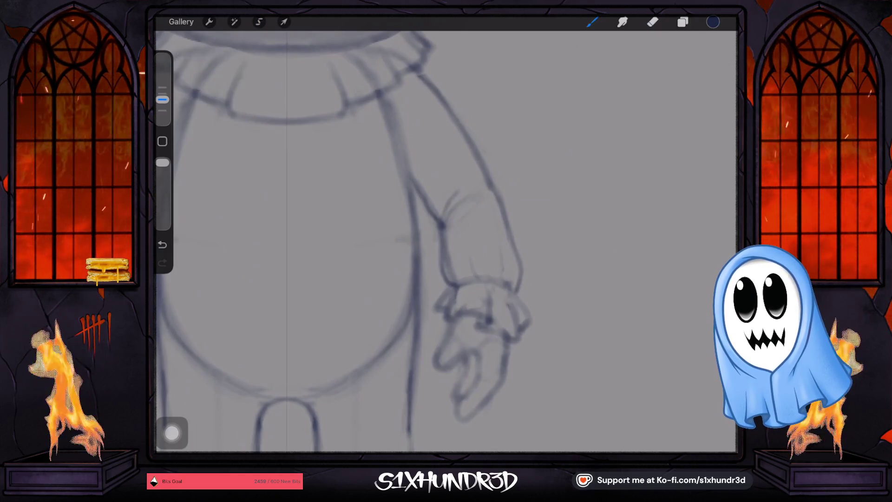
left_click_drag(447, 210, 482, 182)
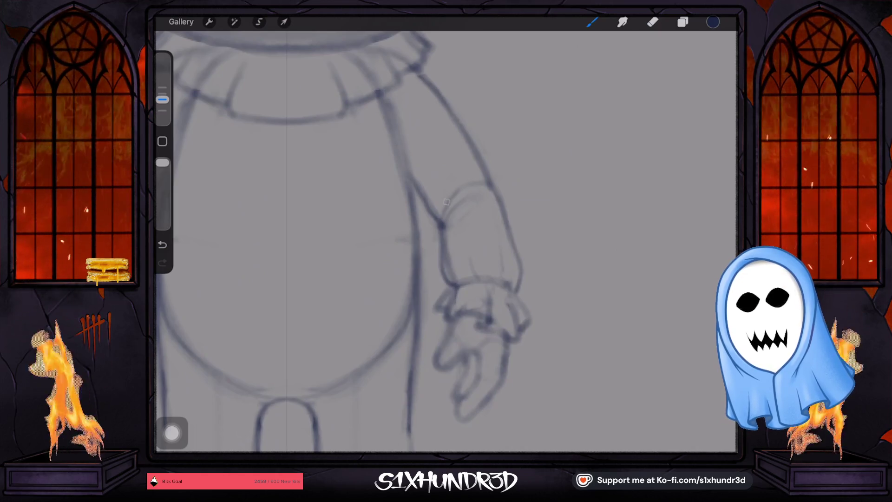
left_click_drag(440, 177, 445, 216)
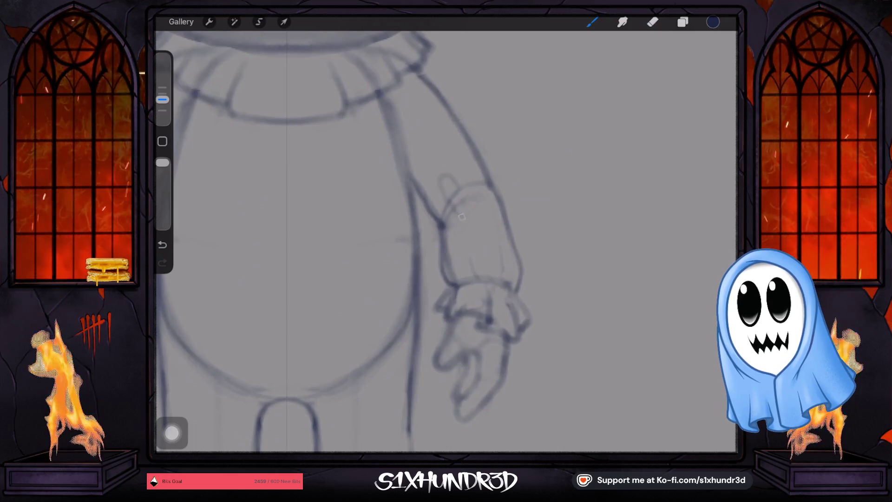
key("ctrl+z")
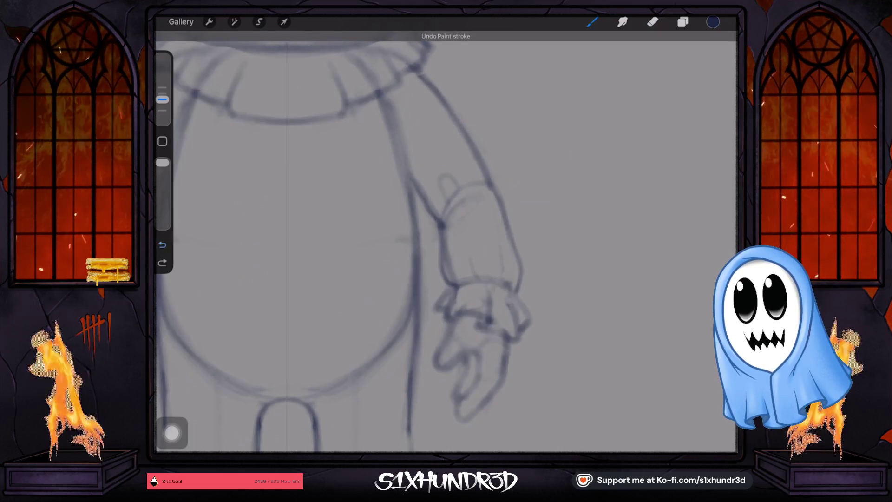
left_click(441, 197)
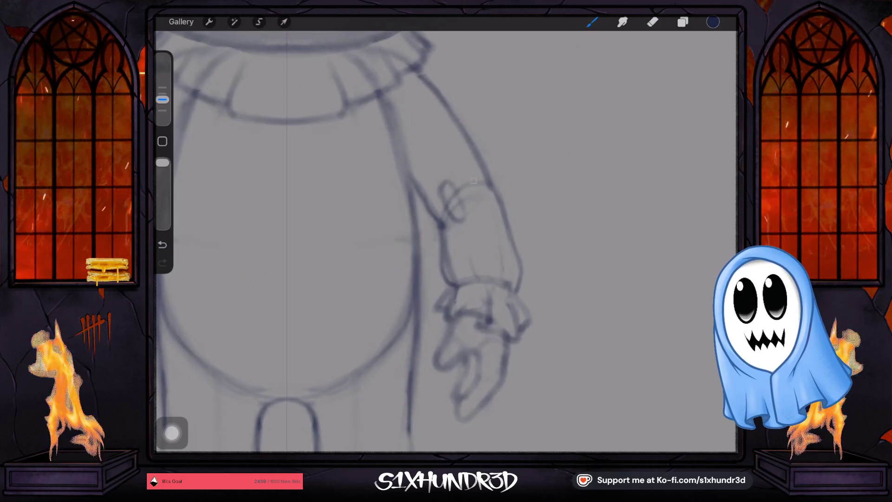
- Scroll the view back down after drawing the elbow loop
scroll(446, 242, "down", 5)
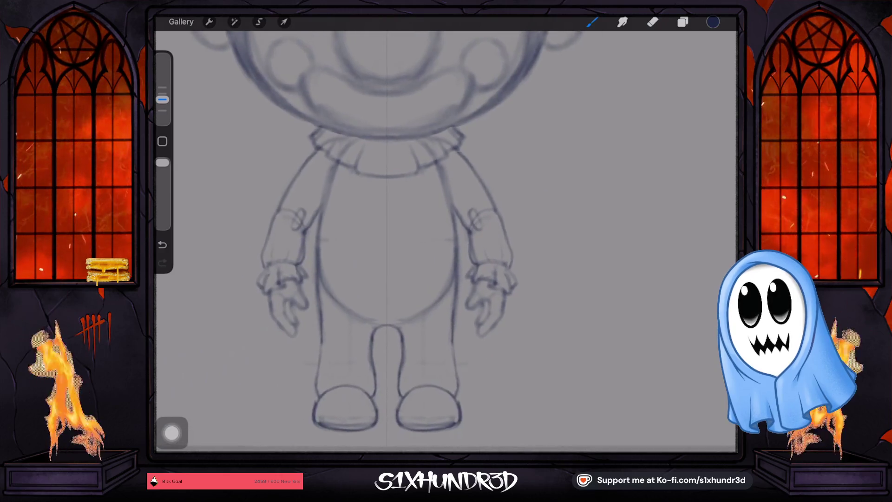
- Enlarge the pencil and sketch small knee-pad marks on the legs, undoing a stray stroke
scroll(400, 233, "down", 5)
scroll(399, 223, "up", 3)
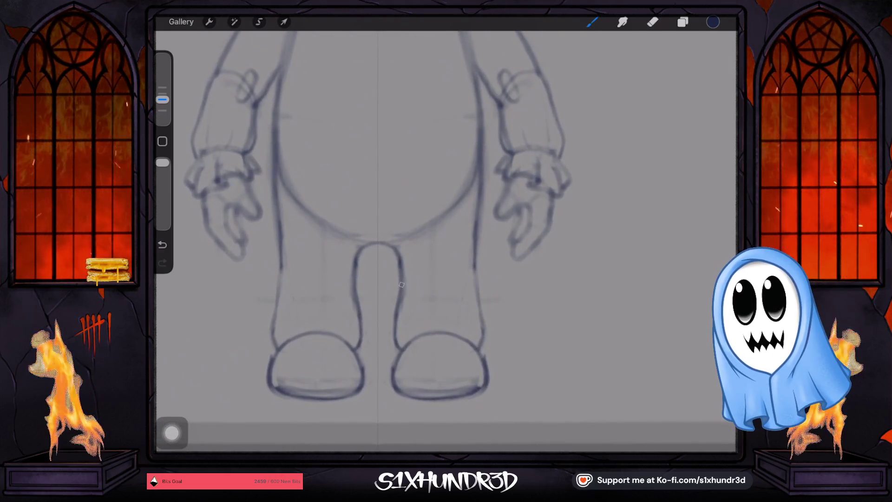
left_click_drag(163, 99, 162, 94)
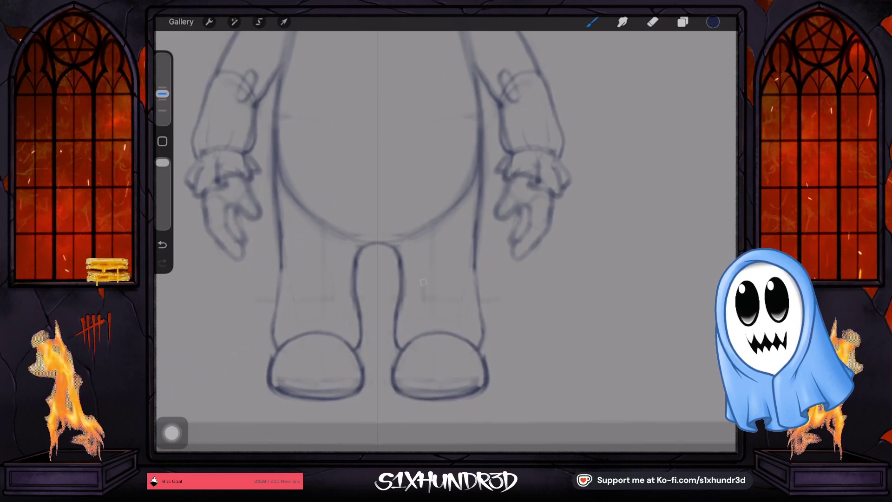
key("ctrl+z")
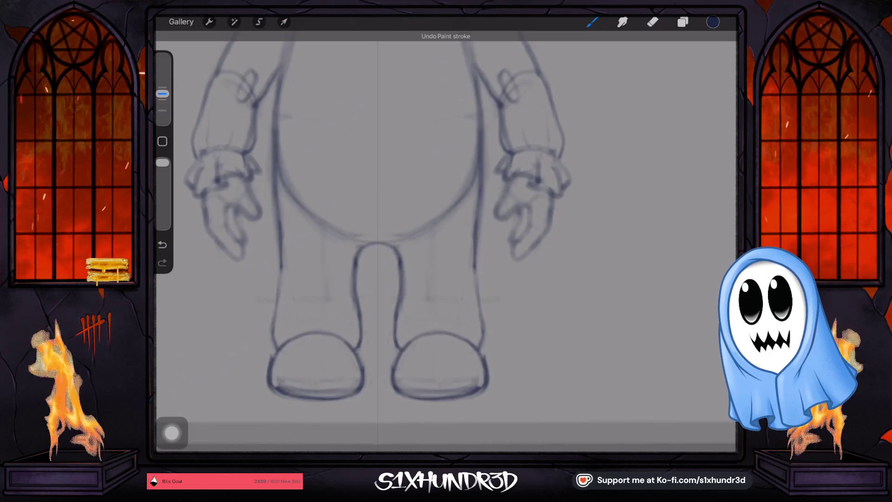
left_click(430, 265)
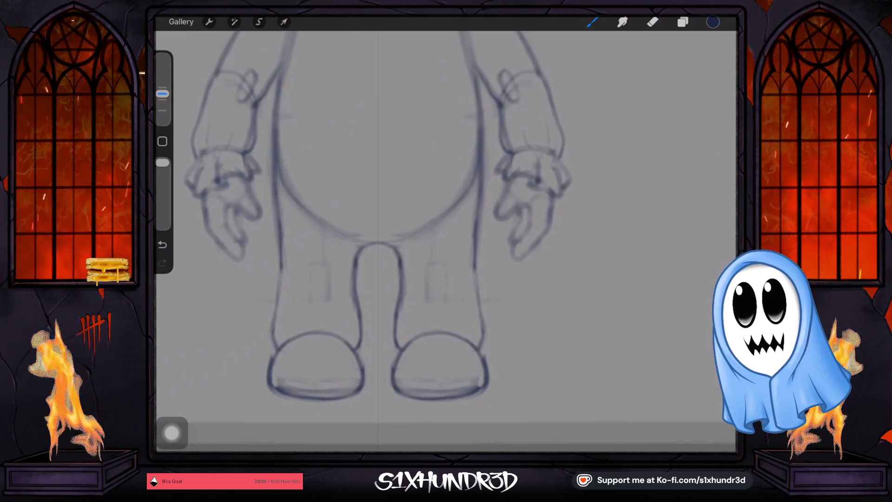
scroll(376, 228, "down", 2)
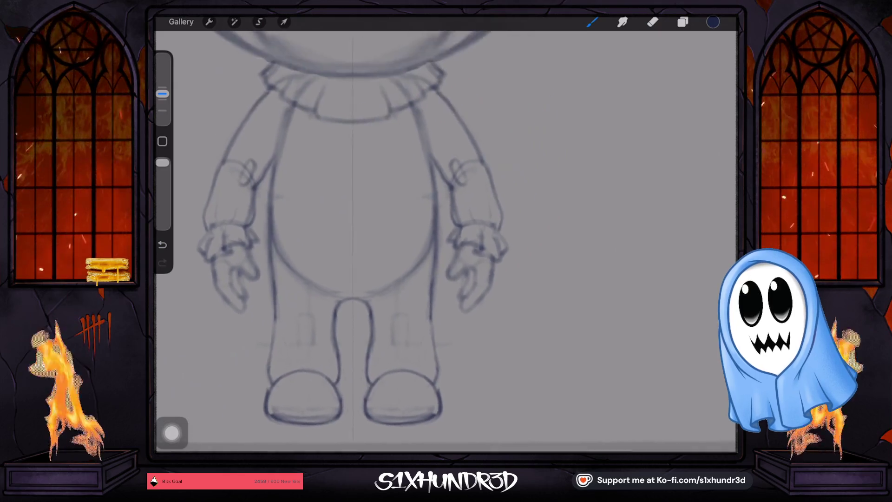
- Erase the elbow swirl marks and return to the pencil at 8% size
left_click(652, 22)
left_click_drag(227, 163, 239, 179)
left_click_drag(446, 163, 460, 179)
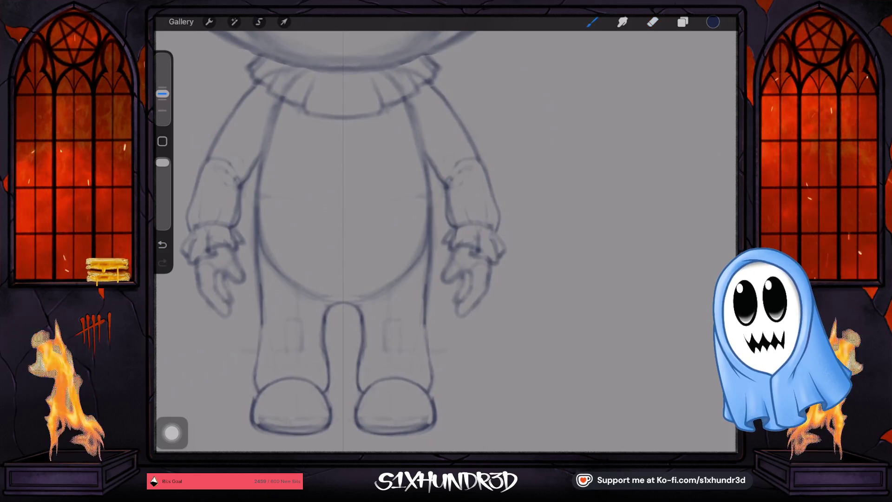
left_click(592, 22)
scroll(456, 153, "up", 3)
left_click(592, 22)
left_click_drag(162, 93, 162, 99)
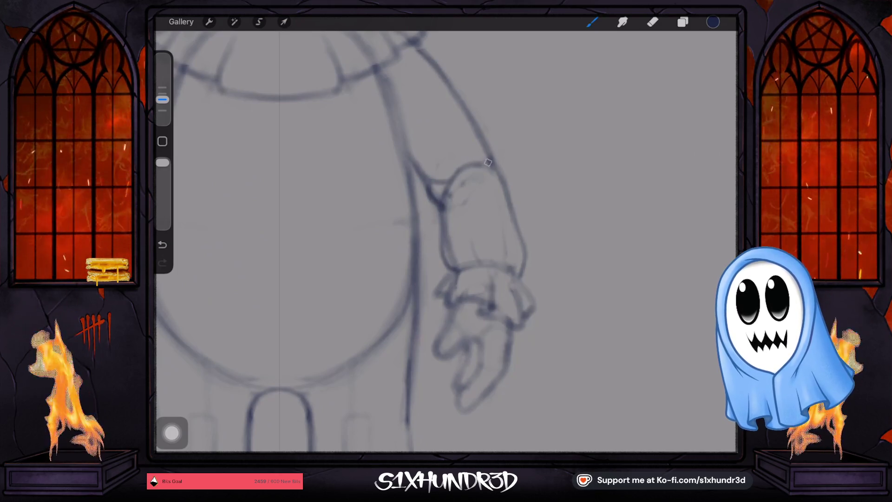
scroll(446, 242, "down", 5)
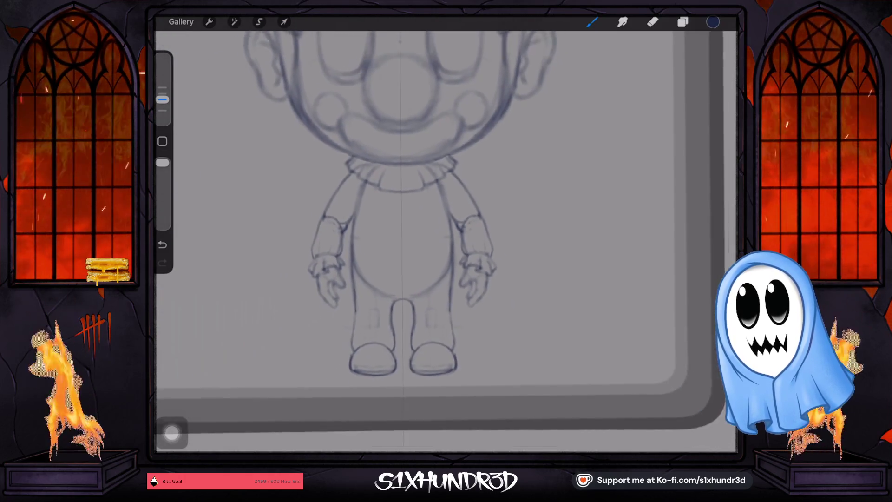
- Resize the brush, sketch rounded knee pads with side straps, and undo two stray strokes by the boots
scroll(427, 371, "up", 2)
scroll(428, 372, "up", 2)
scroll(428, 371, "up", 2)
scroll(428, 372, "up", 1)
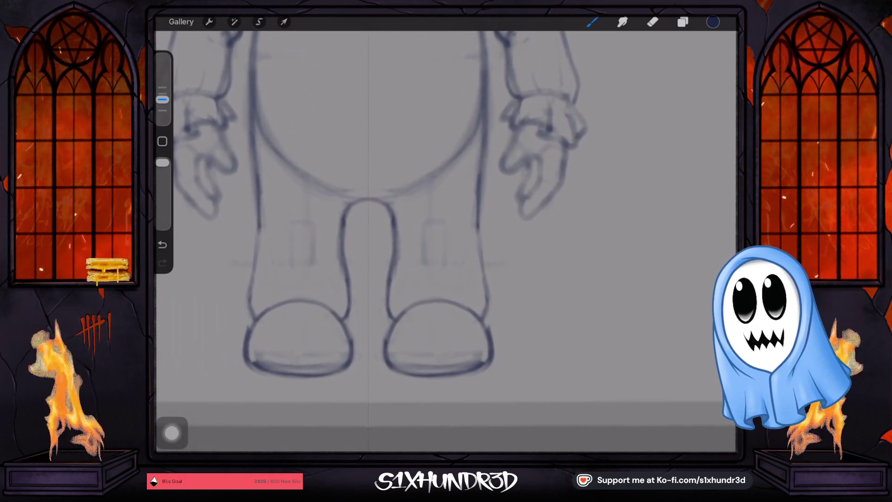
scroll(344, 213, "up", 1)
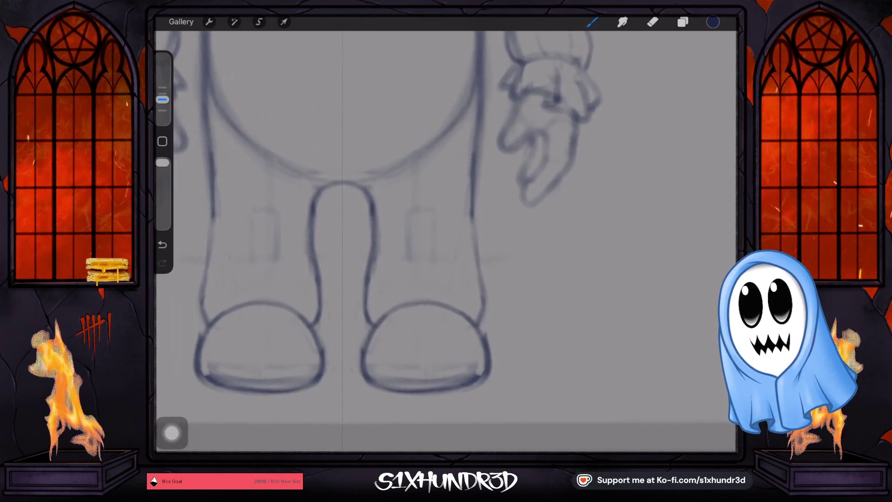
left_click_drag(162, 99, 163, 90)
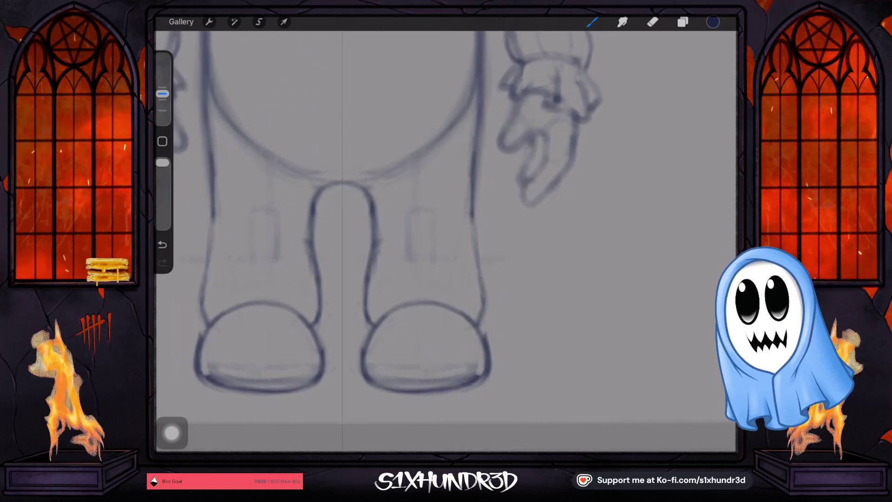
left_click_drag(162, 93, 163, 104)
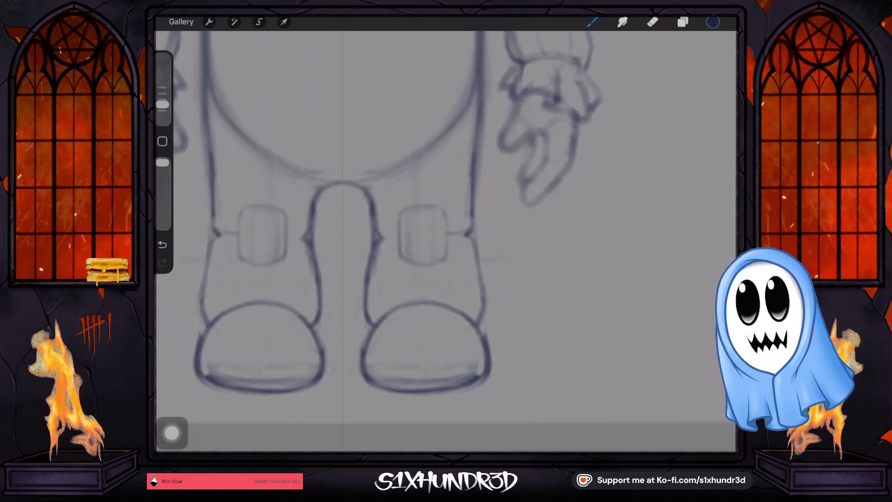
key("ctrl+z")
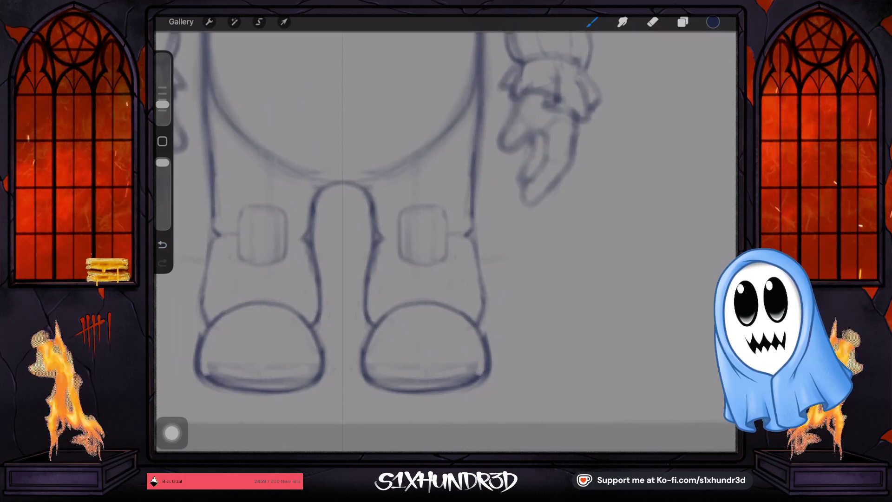
key("ctrl+z")
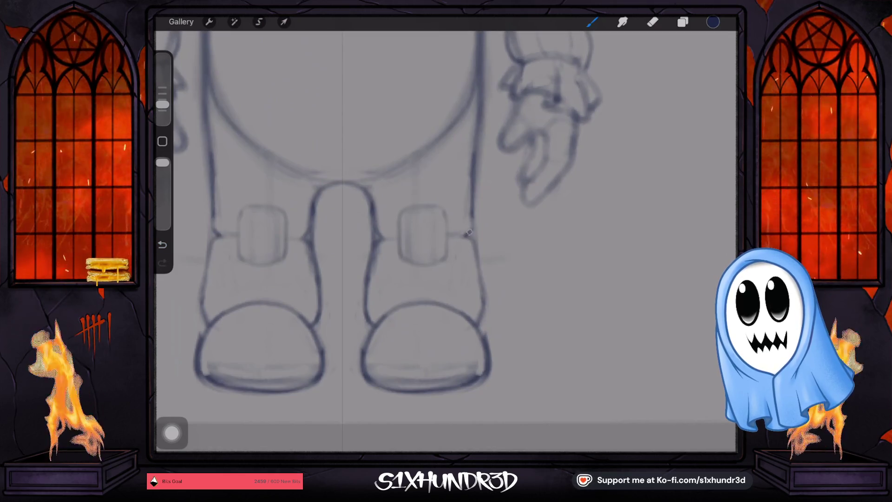
scroll(446, 232, "down", 5)
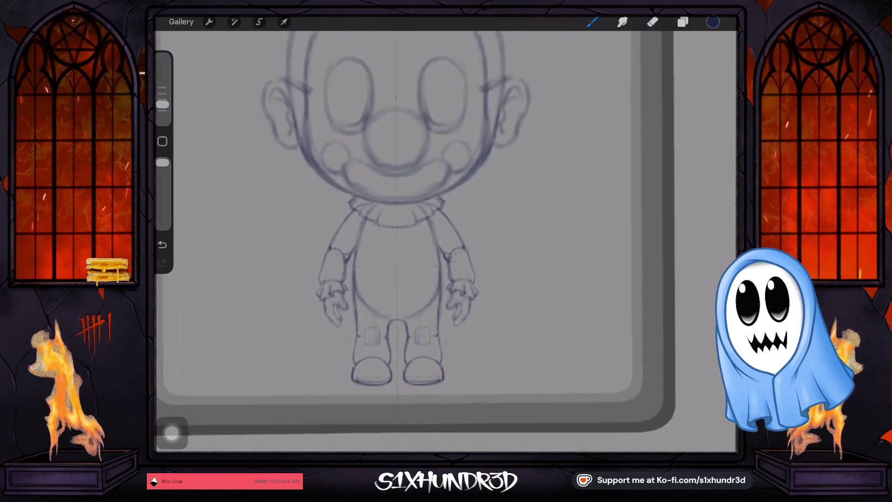
- Erase the inner boot sole lines and thin the inner outlines of both boot toes
scroll(409, 209, "up", 3)
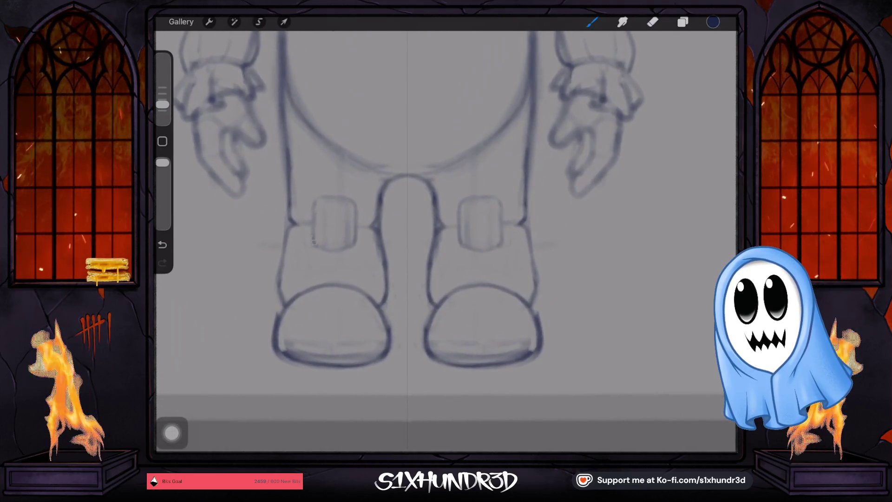
scroll(409, 209, "up", 3)
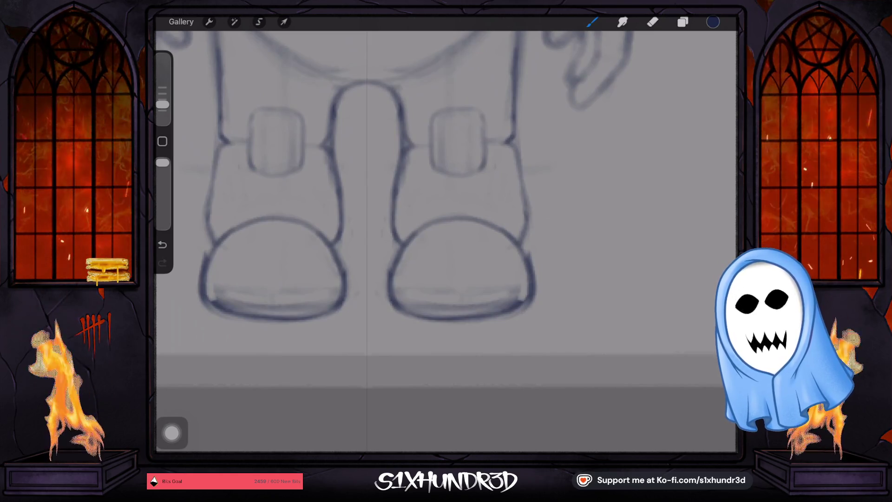
left_click_drag(218, 291, 339, 291)
left_click_drag(399, 292, 513, 278)
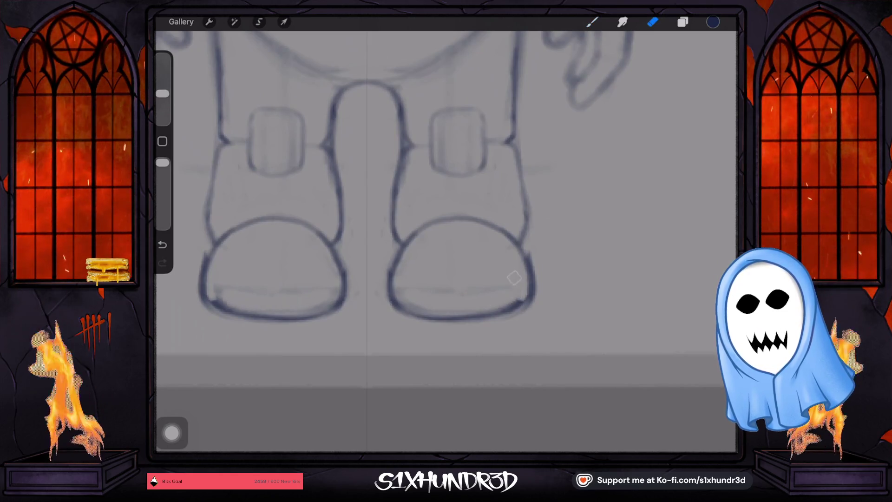
left_click_drag(345, 264, 345, 303)
left_click_drag(389, 259, 390, 303)
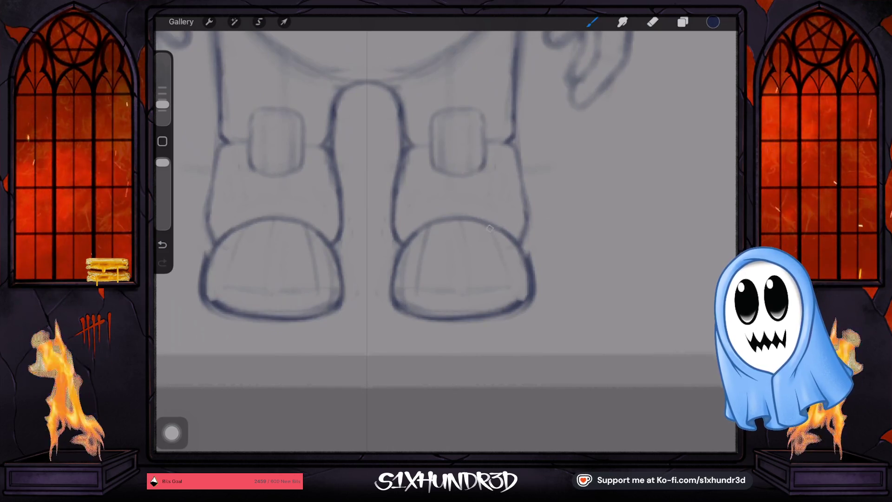
- Undo the last stroke and sketch two matching curved hip lines framing the tops of the legs
left_click_drag(492, 226, 491, 239)
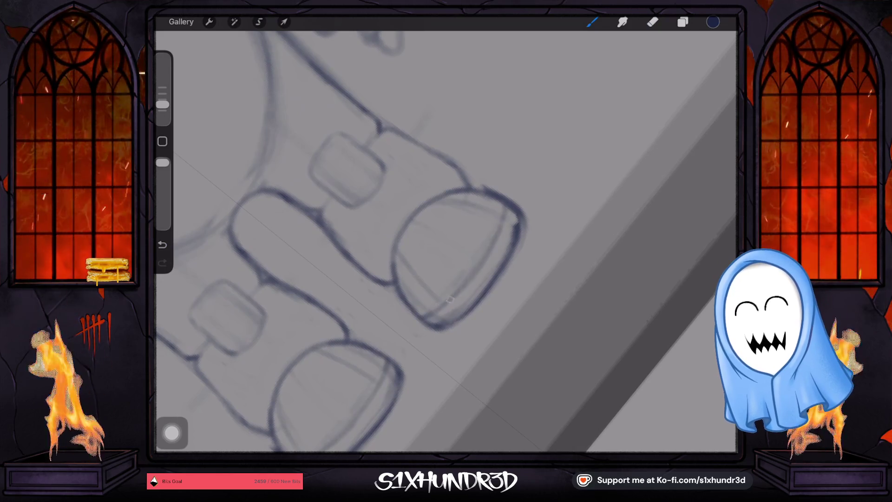
scroll(446, 242, "down", 5)
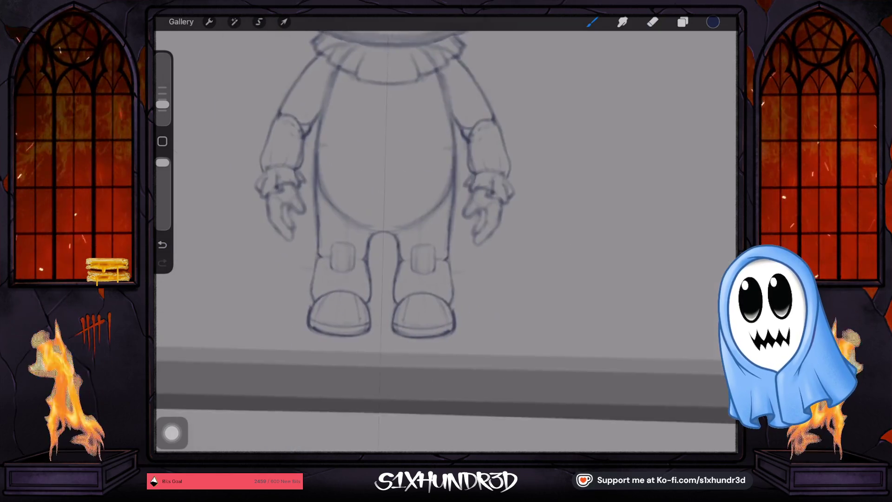
scroll(395, 232, "up", 3)
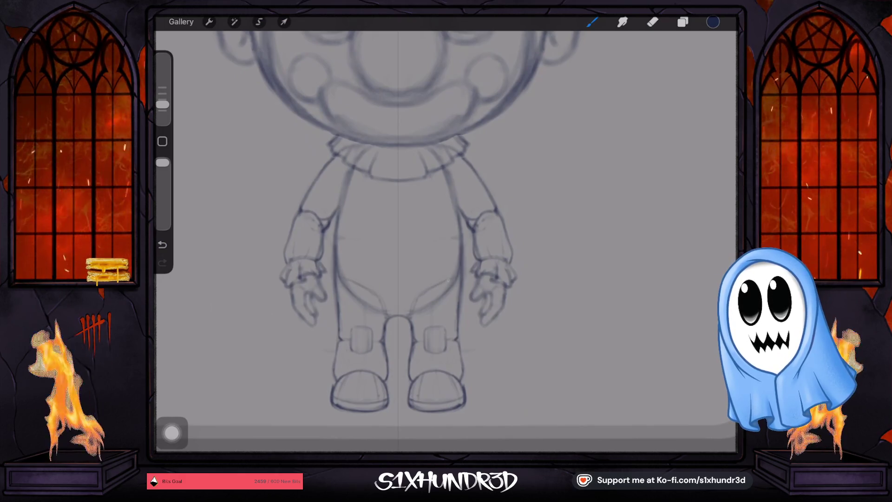
key("ctrl+z")
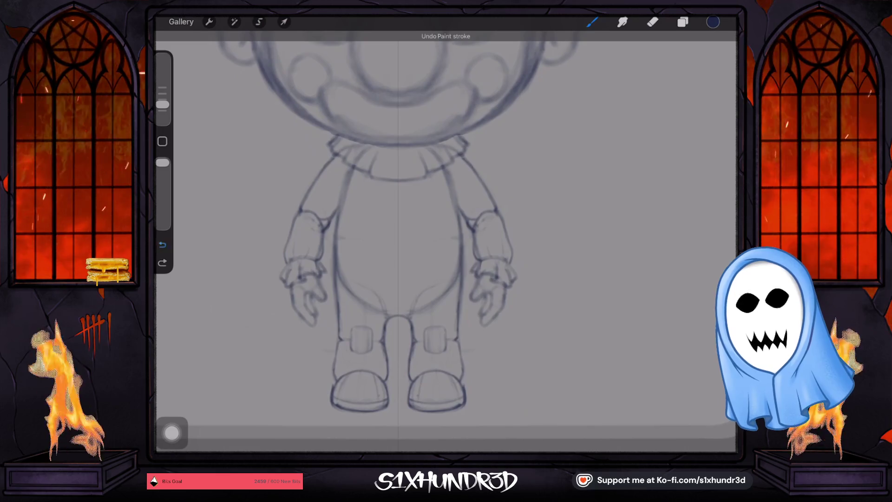
scroll(399, 232, "up", 1)
scroll(409, 304, "up", 2)
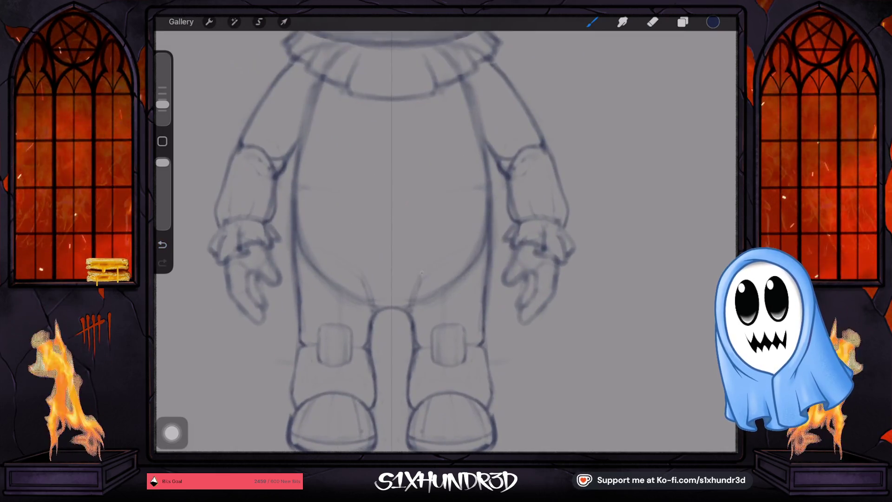
left_click_drag(309, 245, 372, 302)
left_click_drag(467, 251, 409, 302)
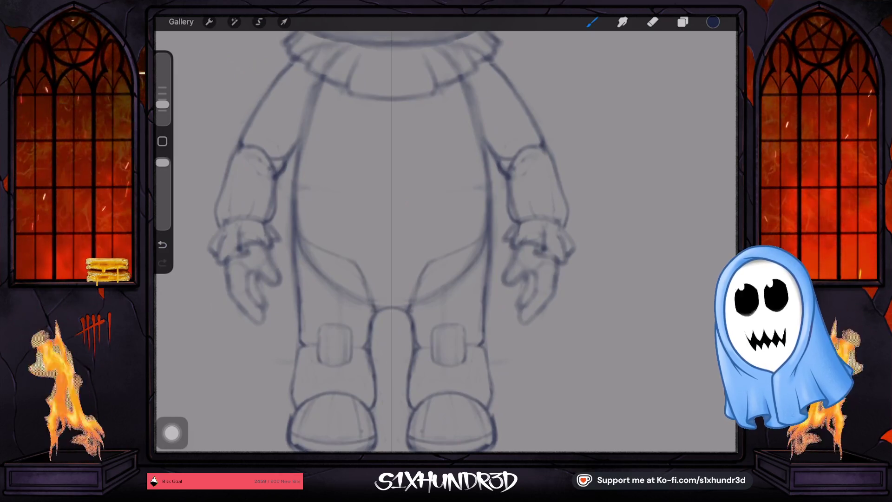
- Flatten the join between the legs, switching between Eraser and Brush
scroll(379, 311, "up", 5)
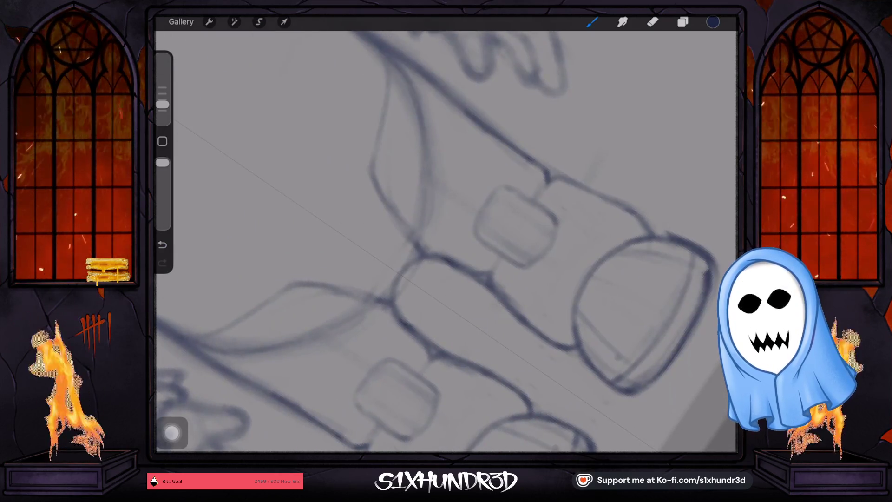
key("e")
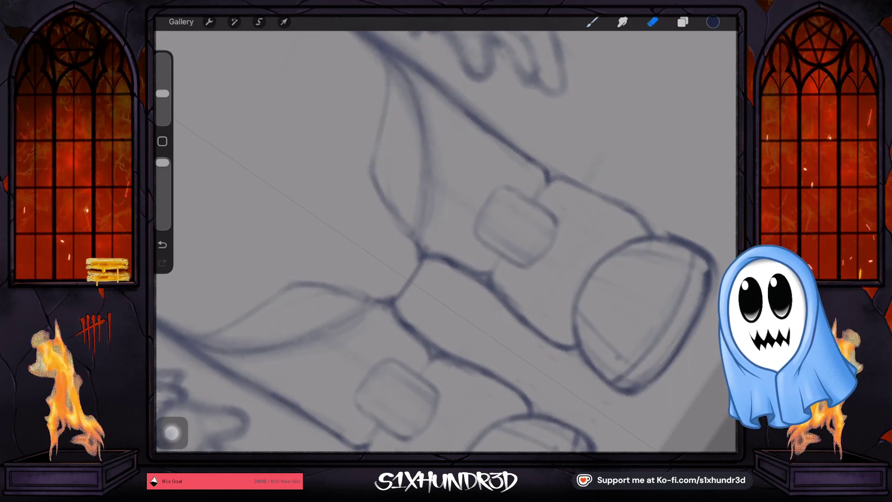
scroll(397, 280, "up", 1)
scroll(446, 242, "down", 3)
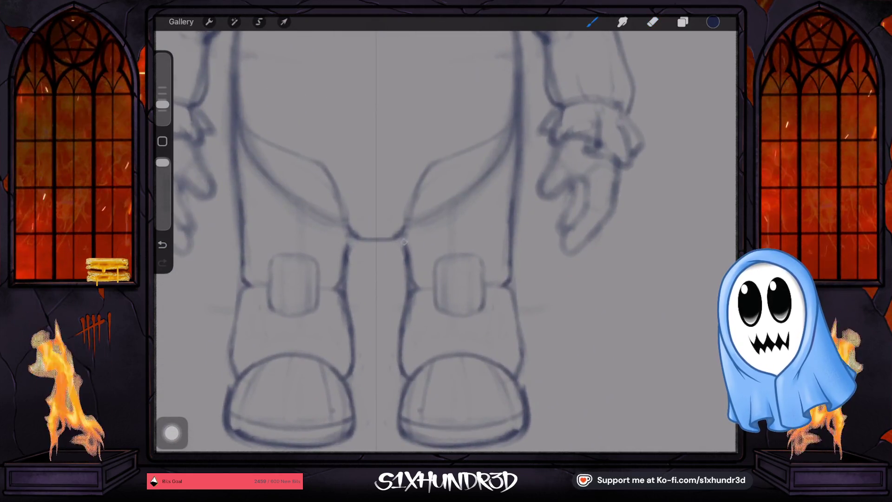
key("b")
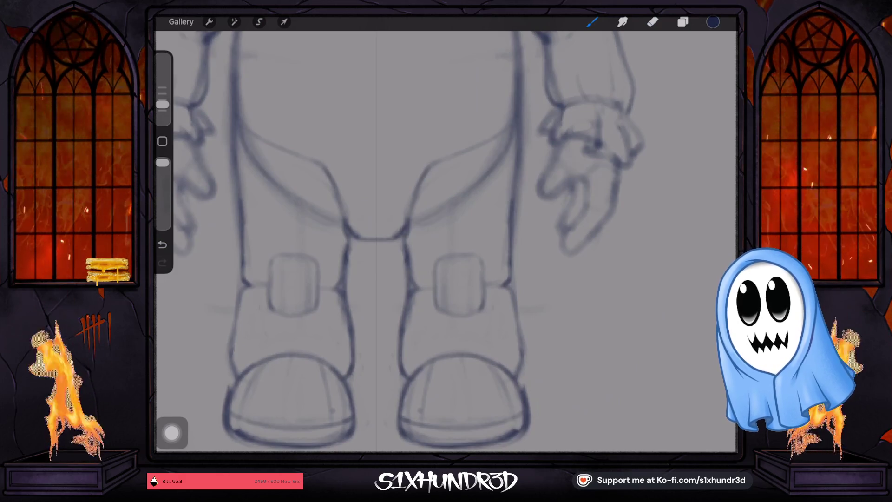
left_click_drag(446, 232, 393, 278)
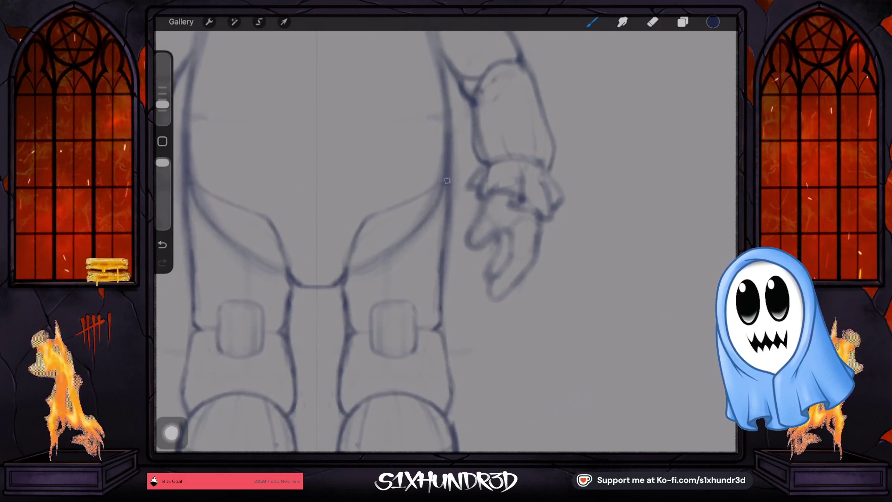
- Erase the U-shaped guide arcs on both sides of the torso
left_click(653, 21)
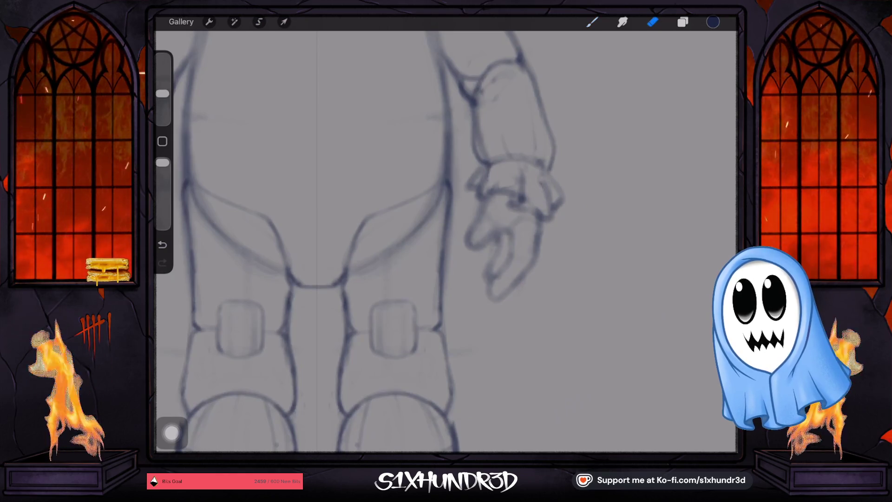
left_click_drag(443, 195, 406, 241)
left_click_drag(195, 200, 228, 241)
left_click_drag(198, 193, 265, 269)
mouse_move(441, 190)
left_mouse_down()
mouse_move(367, 259)
mouse_move(381, 281)
left_mouse_up()
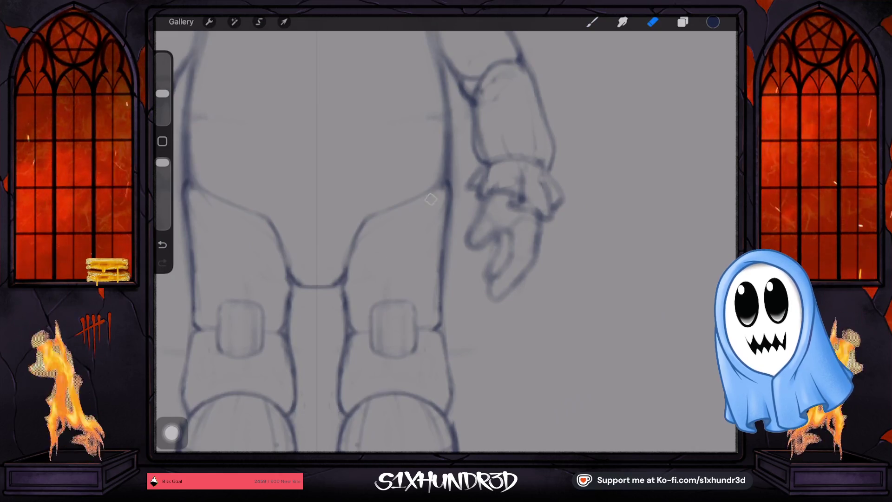
scroll(368, 240, "down", 5)
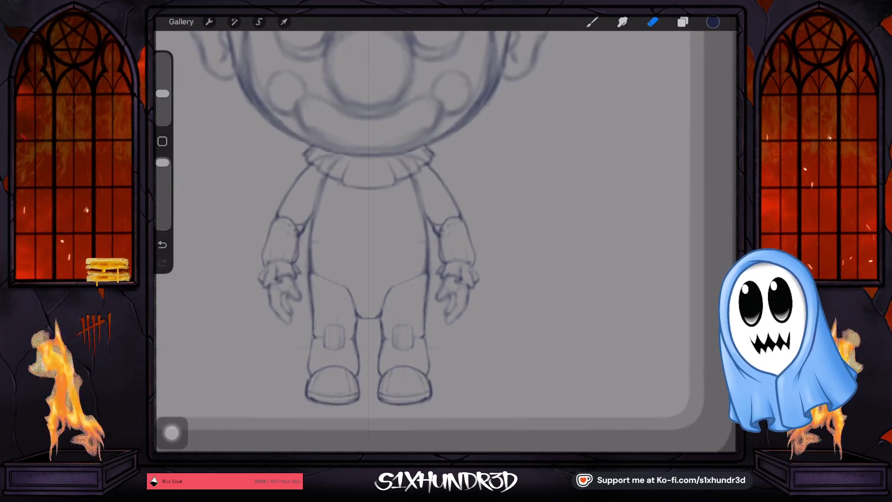
- Try a curved belt line across the torso, then undo it and another stroke
key("b")
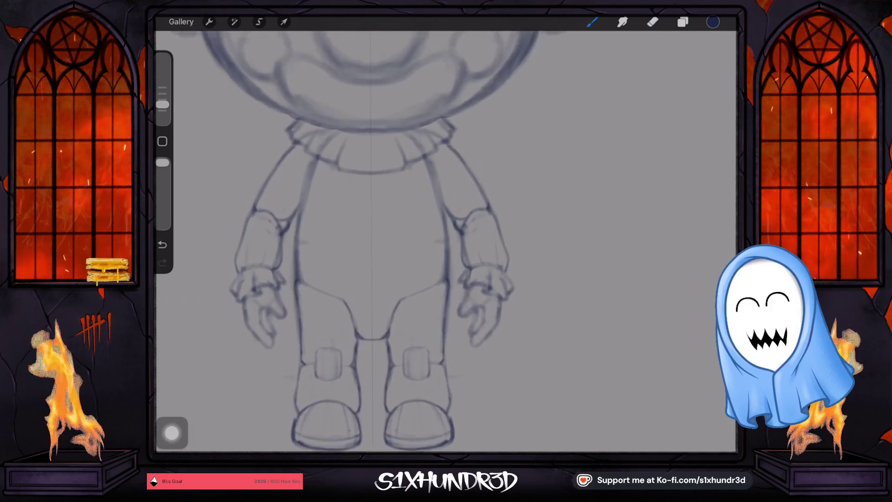
scroll(371, 232, "up", 3)
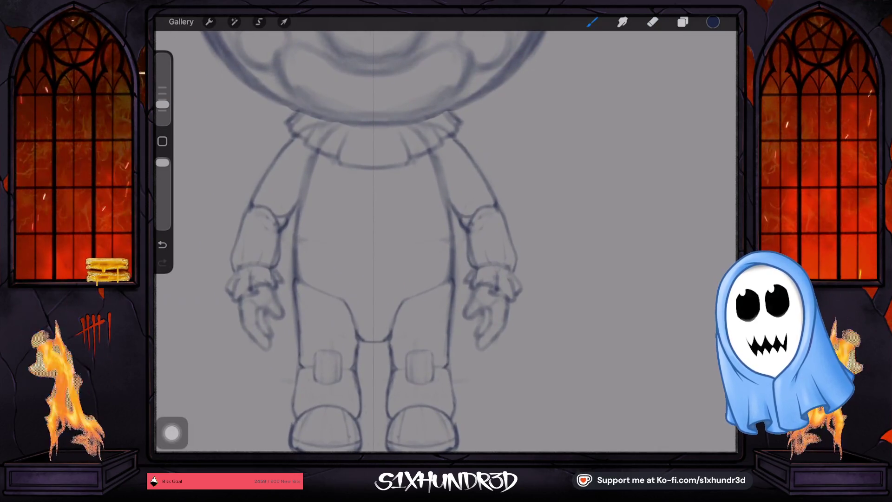
left_click_drag(298, 239, 448, 239)
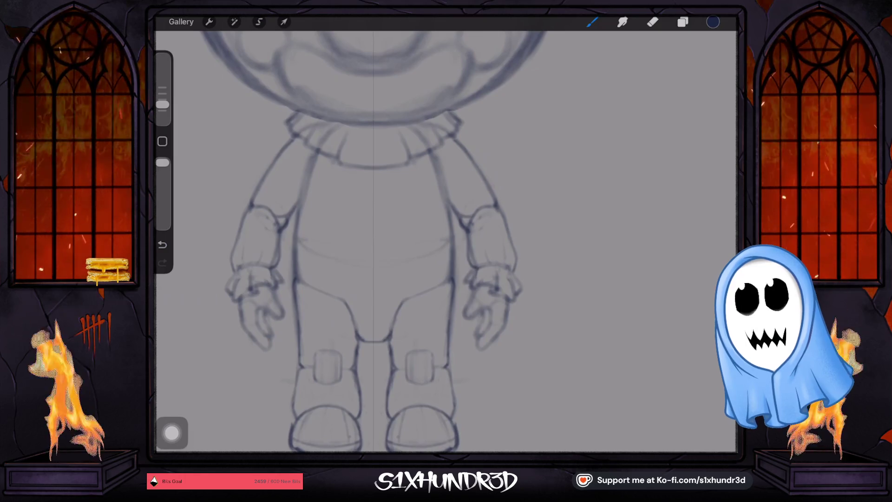
key("ctrl+z")
scroll(446, 242, "up", 3)
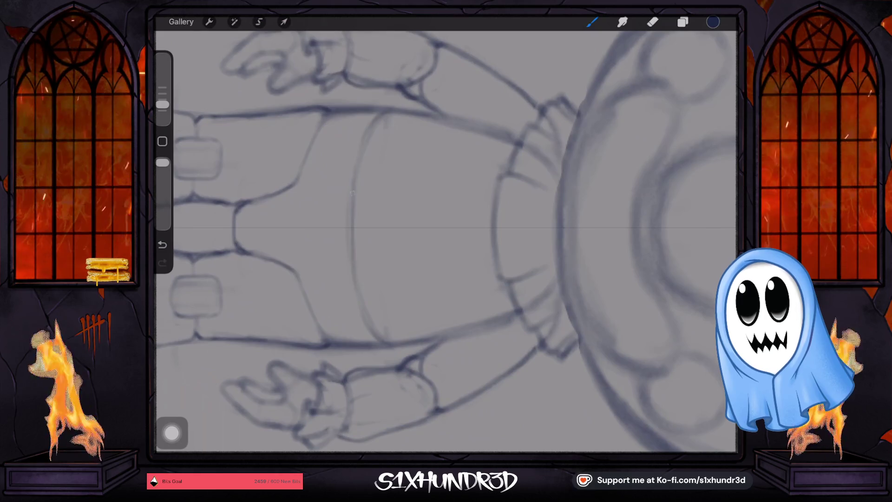
key("ctrl+z")
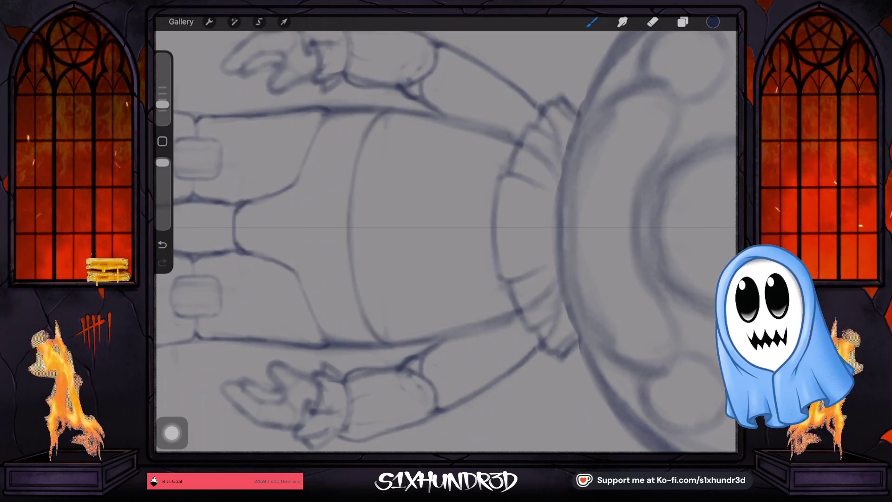
- Erase part of the vertical line beside the torso on the right side
scroll(446, 241, "up", 5)
key("e")
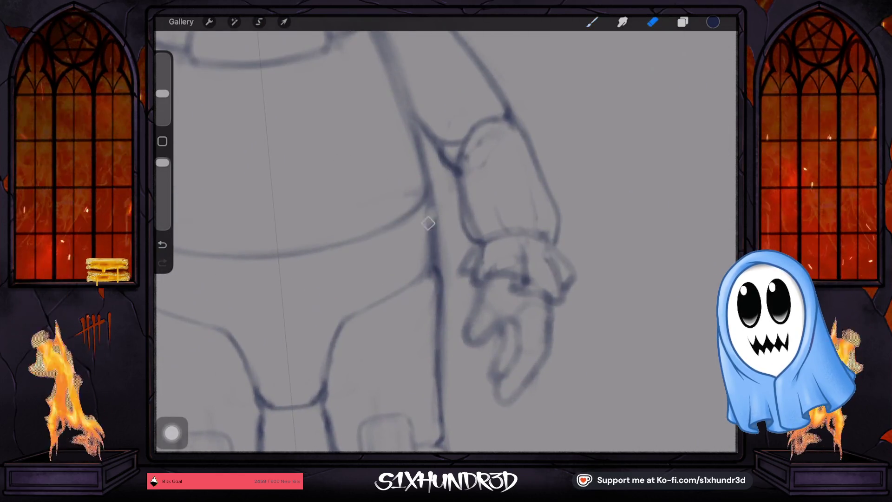
left_click_drag(431, 200, 437, 236)
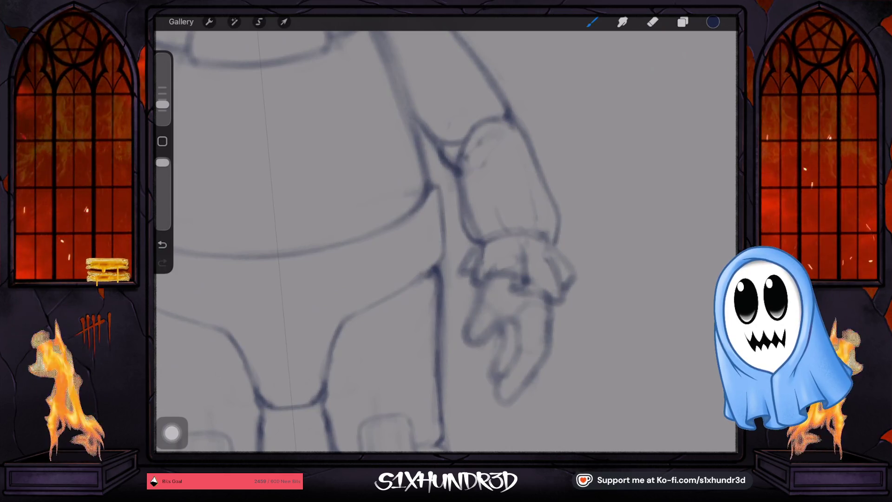
scroll(372, 242, "down", 3)
scroll(371, 241, "down", 2)
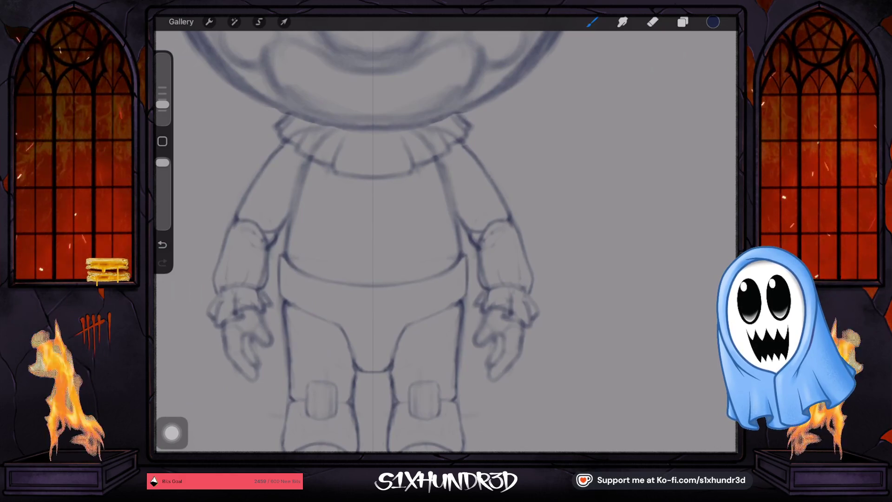
- Zoom in and out around the legs while roughing in rounded shoes beneath each leg
scroll(395, 242, "up", 5)
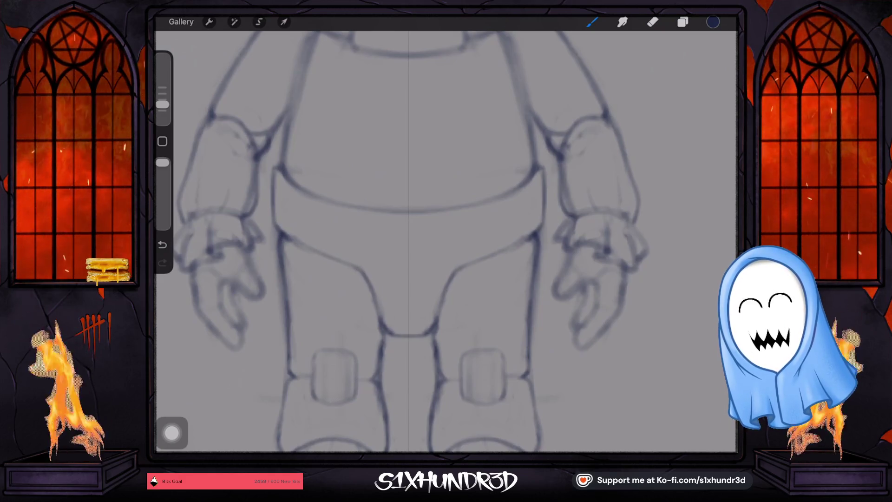
scroll(419, 241, "down", 5)
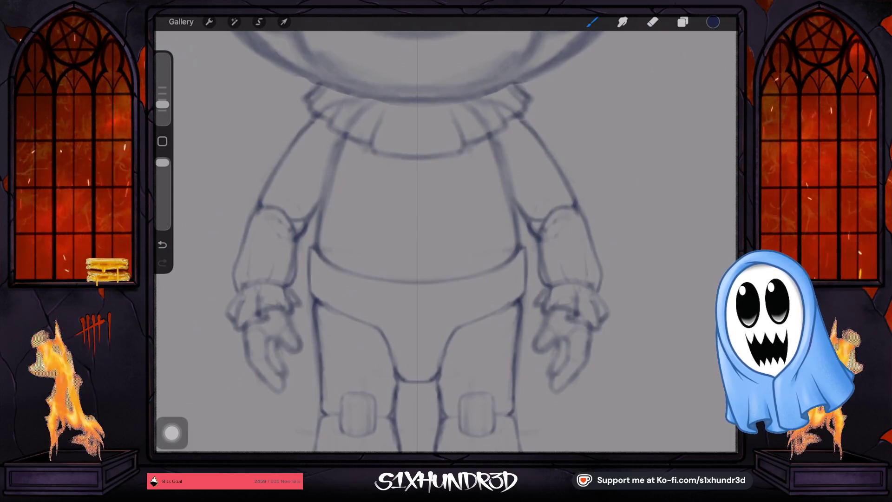
scroll(446, 242, "down", 5)
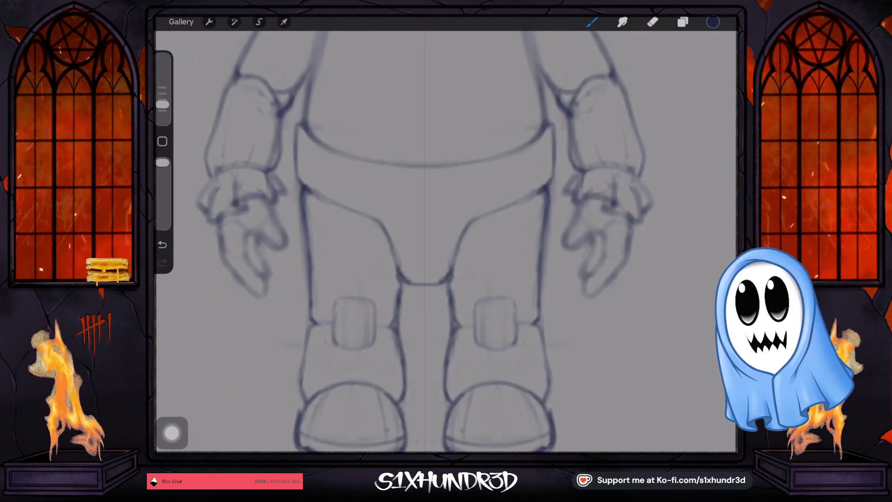
scroll(446, 242, "down", 5)
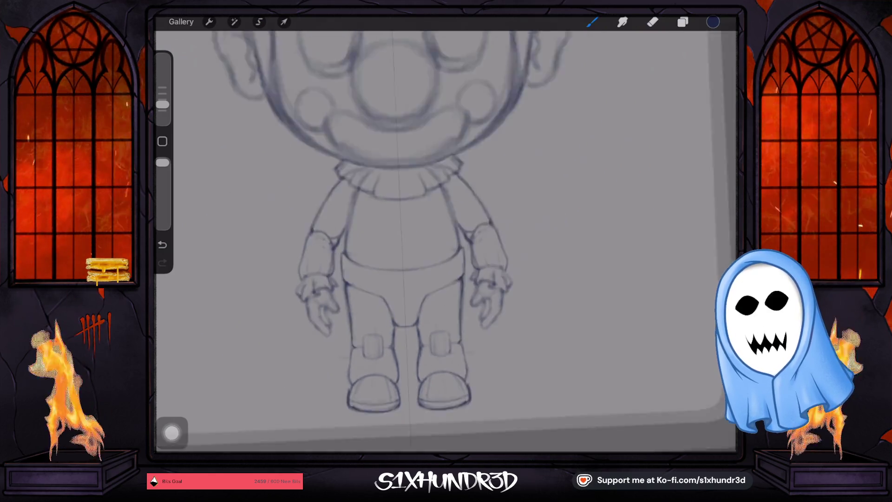
scroll(418, 232, "up", 3)
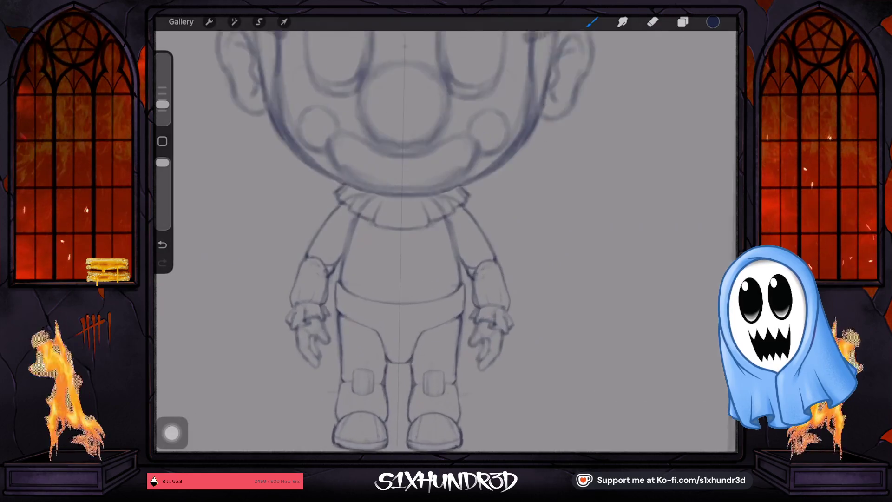
scroll(418, 232, "up", 3)
scroll(418, 242, "up", 1)
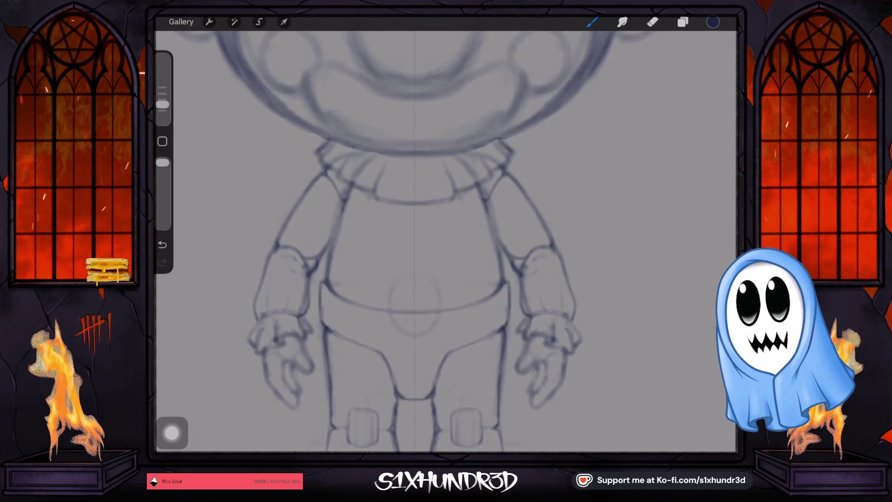
- Undo the stray stroke and draw two round buttons down the torso, the lower one over the belt
key("ctrl+z")
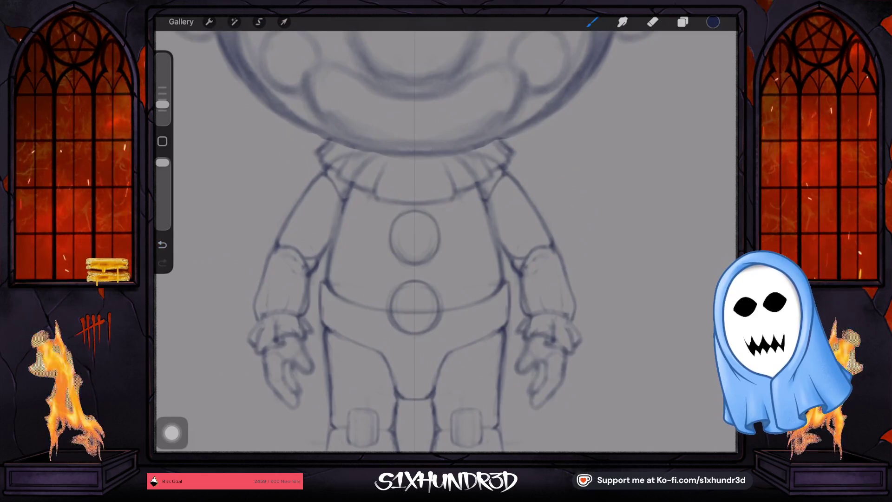
key("e")
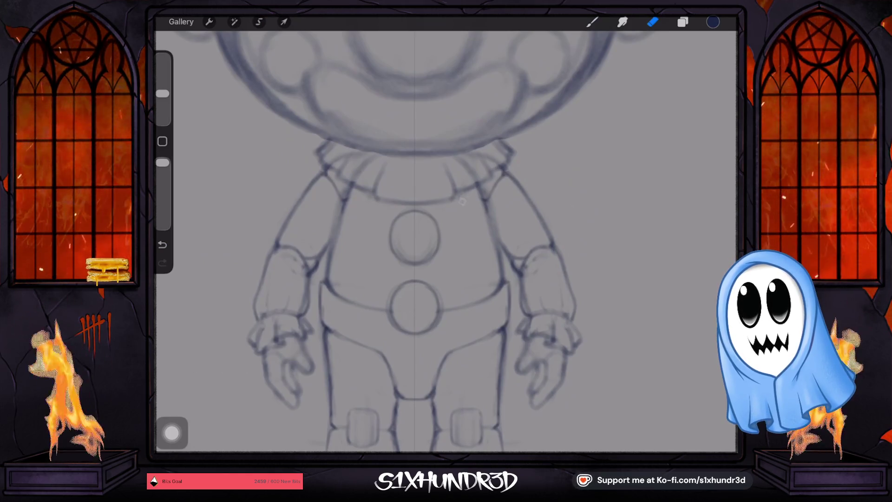
scroll(413, 233, "down", 5)
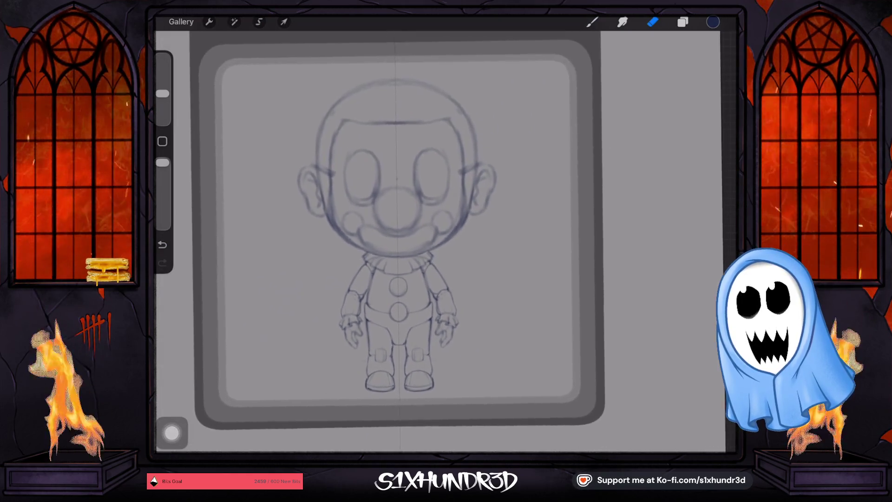
- Check the brush library, then redo the last undone strokes and resume drawing
left_click(592, 21)
left_click(592, 21)
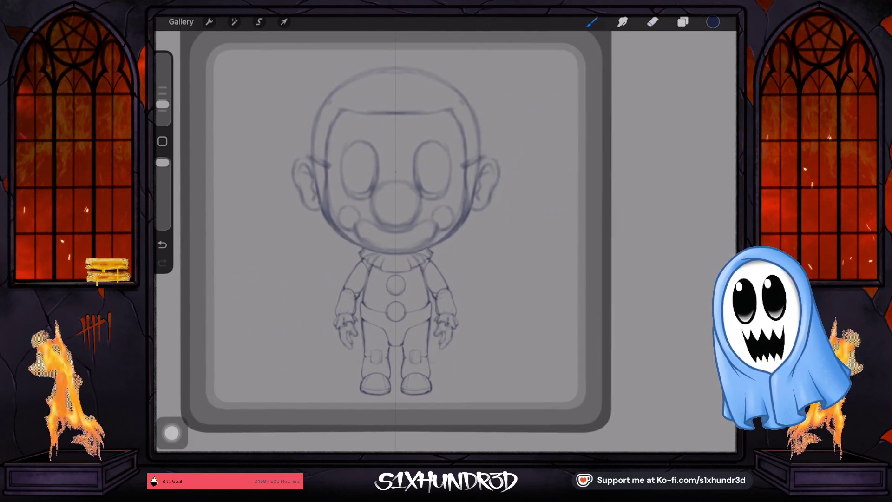
scroll(386, 232, "up", 5)
scroll(352, 399, "up", 3)
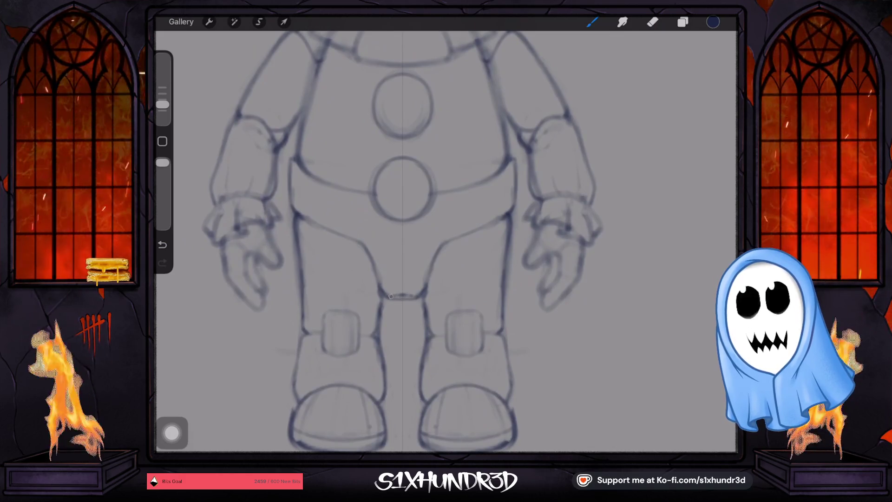
key("ctrl+shift+z")
key("e")
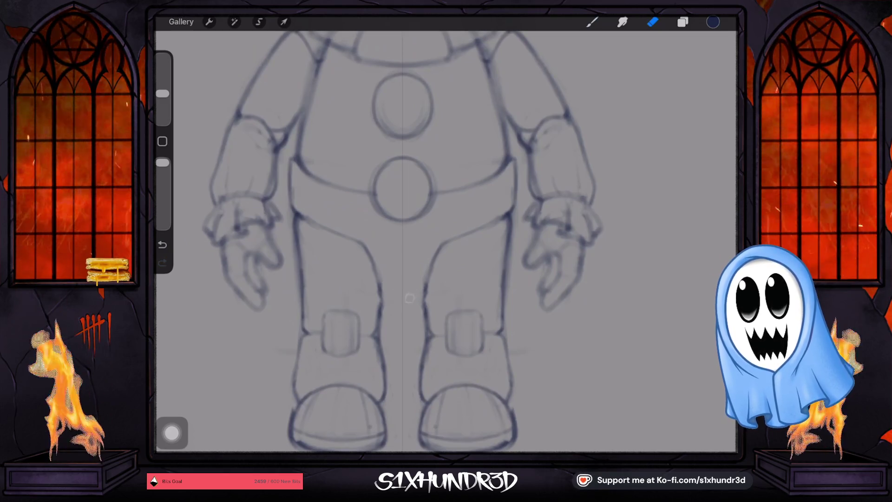
key("b")
- Rotate the canvas diagonally and replace a stroke with a short new line on the figure
left_click_drag(410, 298, 464, 232)
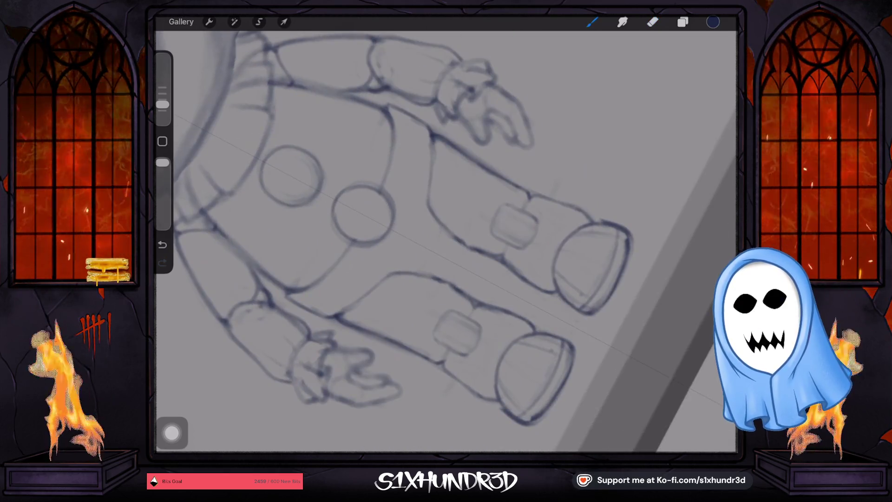
key("ctrl+z")
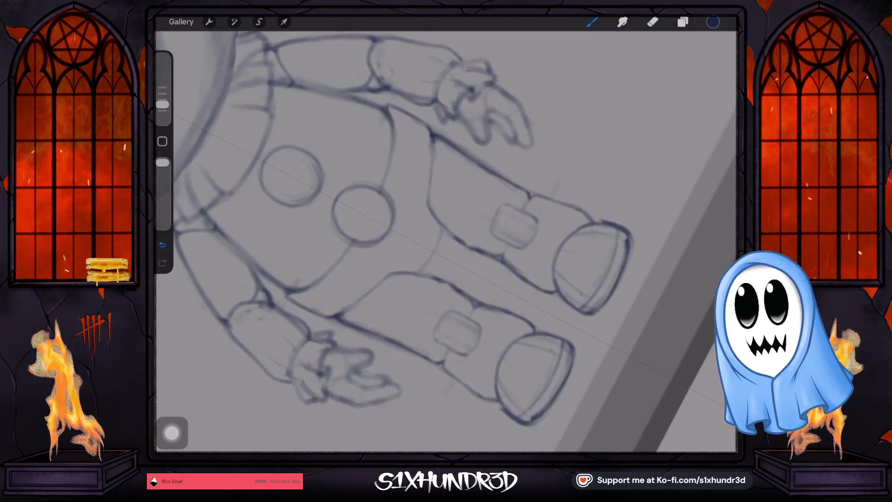
mouse_move(443, 230)
left_mouse_down()
mouse_move(430, 260)
mouse_move(400, 209)
left_mouse_up()
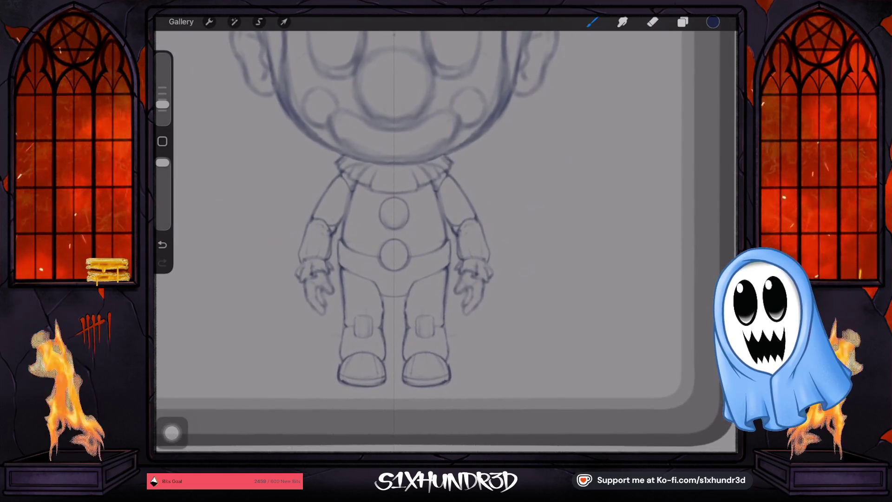
left_click_drag(446, 232, 464, 260)
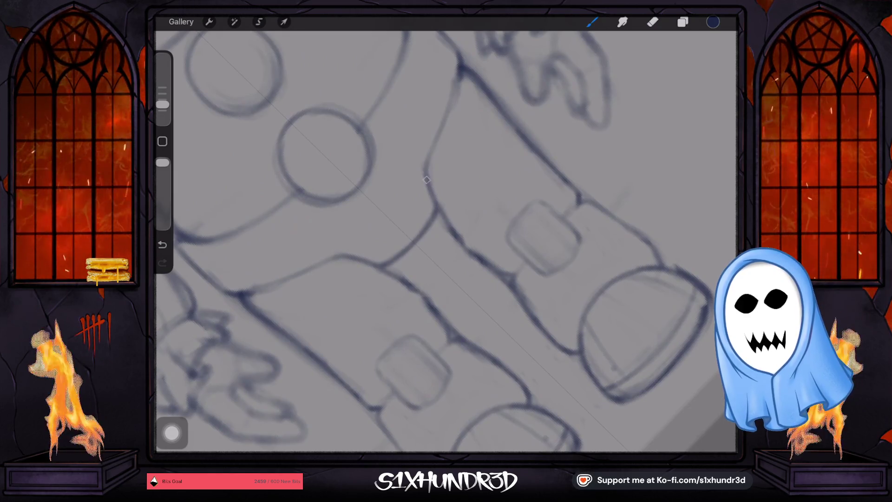
left_click_drag(446, 241, 418, 223)
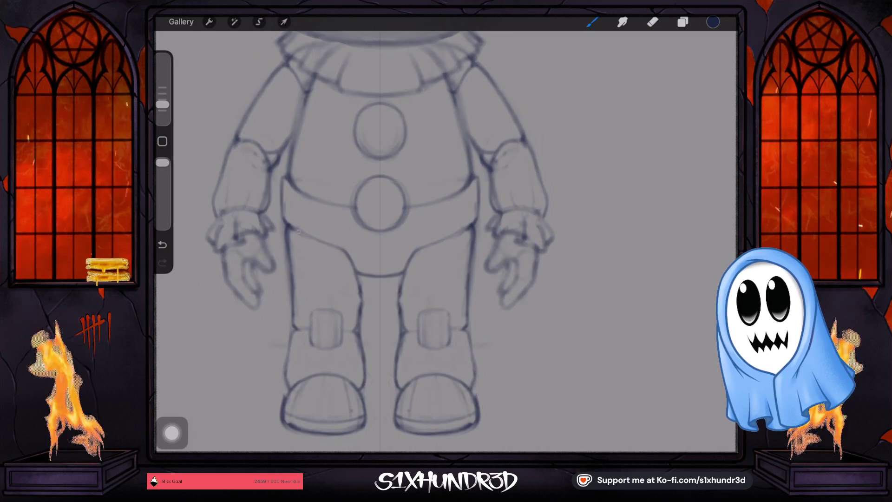
left_click_drag(446, 242, 399, 195)
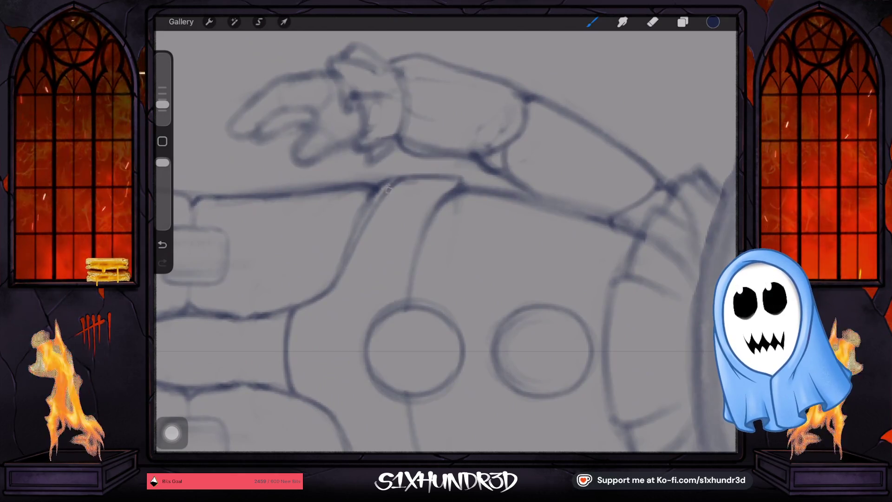
- Clean up the torso and arm outlines, alternating between Eraser and Brush
left_click(652, 21)
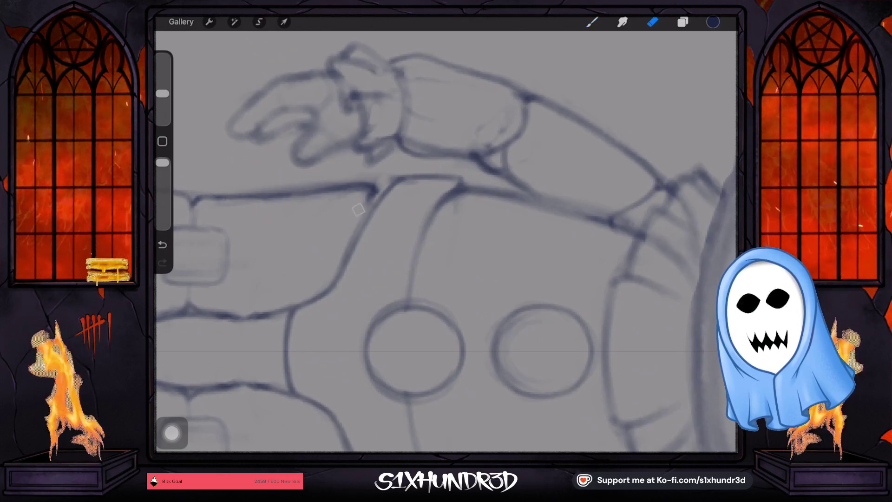
scroll(359, 210, "down", 3)
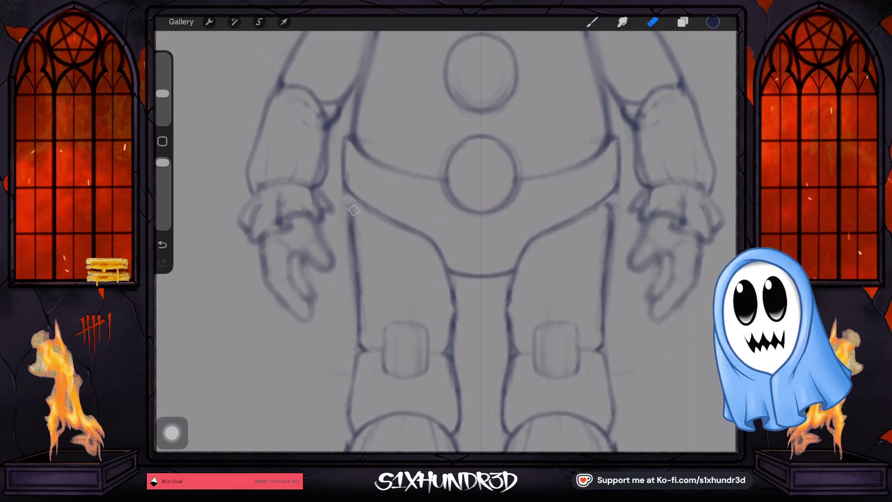
key("b")
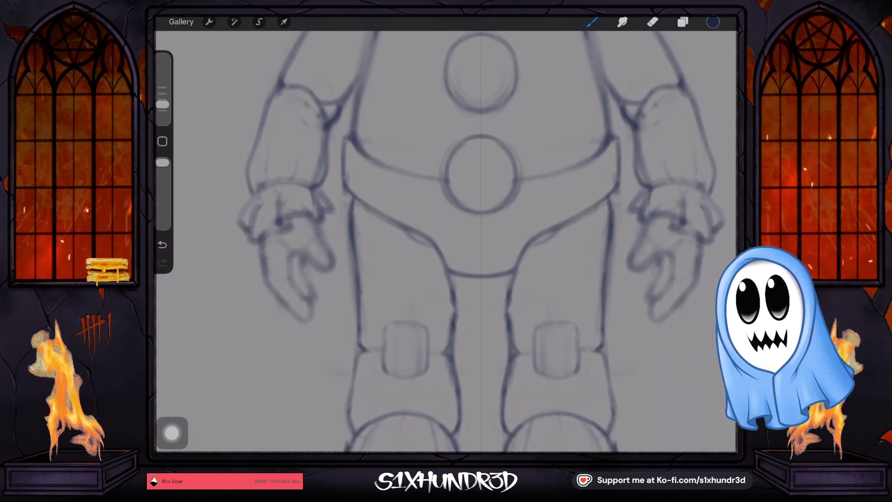
scroll(446, 232, "down", 3)
scroll(446, 232, "down", 2)
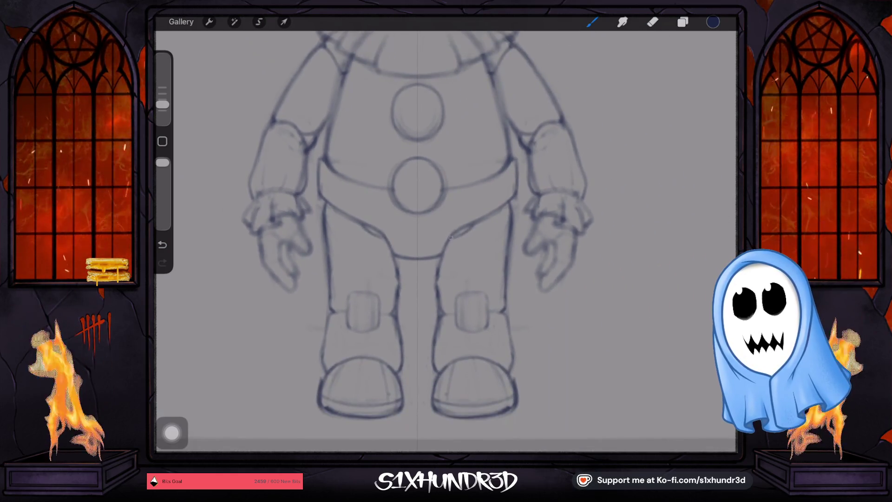
scroll(419, 233, "down", 2)
scroll(418, 233, "down", 1)
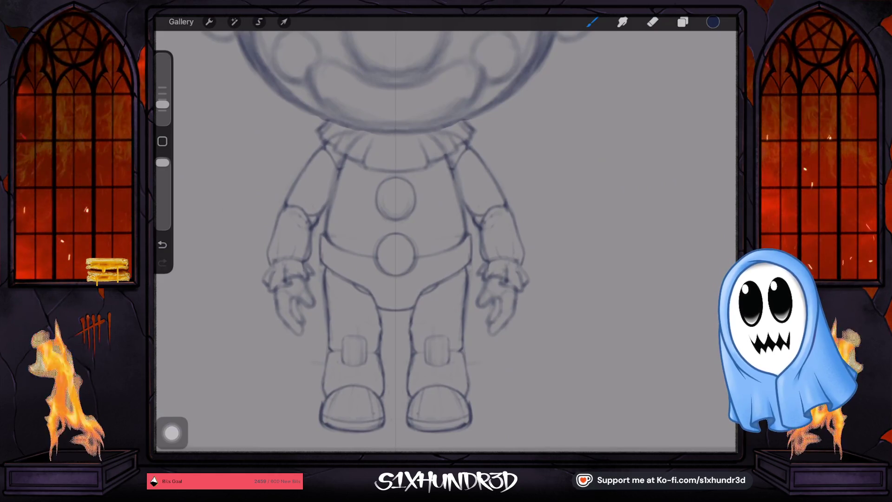
scroll(446, 241, "up", 5)
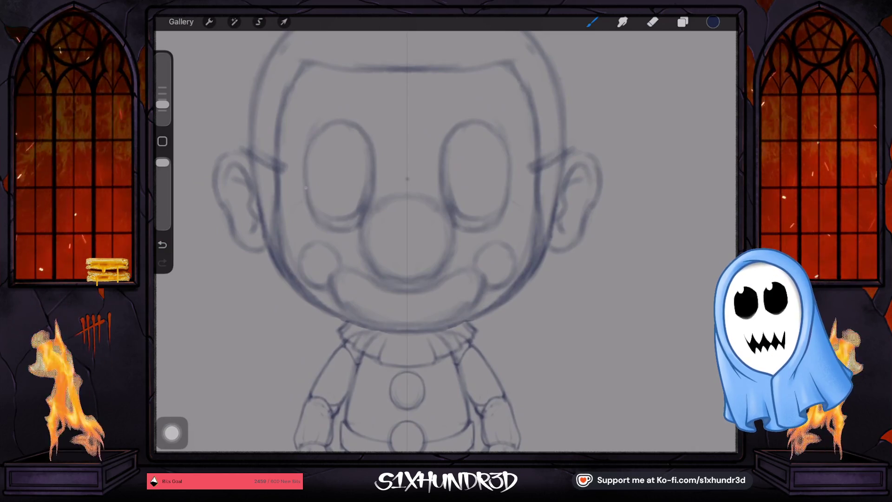
scroll(407, 242, "down", 3)
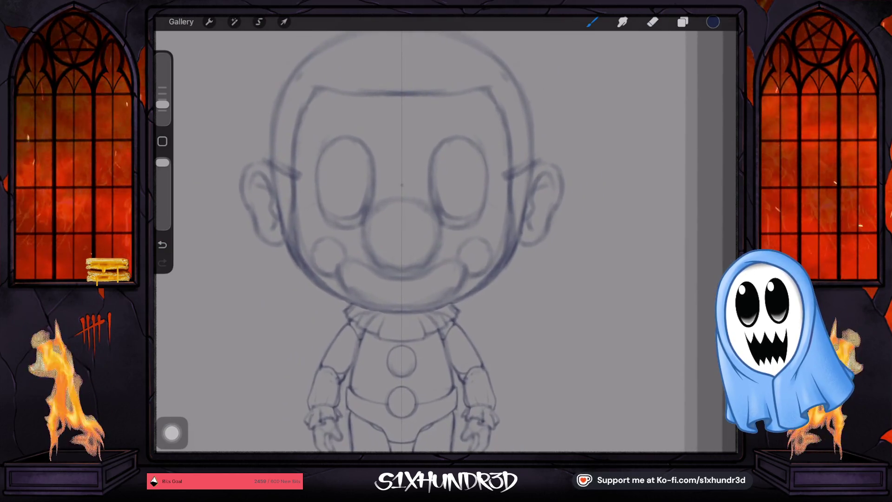
scroll(371, 256, "up", 5)
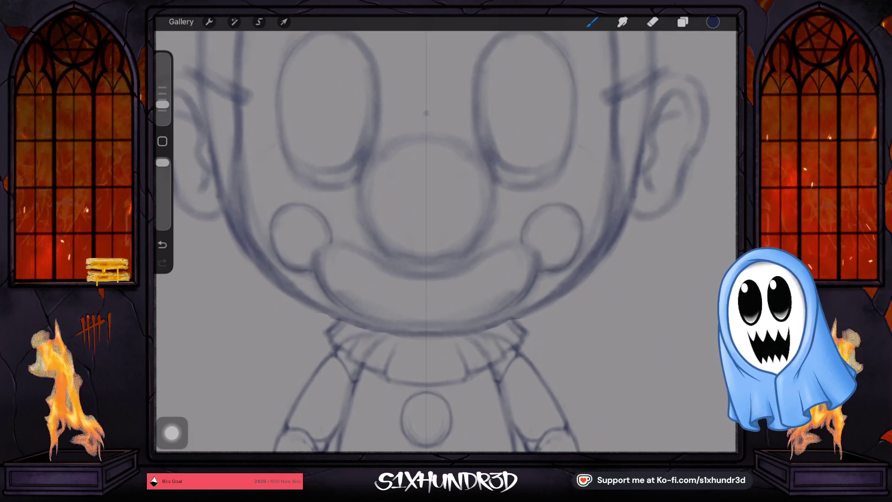
key("ctrl+z")
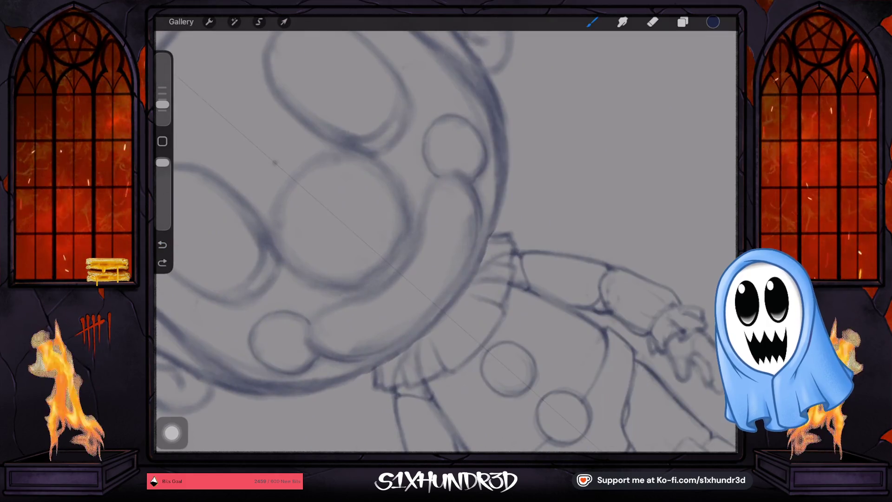
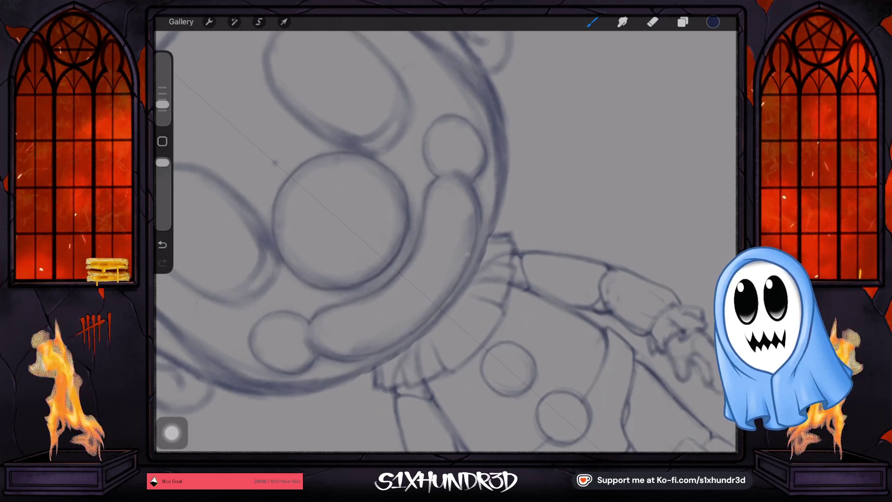
- Zoom around the clown's right ear while sketching a band over its top and erasing stray lines
scroll(446, 241, "down", 5)
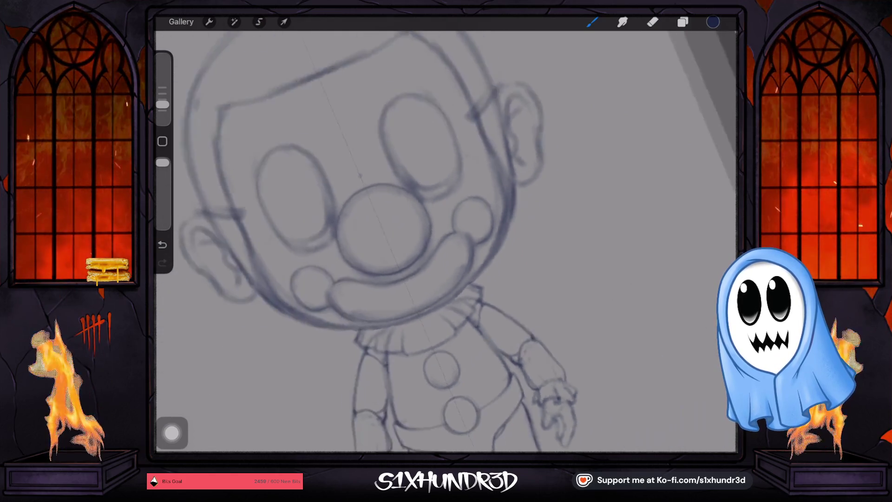
scroll(446, 241, "up", 5)
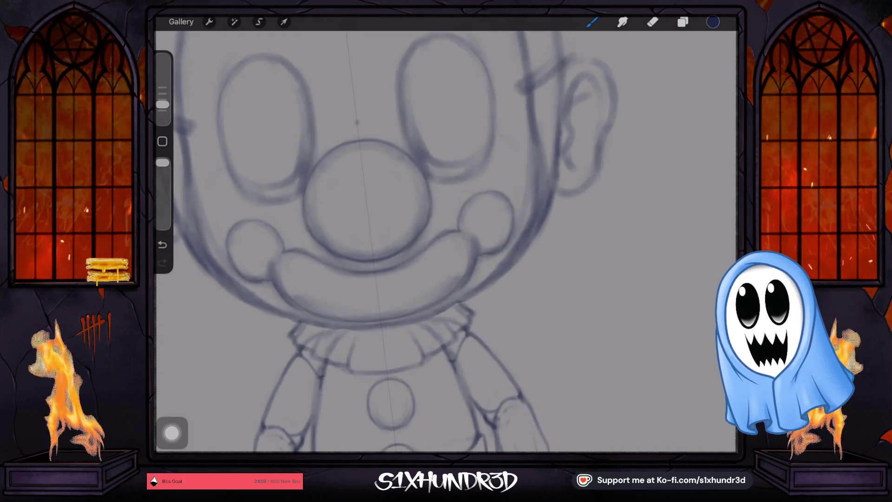
scroll(389, 242, "up", 2)
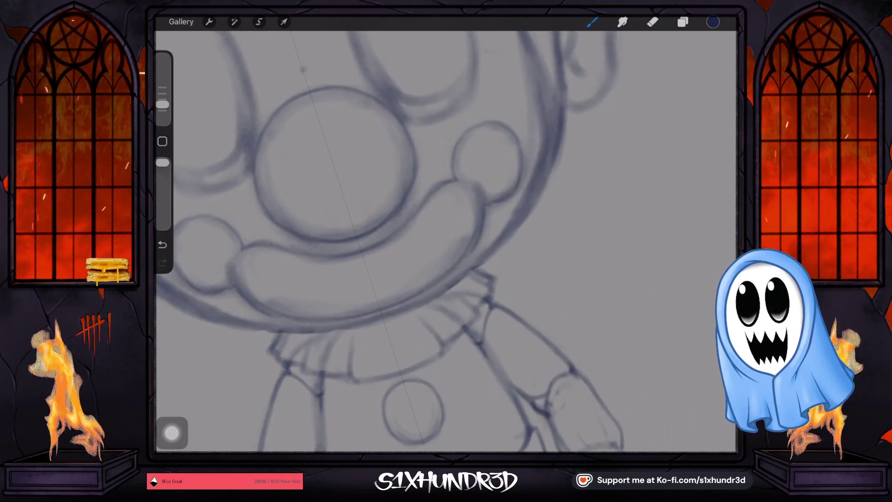
scroll(446, 242, "down", 2)
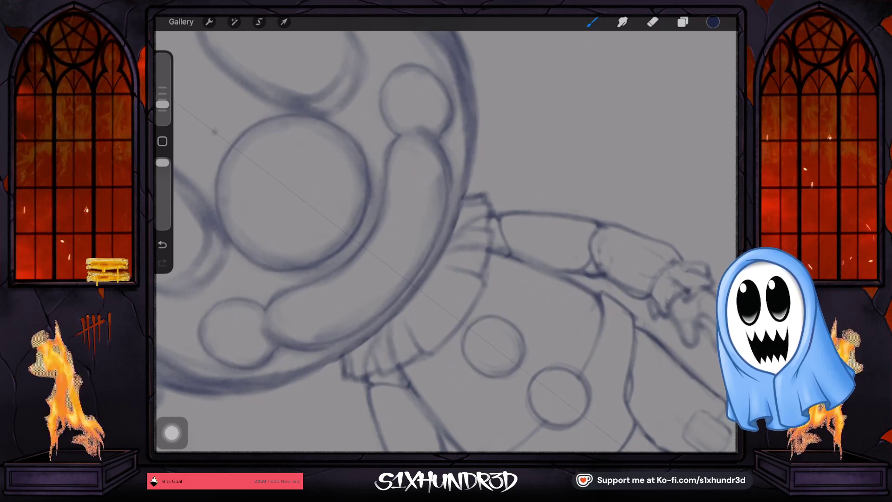
scroll(446, 242, "up", 2)
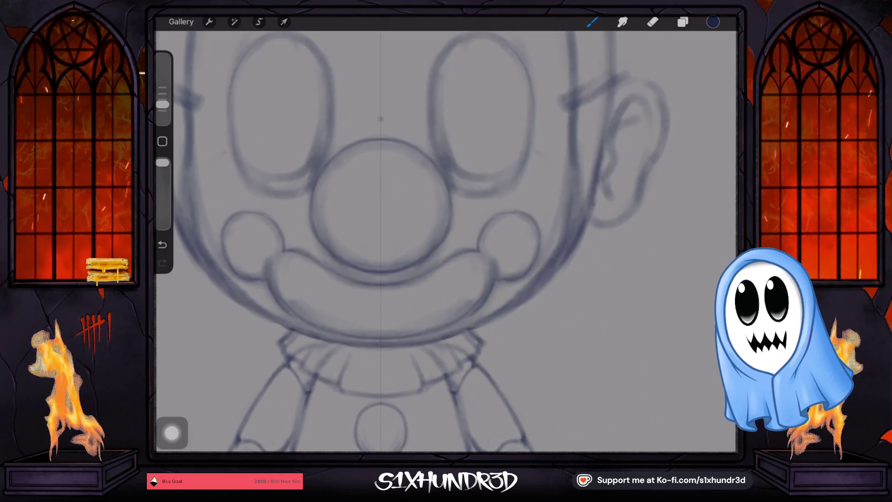
scroll(446, 241, "up", 3)
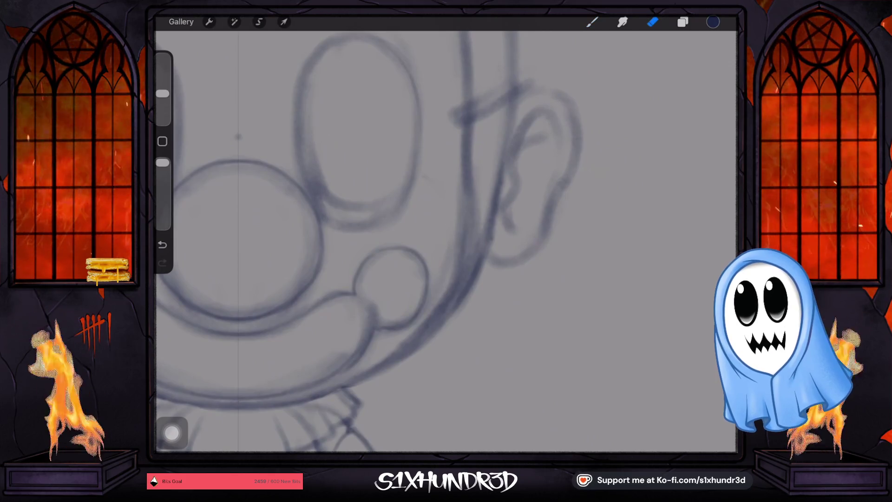
- Erase the faint stray stroke beside the right ear band
left_click_drag(458, 196, 455, 256)
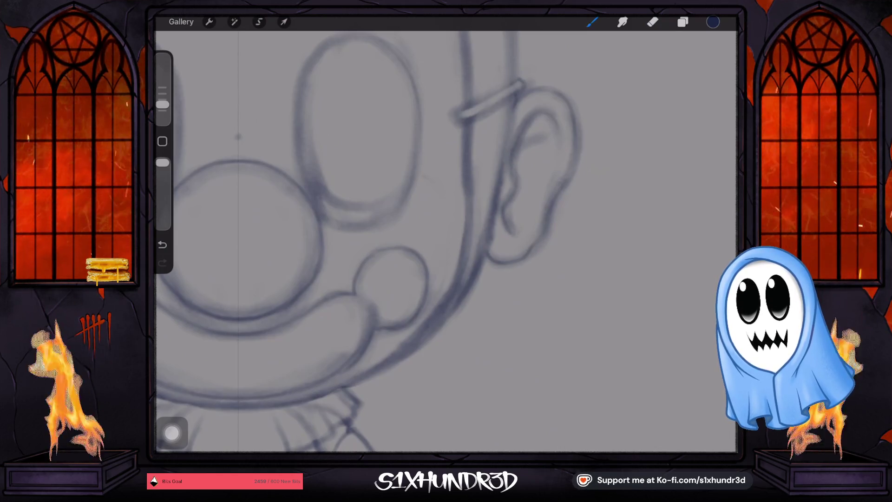
scroll(423, 241, "down", 5)
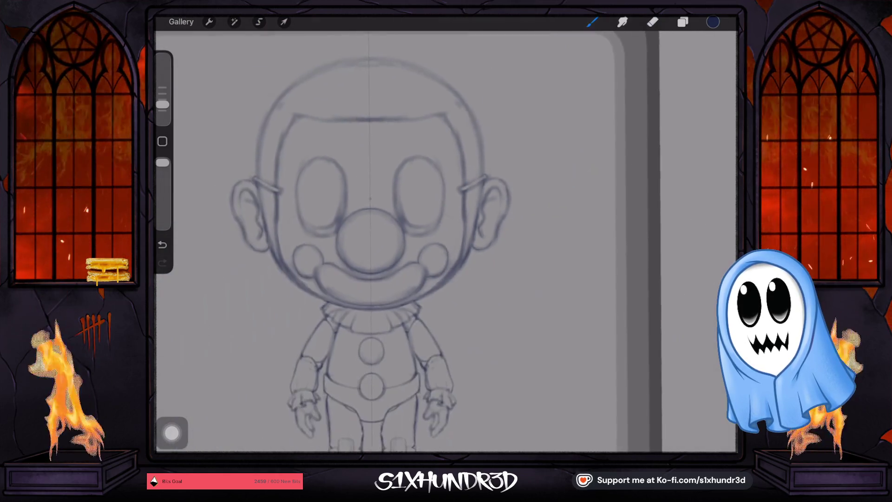
- Zoom out to review the whole clown, then close the sketch back to the gallery
scroll(376, 223, "up", 1)
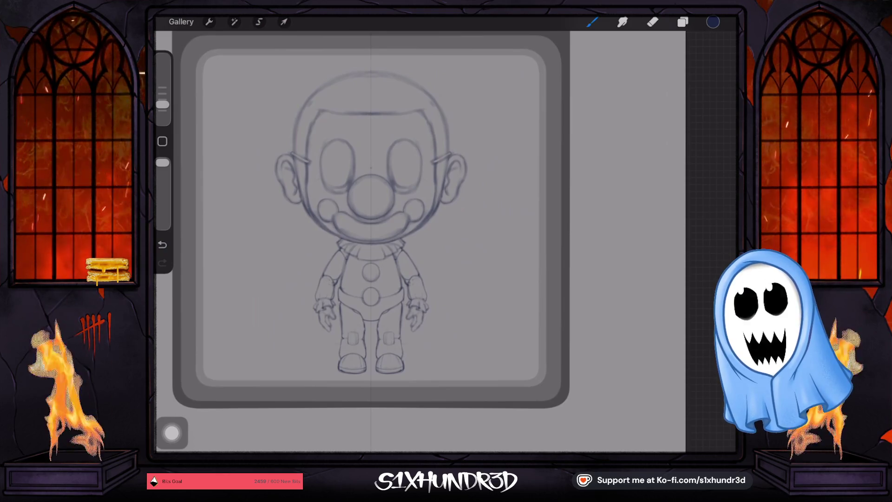
scroll(371, 279, "up", 3)
scroll(376, 232, "up", 1)
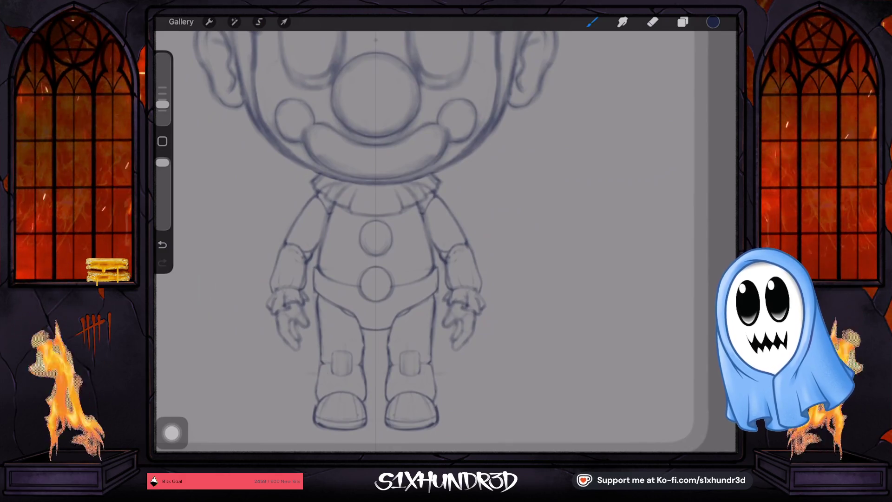
scroll(386, 232, "down", 2)
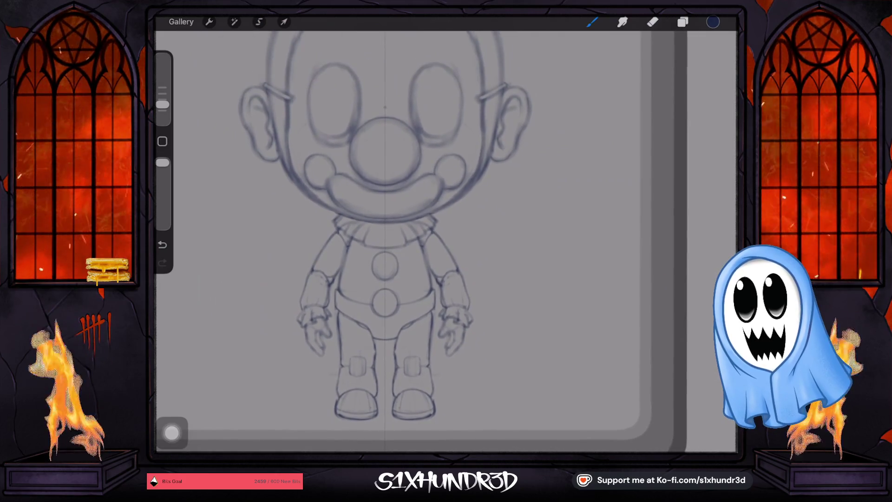
left_click(181, 21)
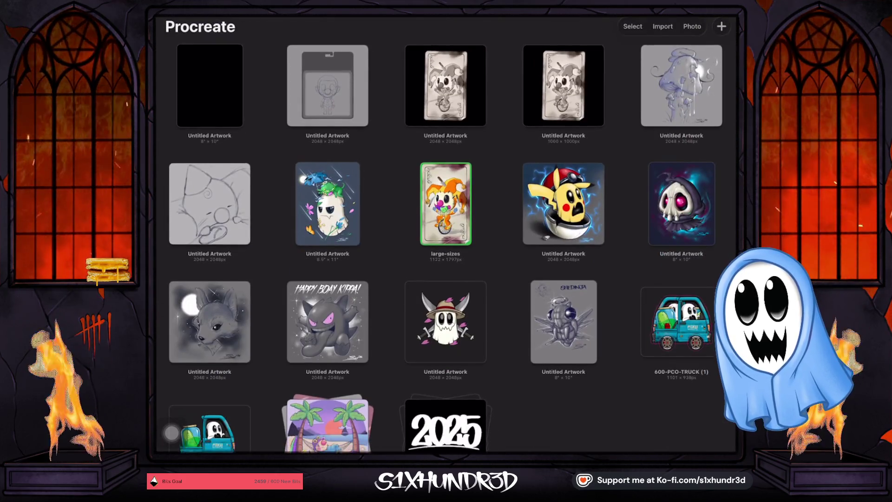
- Open the Ghosty toy-card artwork from its stack and zoom in on its signature
left_click(439, 430)
left_click(563, 213)
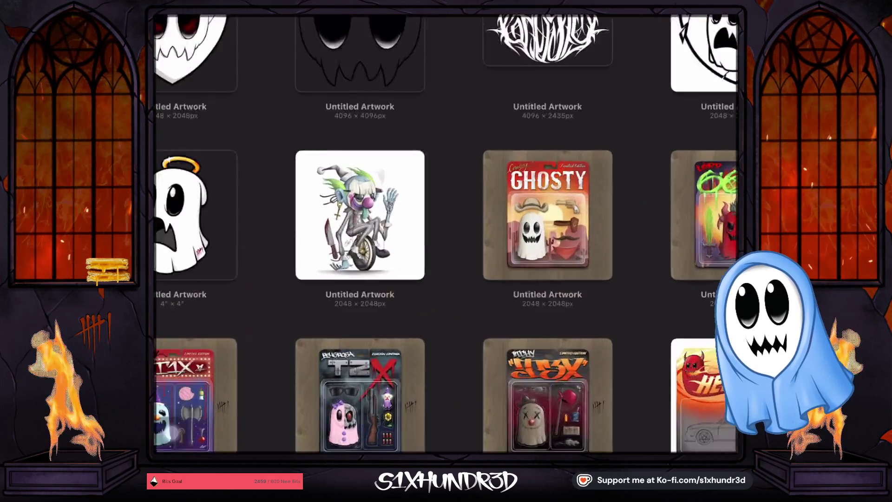
scroll(551, 380, "up", 10)
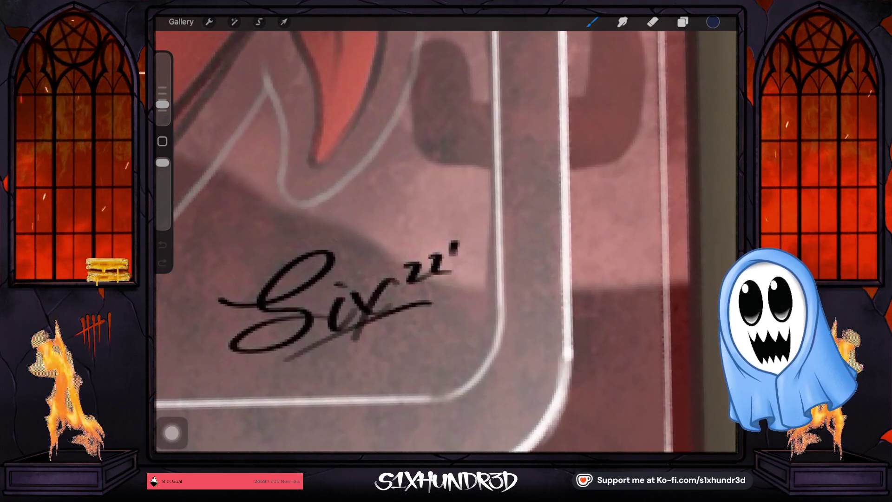
scroll(446, 246, "up", 5)
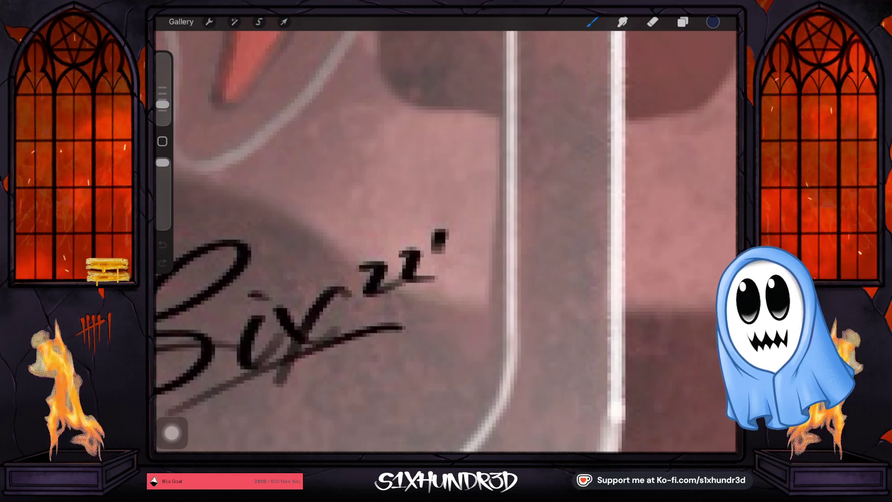
scroll(446, 242, "down", 5)
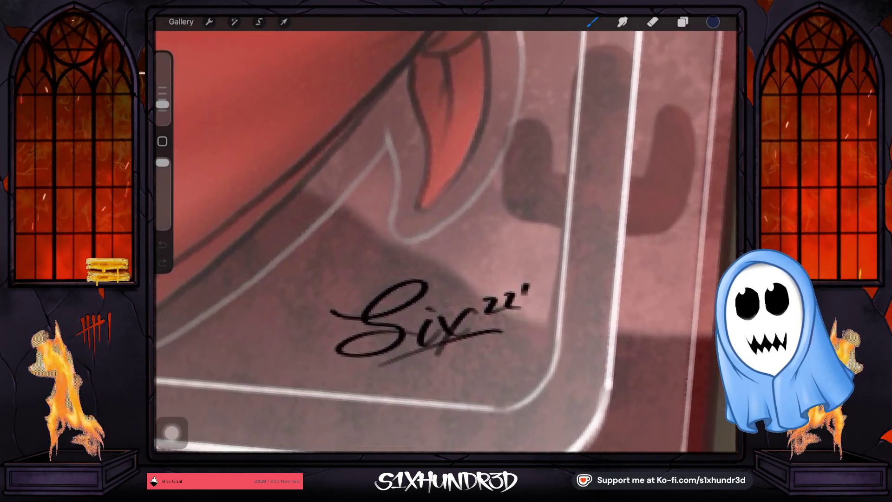
scroll(446, 242, "down", 3)
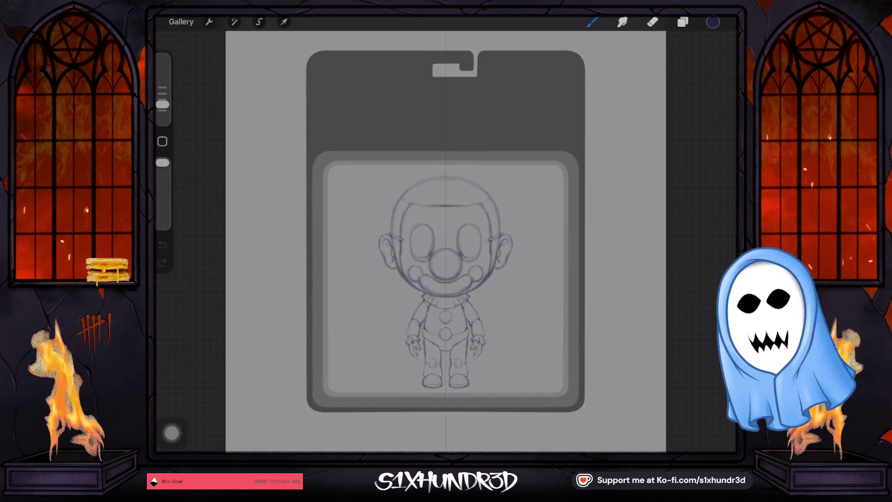
- Zoom in on the clown's face and undo three recent paint strokes
scroll(445, 242, "up", 5)
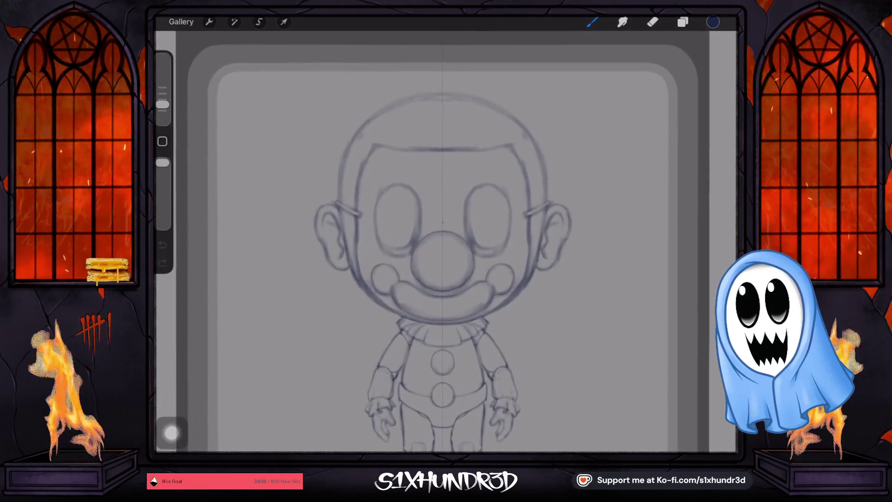
scroll(445, 241, "up", 3)
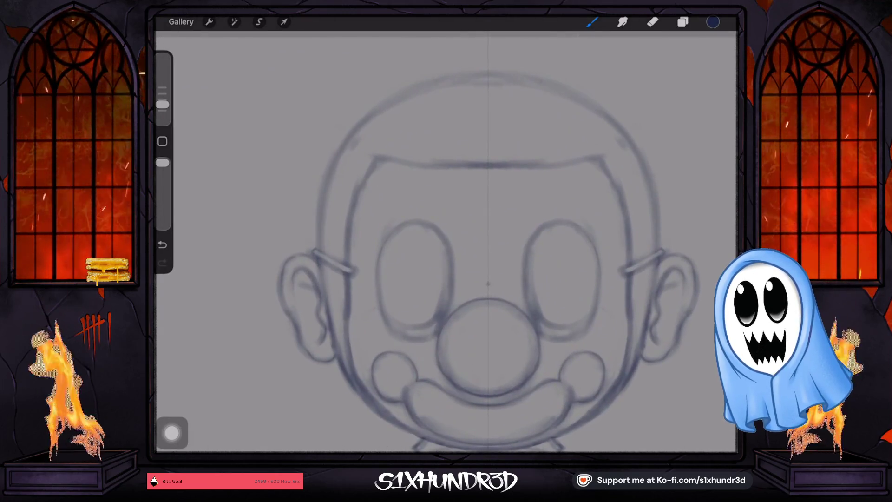
key("ctrl+z")
scroll(309, 306, "up", 3)
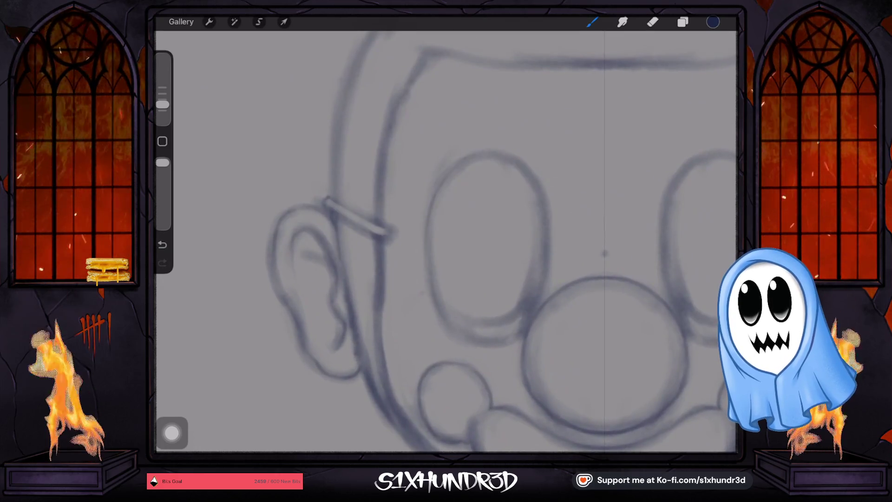
key("ctrl+z")
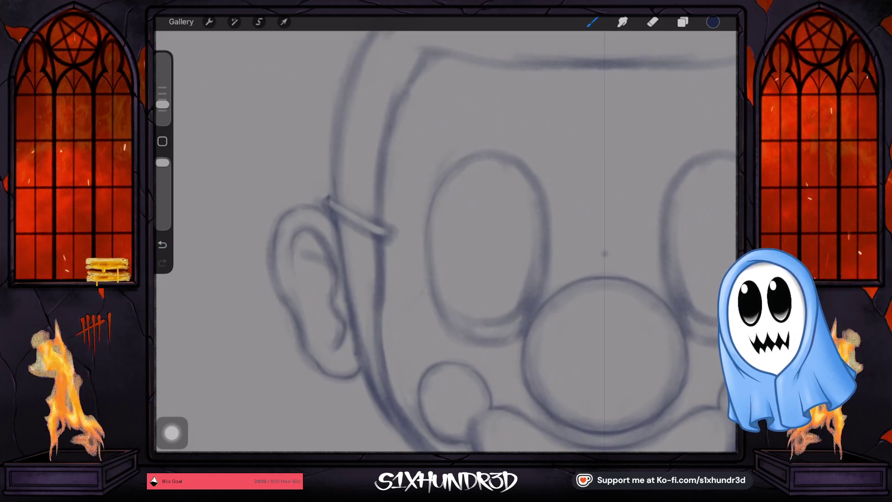
key("ctrl+z")
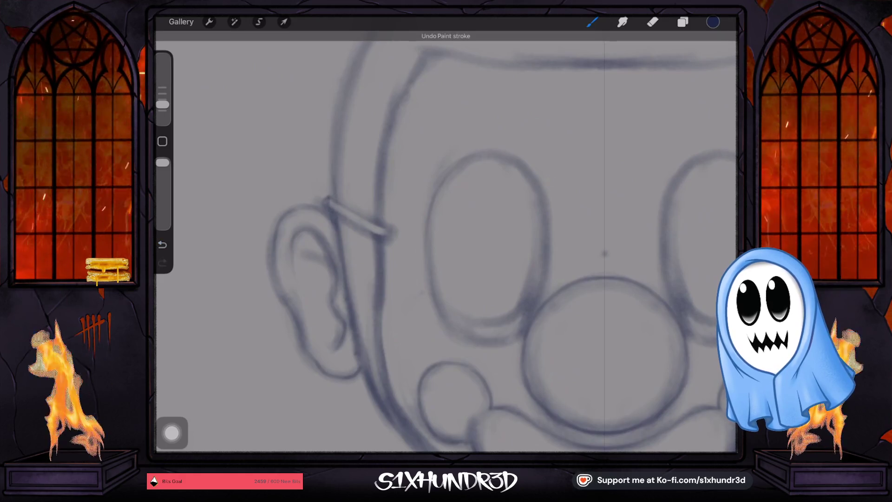
- Bring the head into view, undo two more strokes, and add a small corrective stroke to the face
left_click_drag(334, 194, 328, 237)
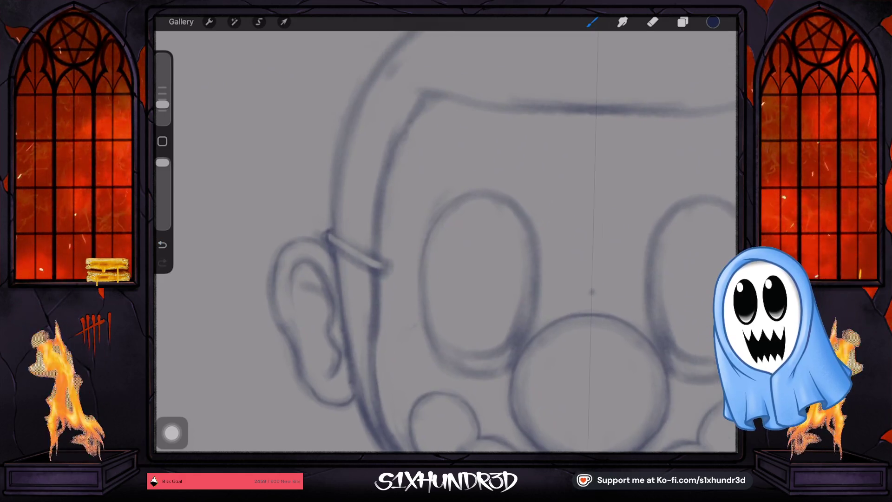
left_click_drag(345, 144, 362, 247)
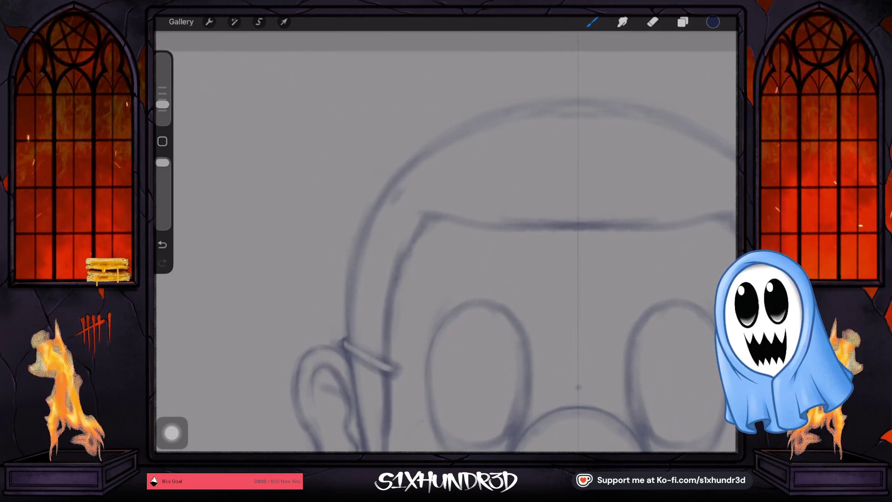
key("ctrl+z")
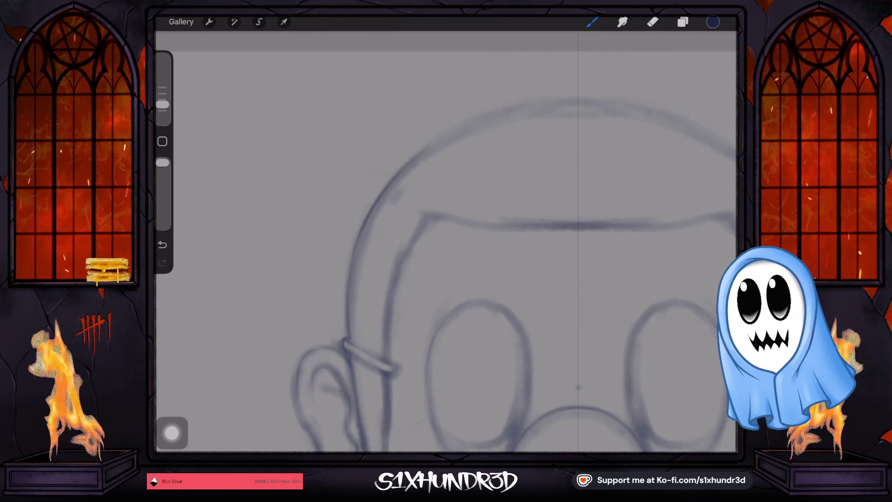
left_click_drag(446, 242, 521, 195)
key("ctrl+z")
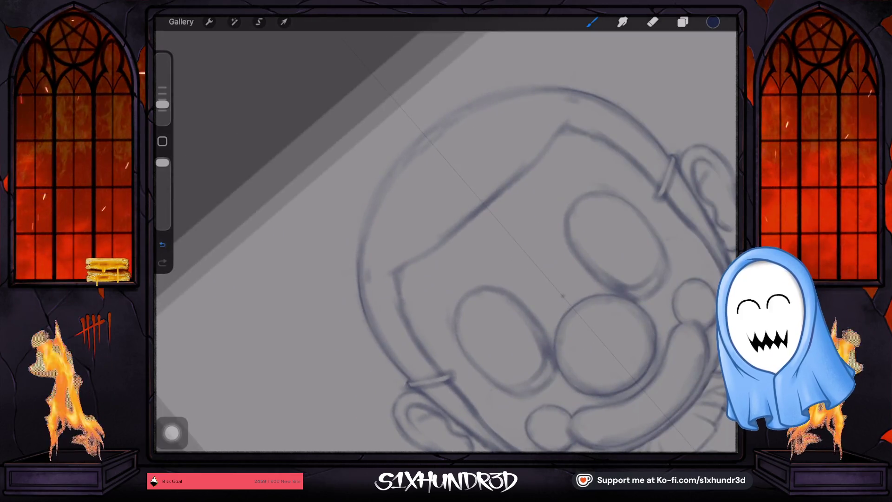
left_click(394, 167)
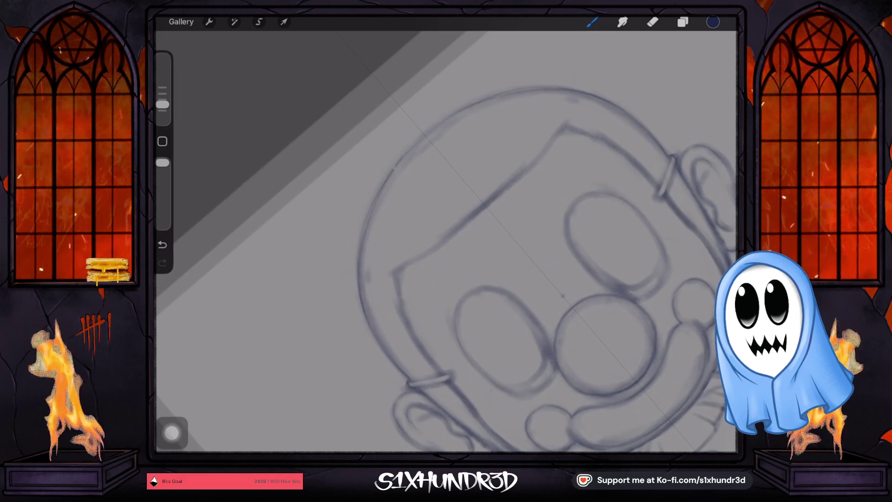
key("ctrl+z")
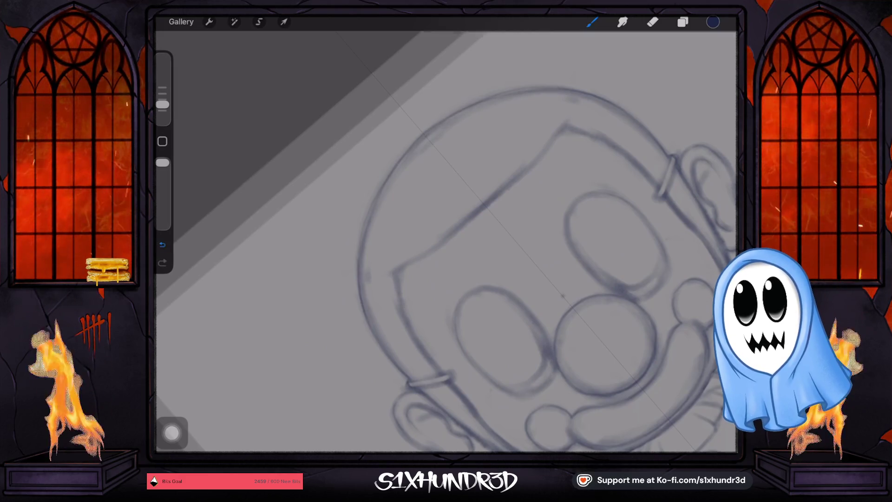
left_click(381, 191)
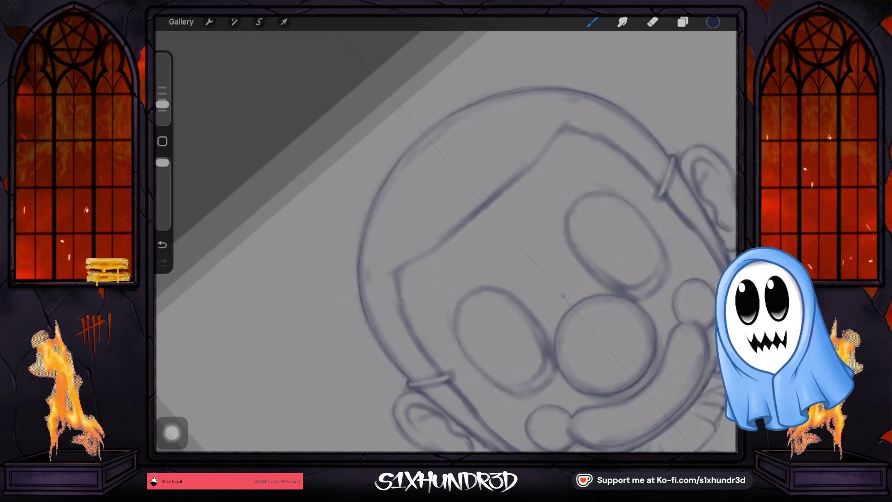
left_click_drag(548, 270, 423, 241)
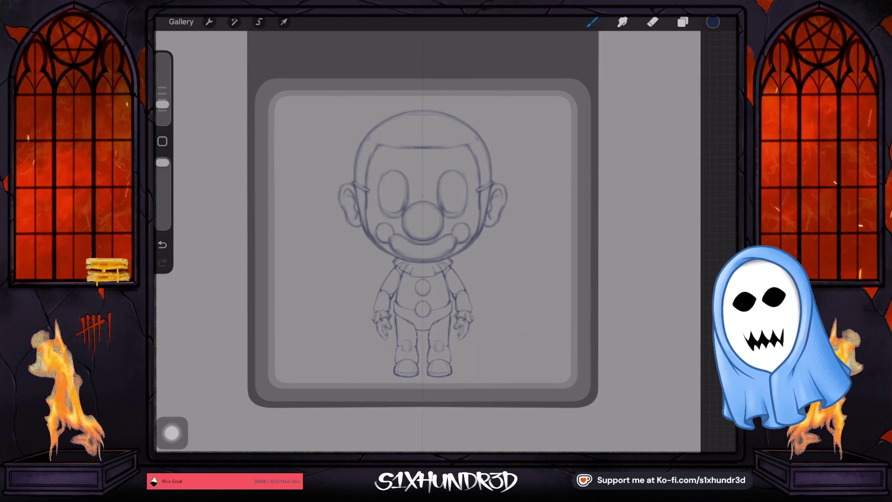
- Erase the stray mark beside the collar, then show the layer list
scroll(517, 223, "up", 5)
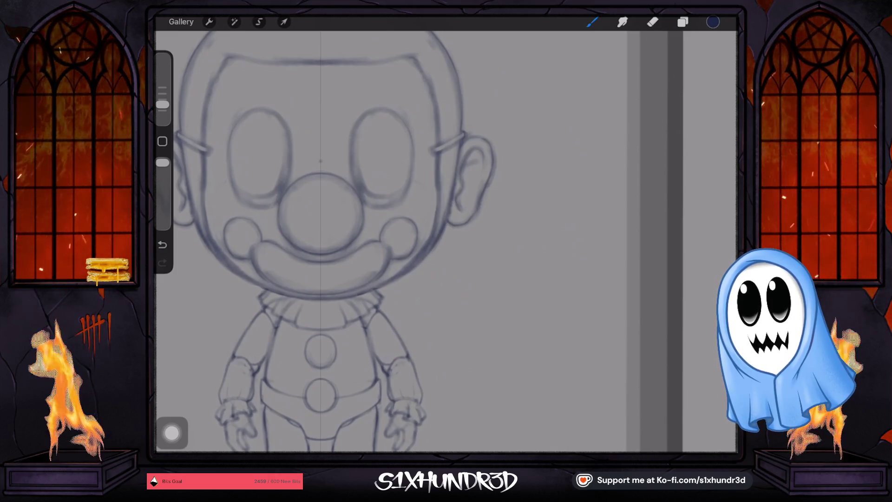
scroll(363, 241, "down", 5)
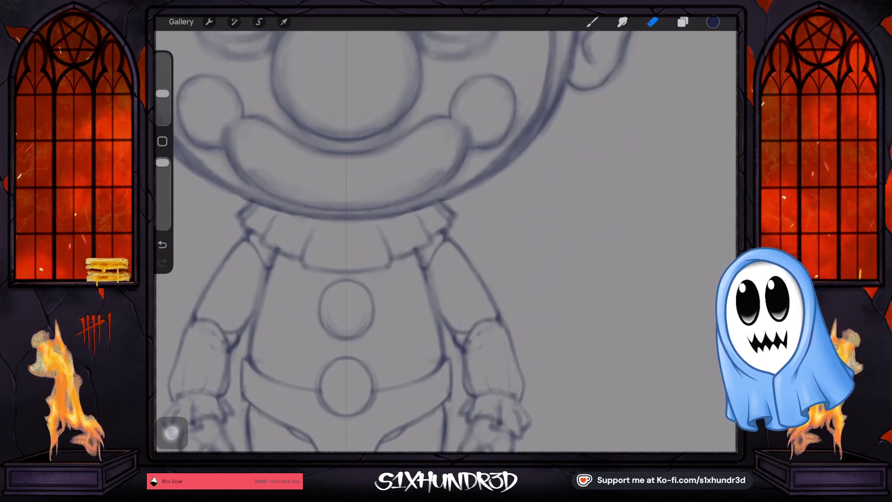
scroll(384, 242, "down", 3)
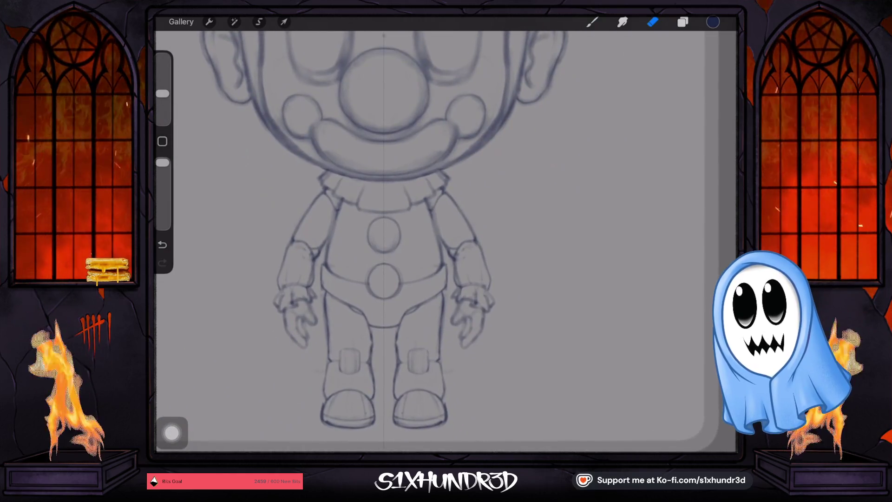
left_click(682, 21)
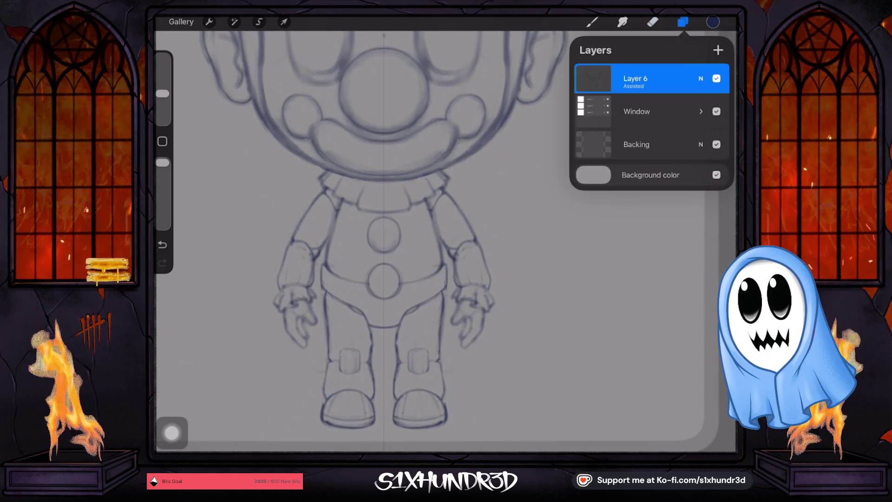
- Return to the brush and touch up the clown's legs and boots, undoing one stroke
left_click(683, 22)
left_click(592, 22)
scroll(340, 290, "up", 3)
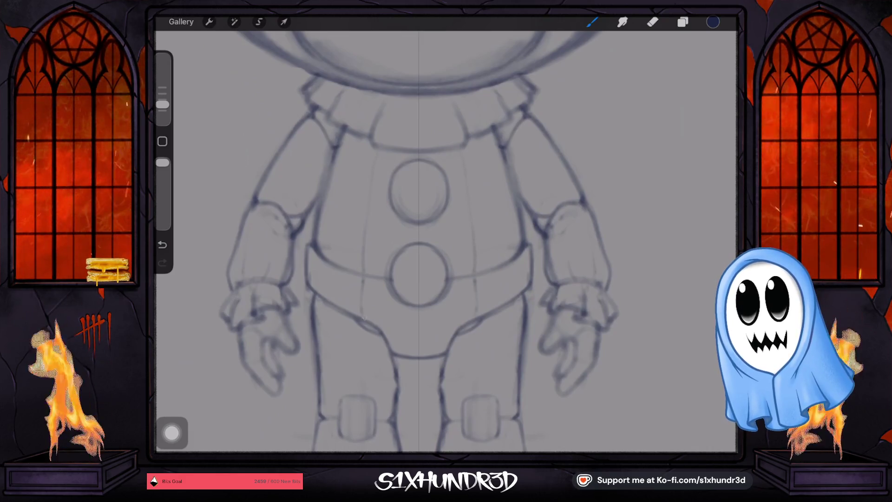
scroll(363, 278, "down", 5)
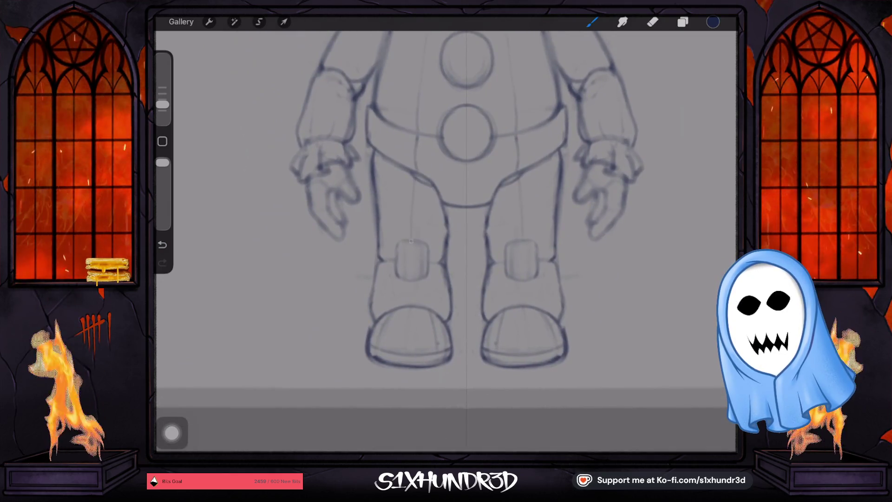
key("ctrl+z")
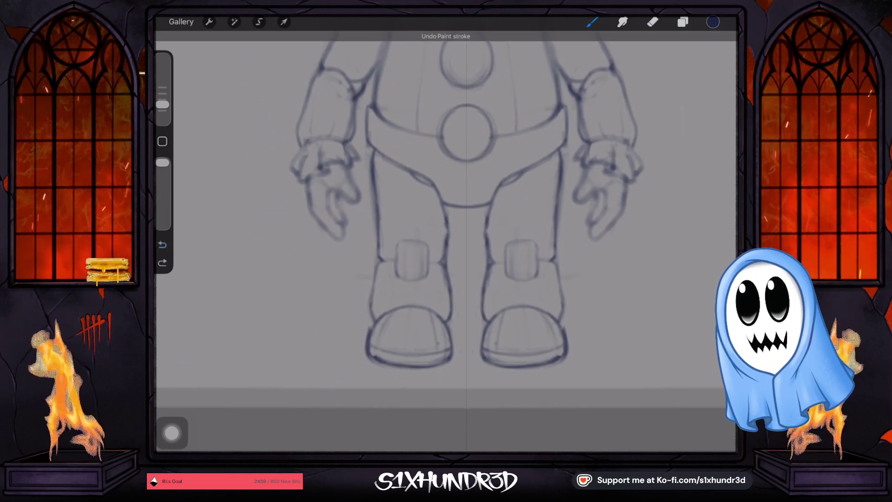
scroll(446, 241, "up", 5)
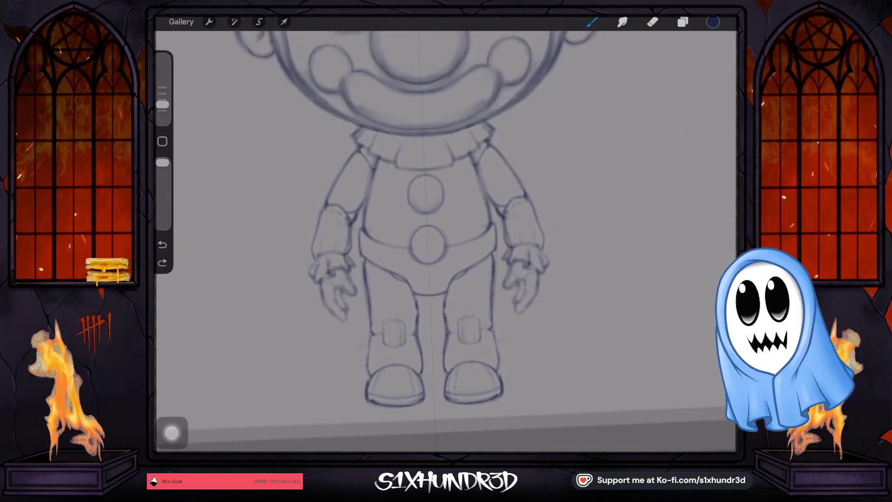
scroll(446, 241, "down", 5)
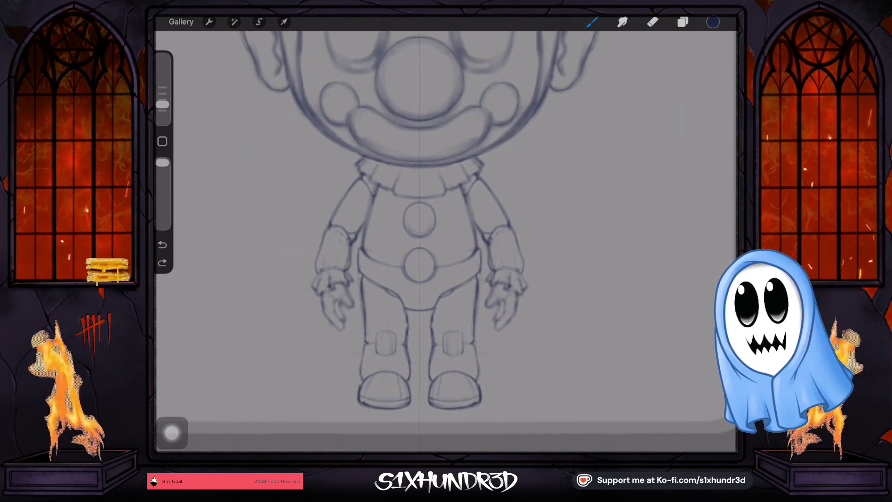
scroll(446, 242, "down", 3)
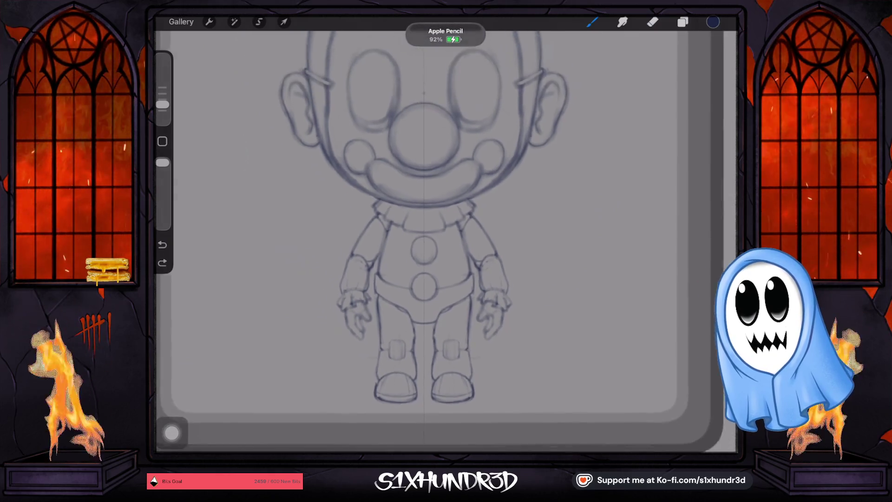
scroll(446, 242, "down", 3)
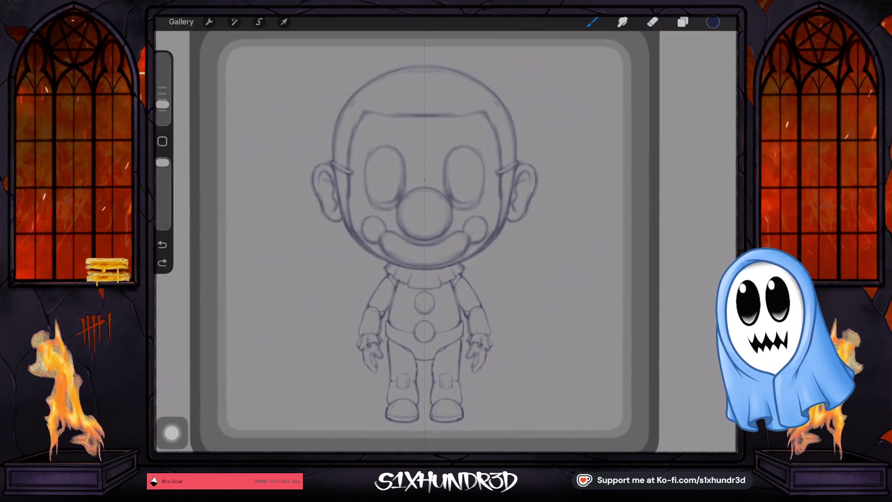
scroll(425, 241, "up", 2)
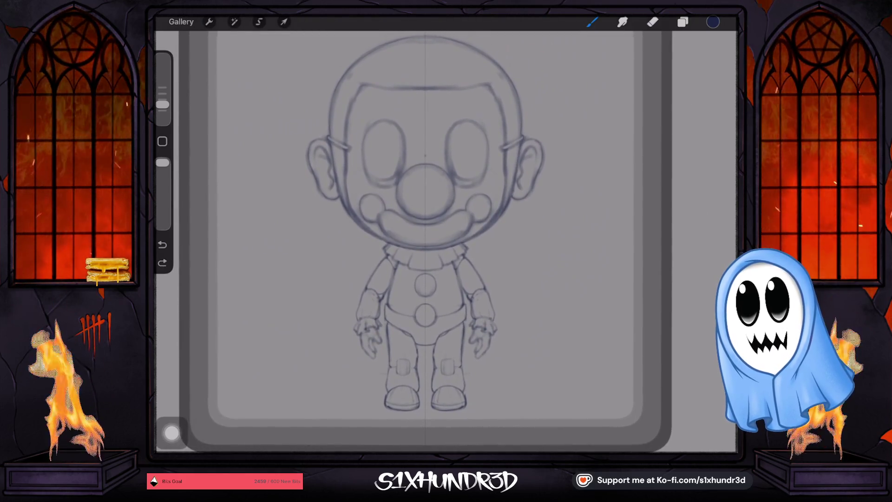
scroll(426, 242, "up", 2)
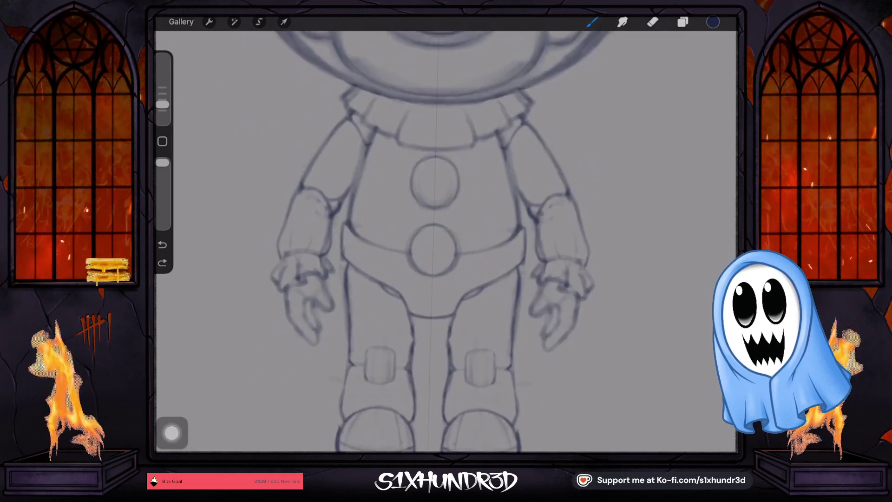
scroll(426, 242, "down", 2)
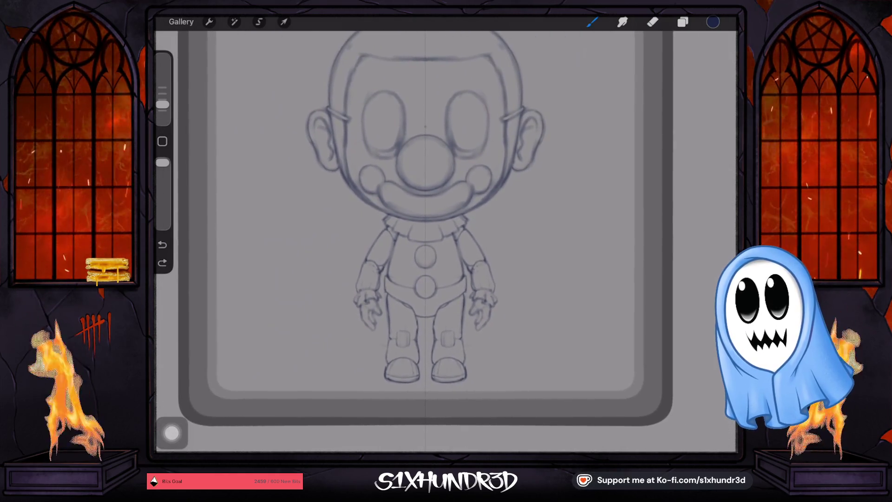
scroll(425, 232, "down", 2)
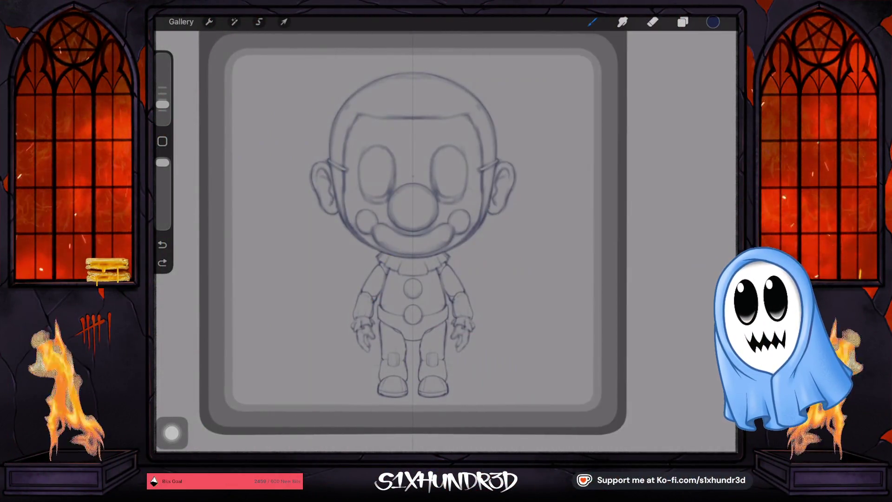
- Zoom in on the clown's face and undo the last pencil stroke
scroll(423, 232, "up", 5)
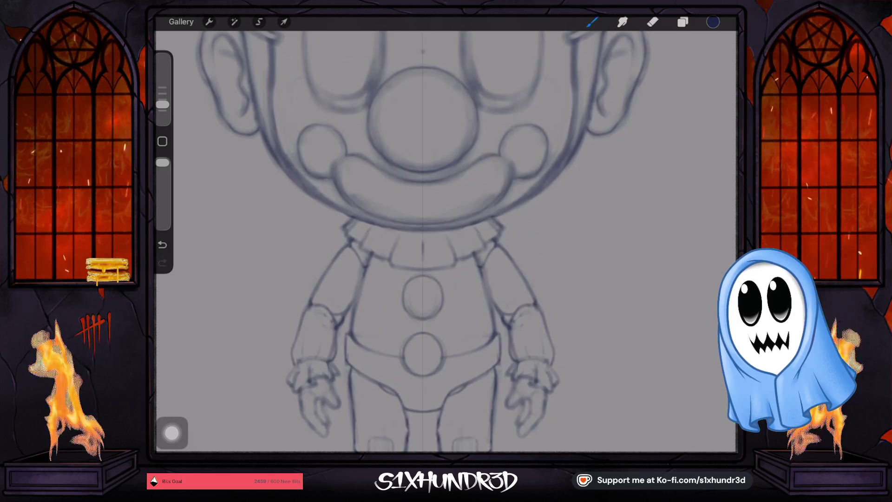
key("ctrl+z")
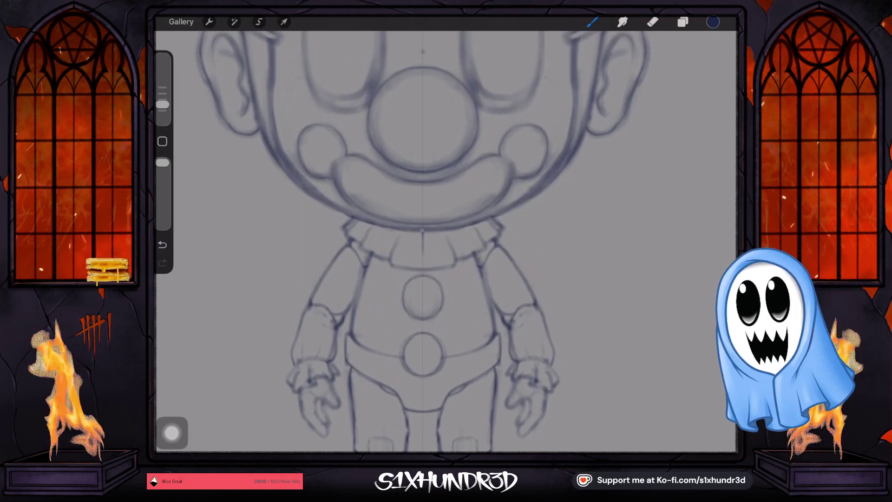
- Use Transform to move the clown left and slightly down within the blister-pack window
scroll(435, 242, "down", 5)
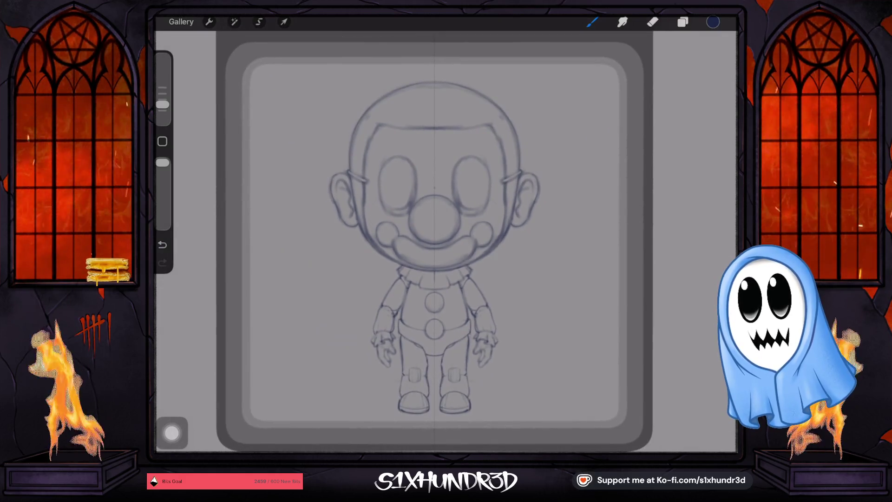
left_click(284, 22)
left_click_drag(434, 233, 362, 232)
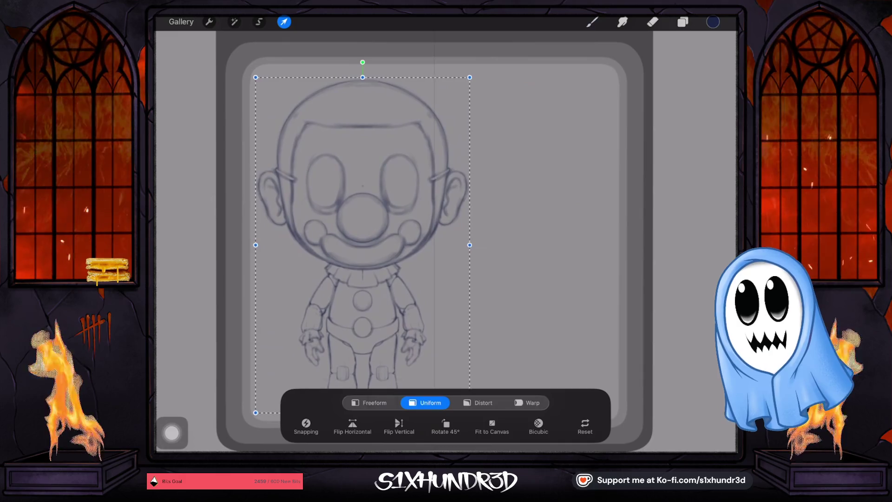
scroll(435, 223, "down", 3)
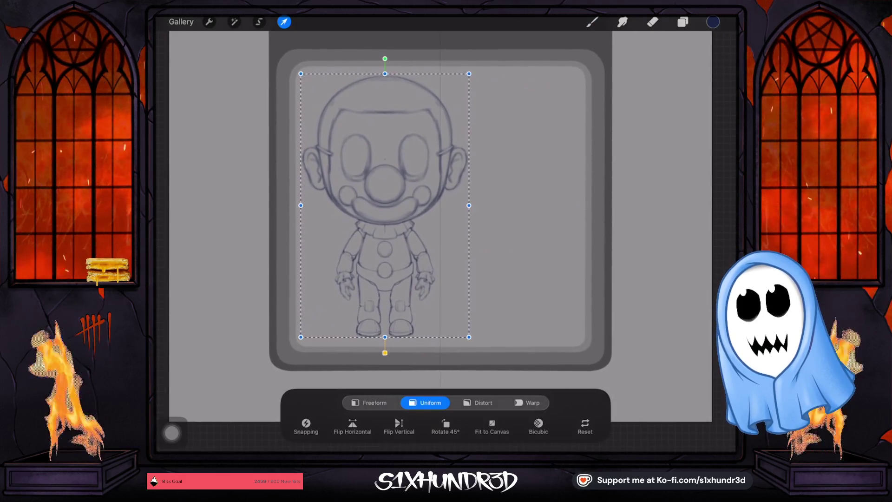
left_click_drag(384, 204, 385, 205)
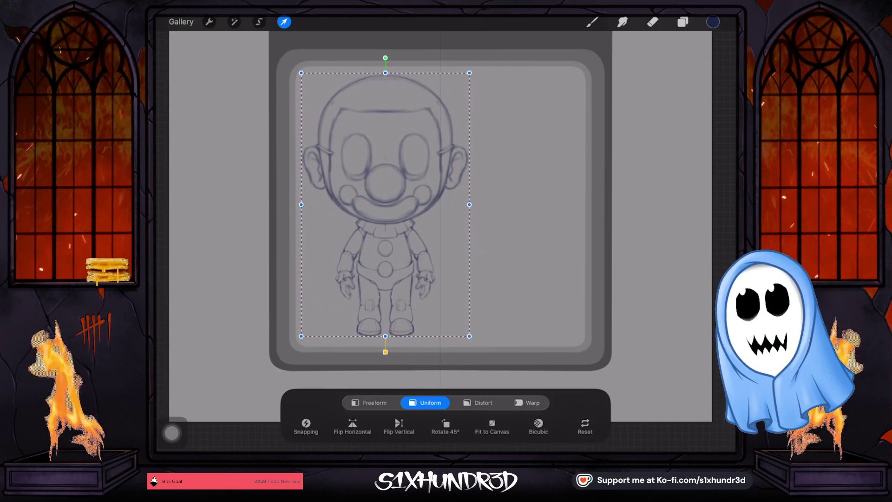
left_click_drag(386, 204, 387, 206)
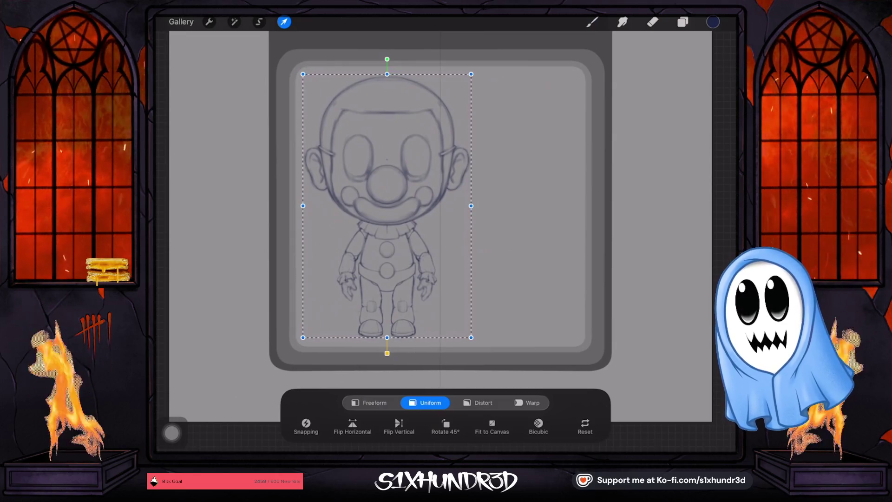
left_click(592, 22)
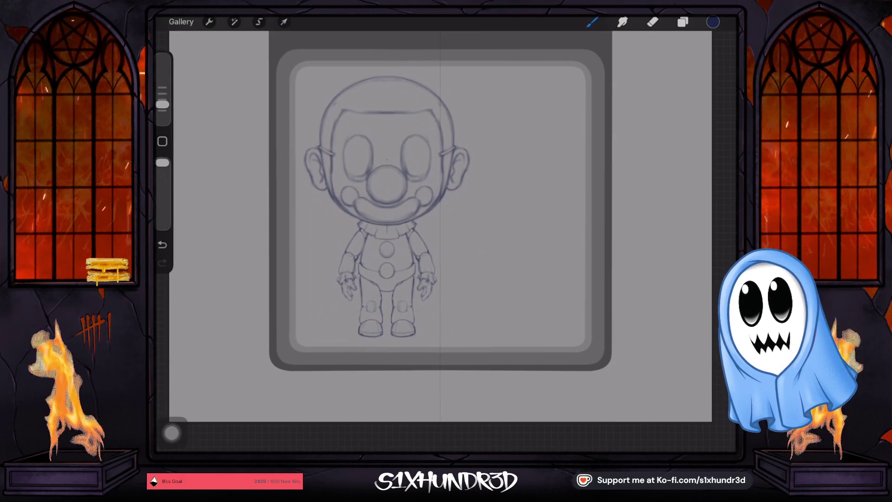
- Add a new empty Layer 7 above the clown's Layer 6
left_click(682, 22)
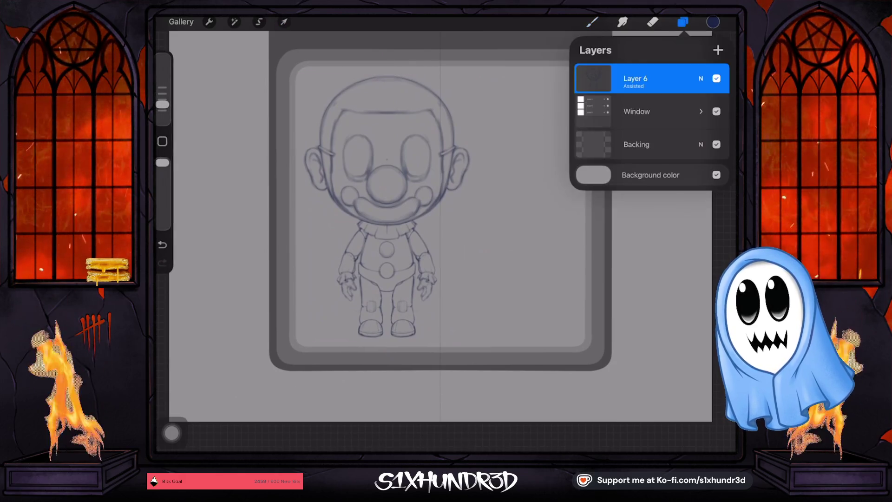
left_click(594, 79)
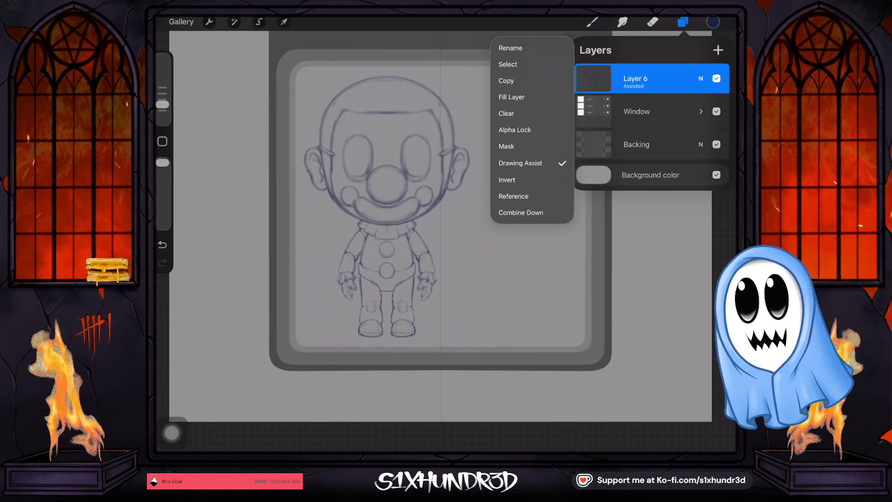
left_click(520, 163)
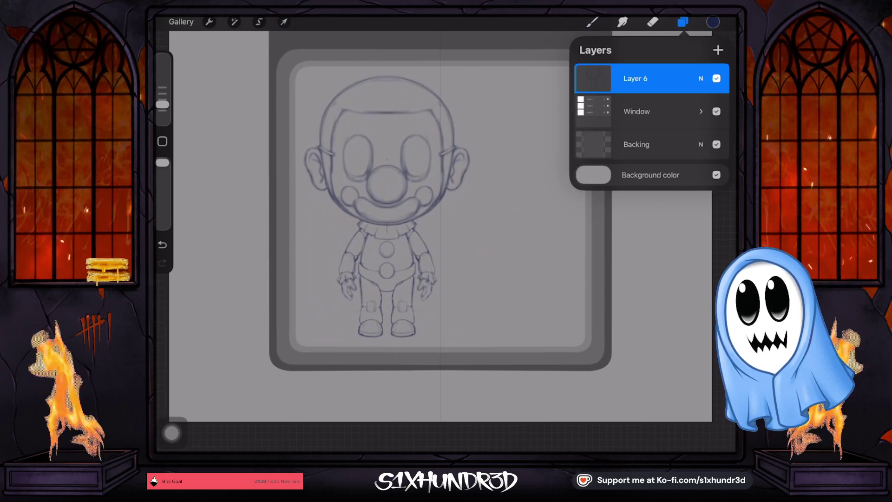
key("ctrl+z")
left_click(718, 50)
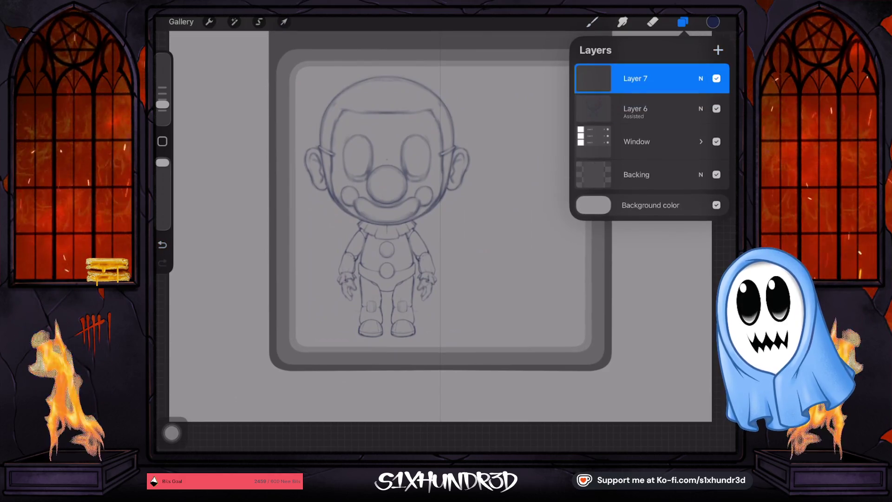
- Turn off the drawing guide and zoom into the sketch
left_click(209, 22)
left_click(323, 171)
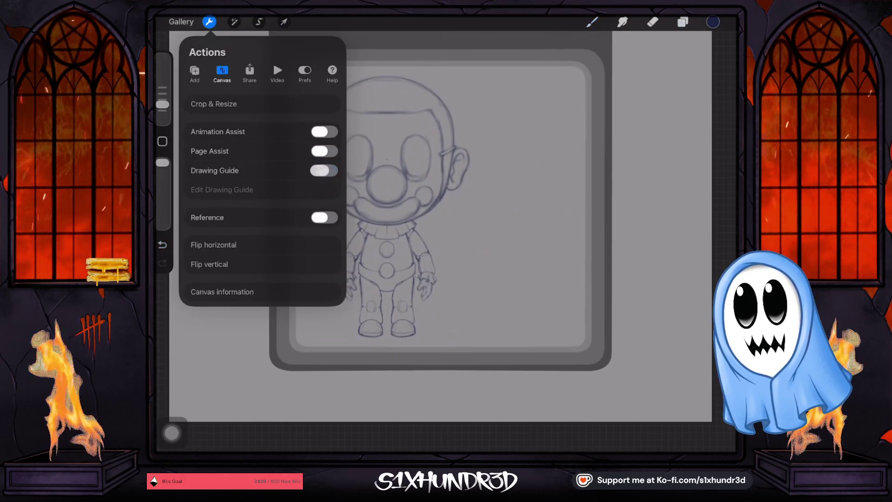
left_click(209, 22)
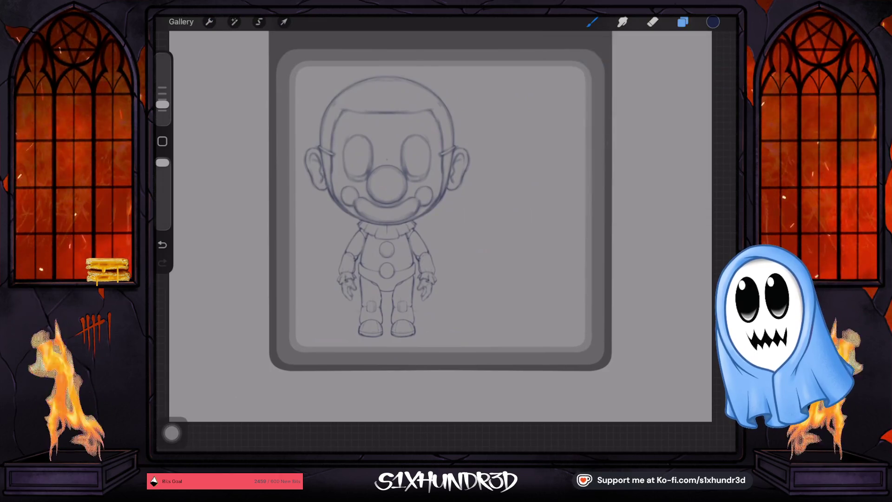
scroll(386, 232, "up", 3)
scroll(357, 233, "up", 3)
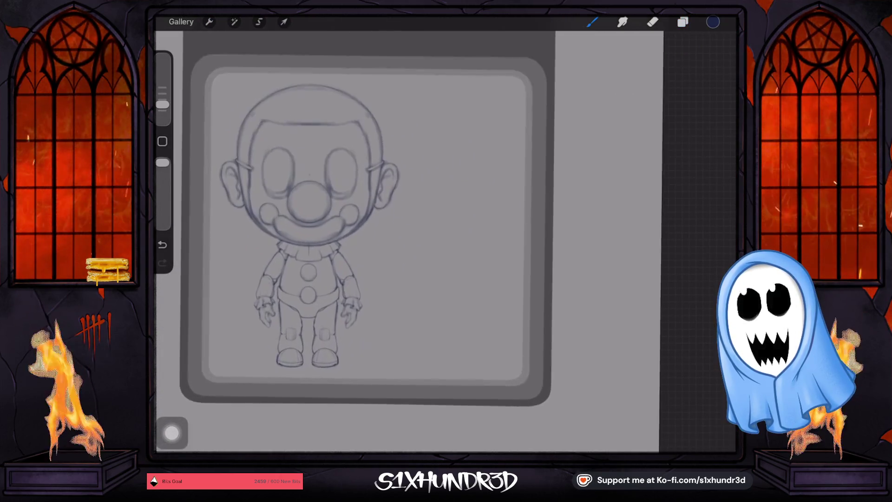
- Enlarge the pencil brush and try a vertical centre line for the hat, undoing failed strokes
scroll(369, 242, "up", 3)
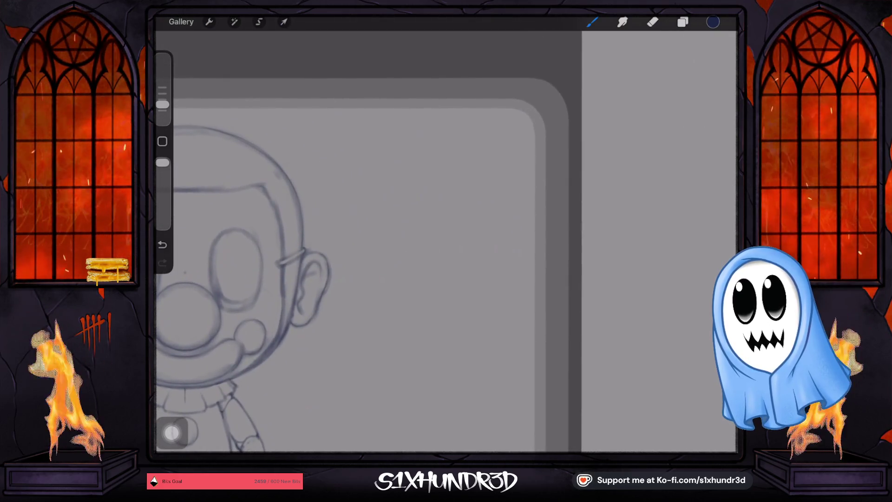
left_click_drag(162, 105, 162, 83)
key("ctrl+z")
left_click(162, 83)
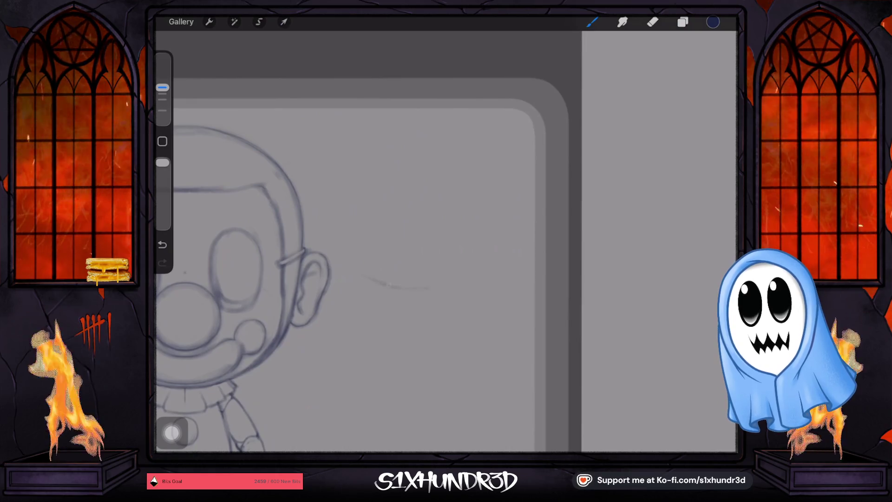
scroll(367, 241, "down", 5)
scroll(367, 241, "up", 5)
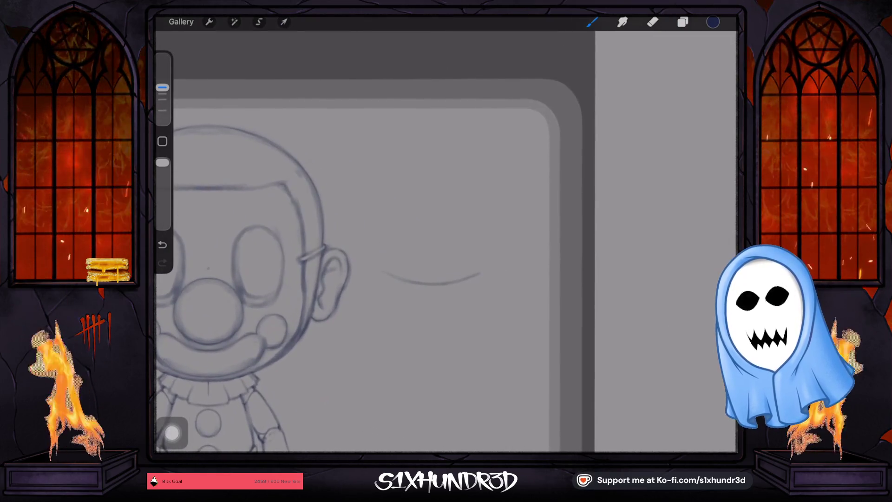
key("ctrl+z")
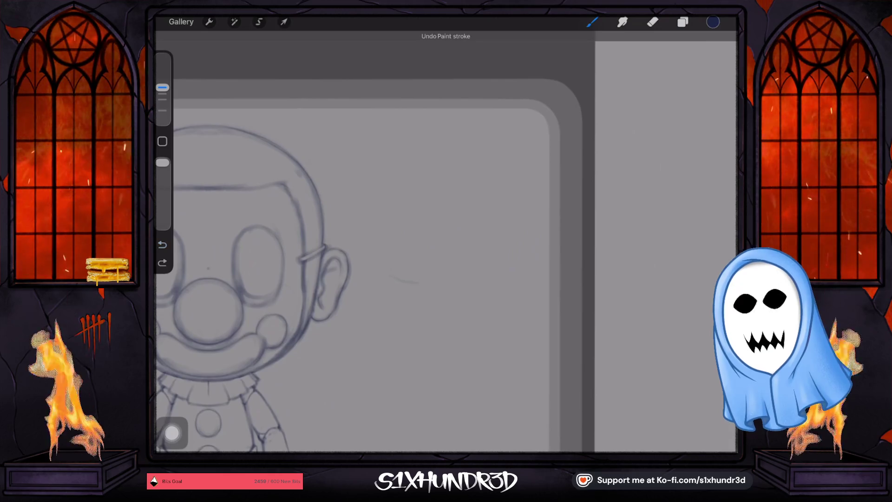
left_click_drag(426, 174, 425, 260)
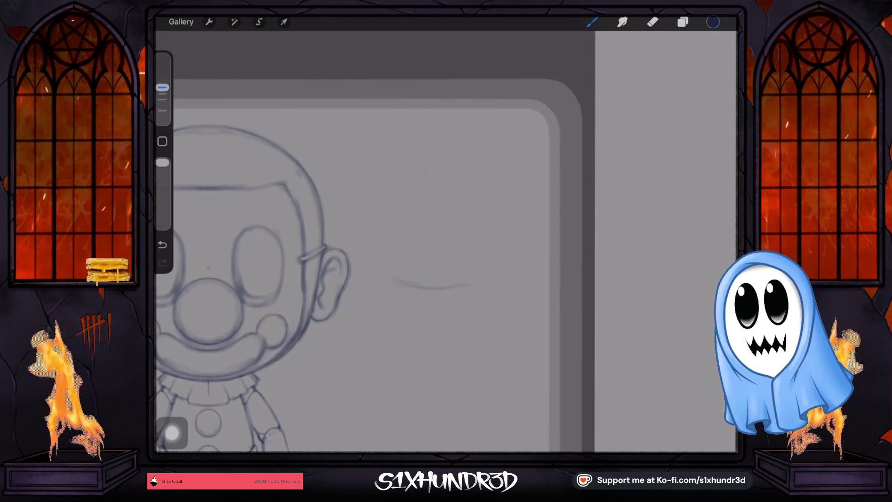
key("ctrl+z")
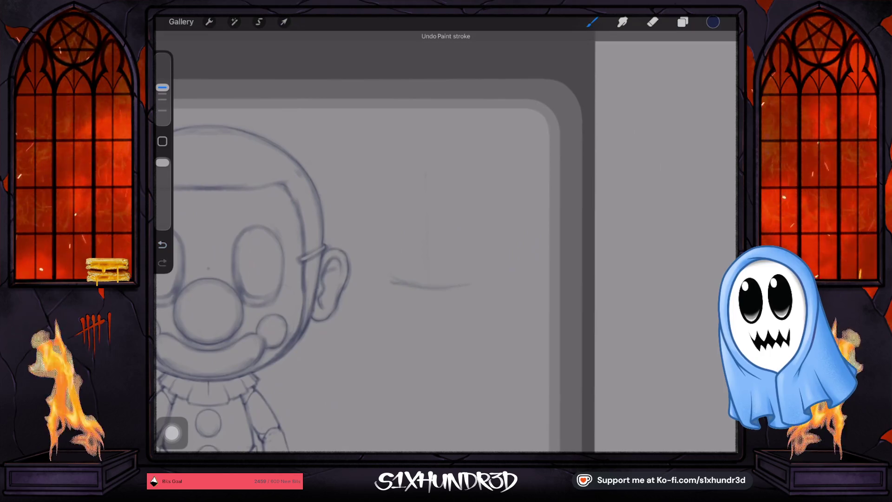
- Sketch the wide trapezoid hat brim with a curved bottom, right side and straight top edge
left_click_drag(393, 281, 478, 279)
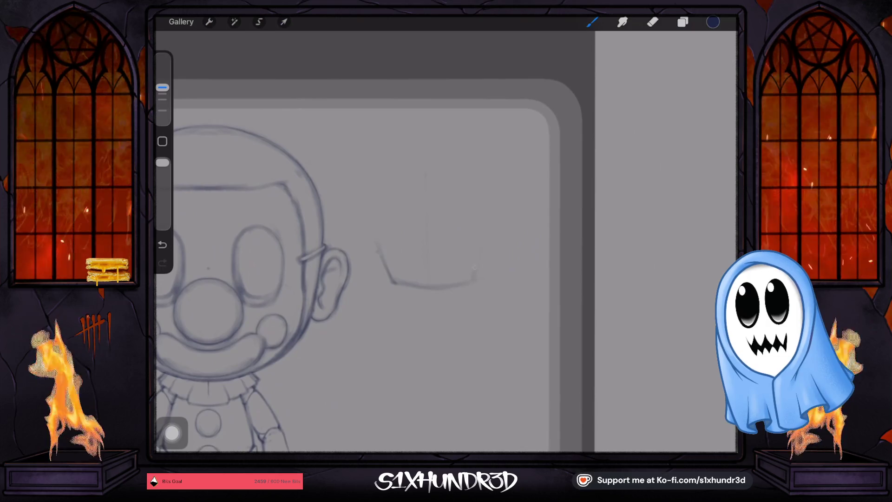
key("ctrl+z")
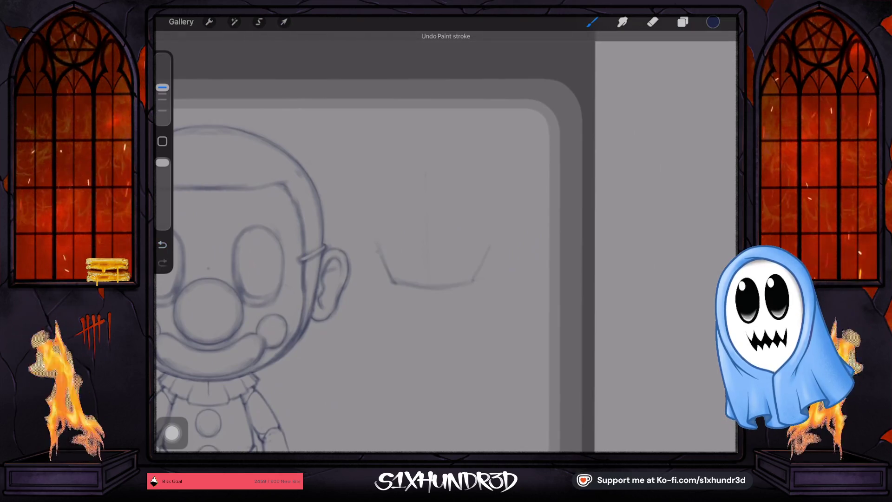
key("ctrl+z")
left_click_drag(473, 279, 485, 241)
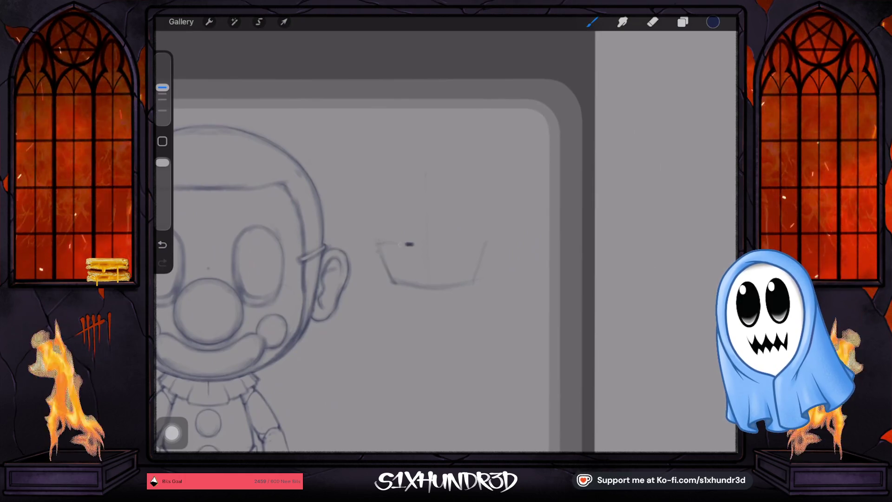
left_click(162, 244)
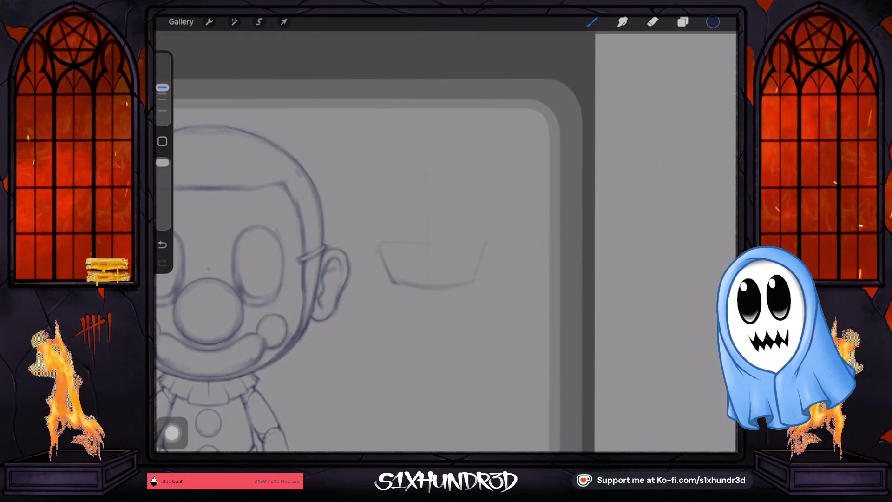
left_click_drag(377, 241, 486, 241)
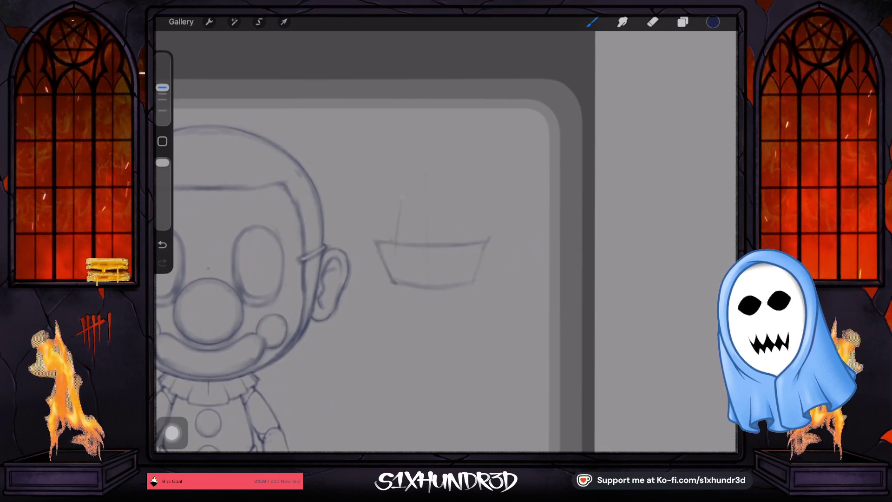
key("ctrl+z")
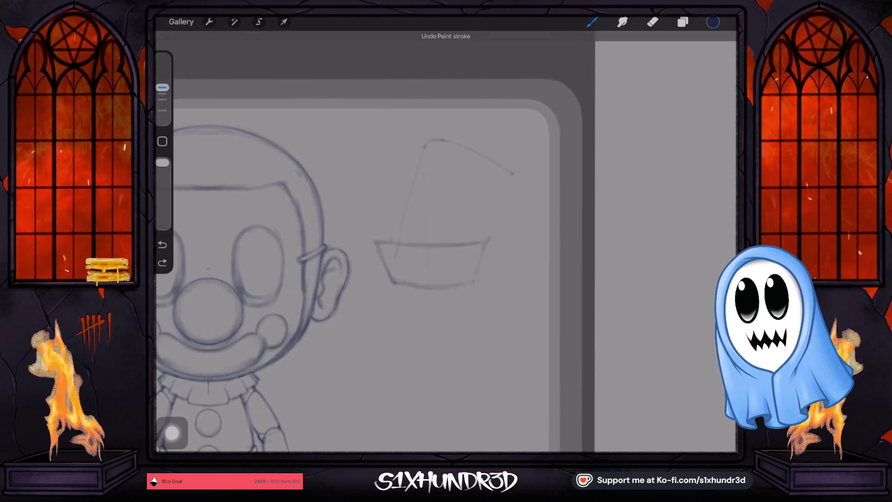
- Draw the right side of the hat cone and move the hat sketch down slightly
left_click_drag(441, 139, 475, 279)
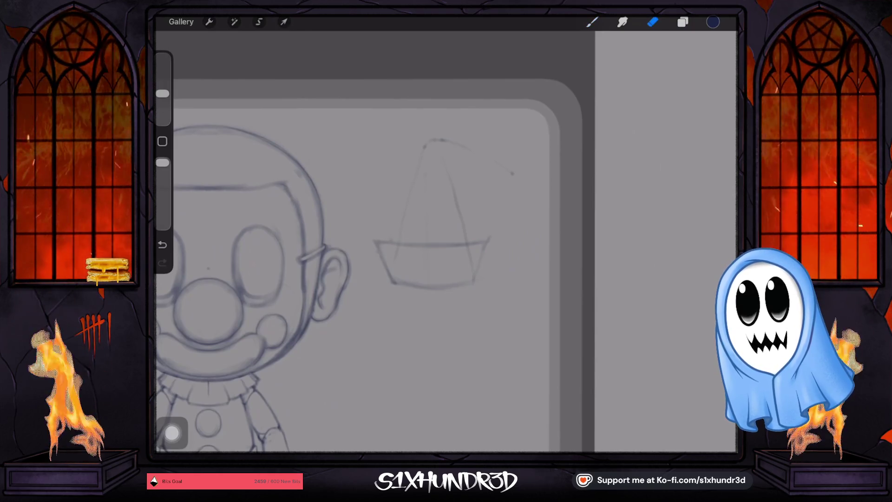
left_click(283, 22)
left_click_drag(432, 214, 430, 237)
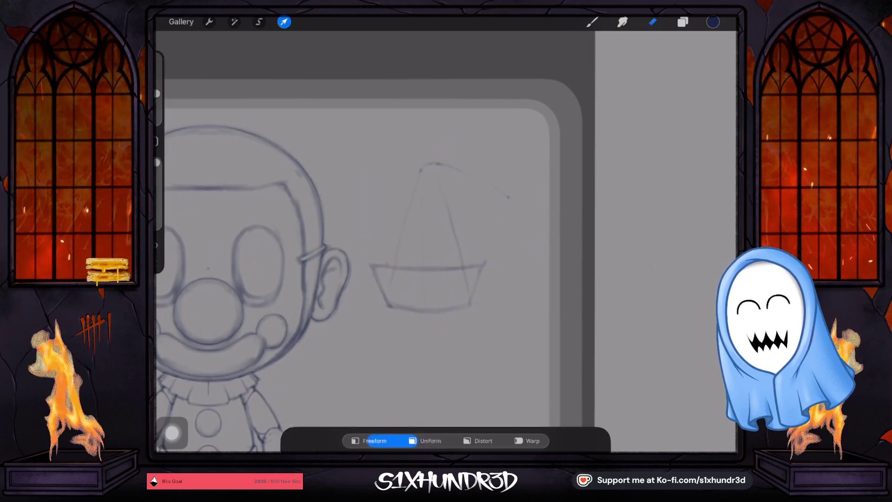
- Commit the hat move, then draw the tip bending right to a round pompom
left_click(283, 22)
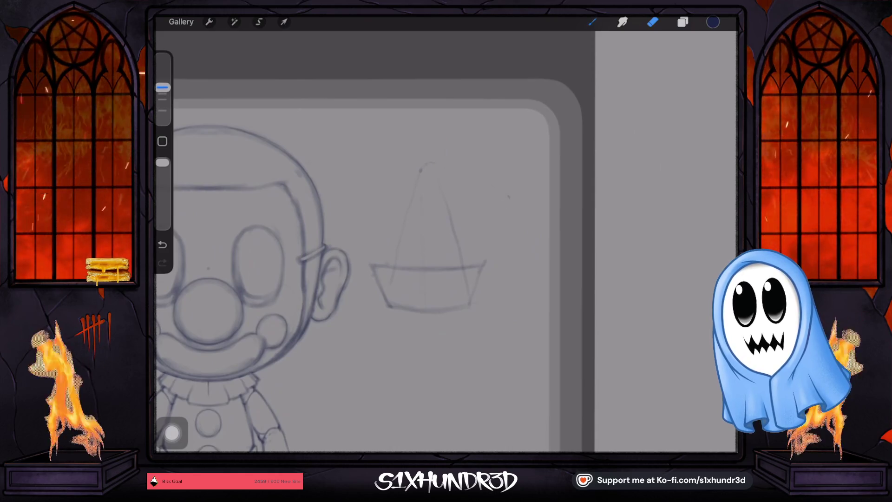
scroll(419, 261, "up", 3)
key("b")
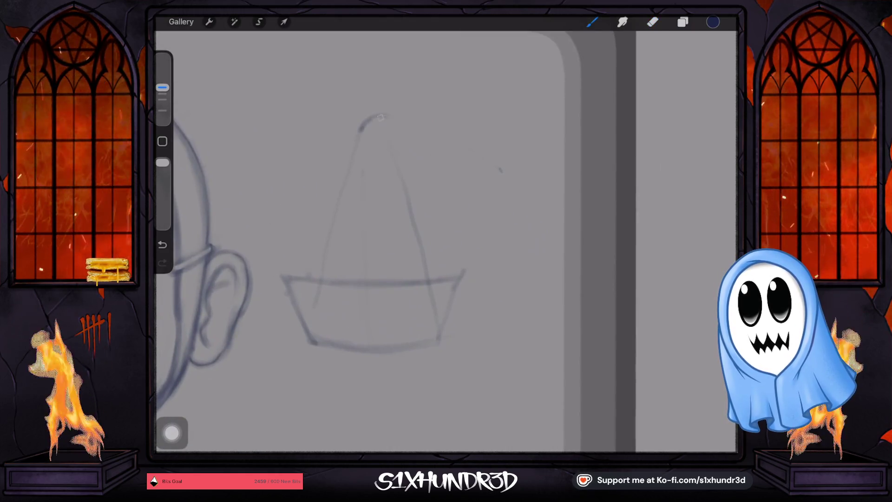
left_click_drag(385, 115, 439, 135)
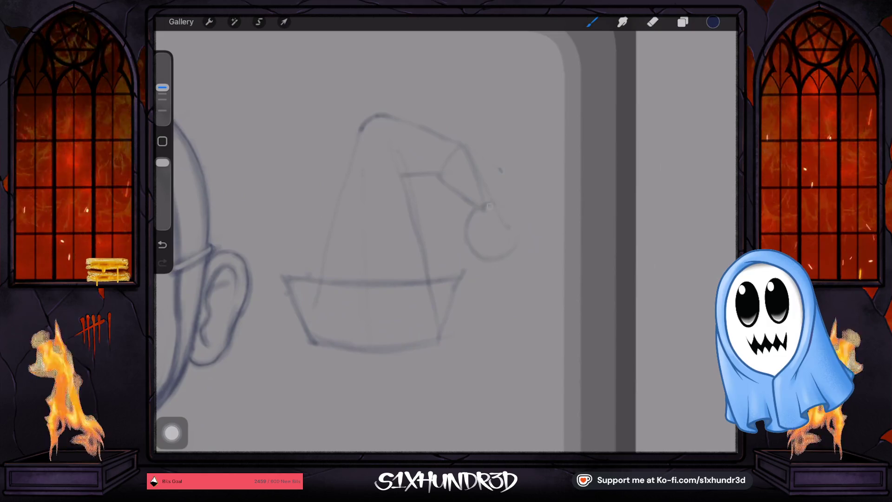
left_click_drag(501, 204, 518, 241)
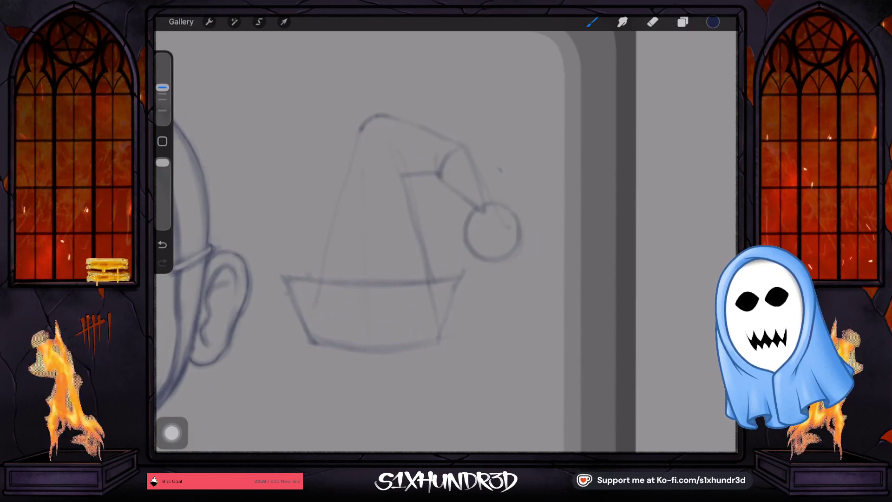
- Erase the stray diagonal line along the hat's side with an enlarged eraser
left_click_drag(406, 205, 433, 278)
mouse_move(407, 207)
left_mouse_down()
mouse_move(433, 278)
mouse_move(416, 233)
left_mouse_up()
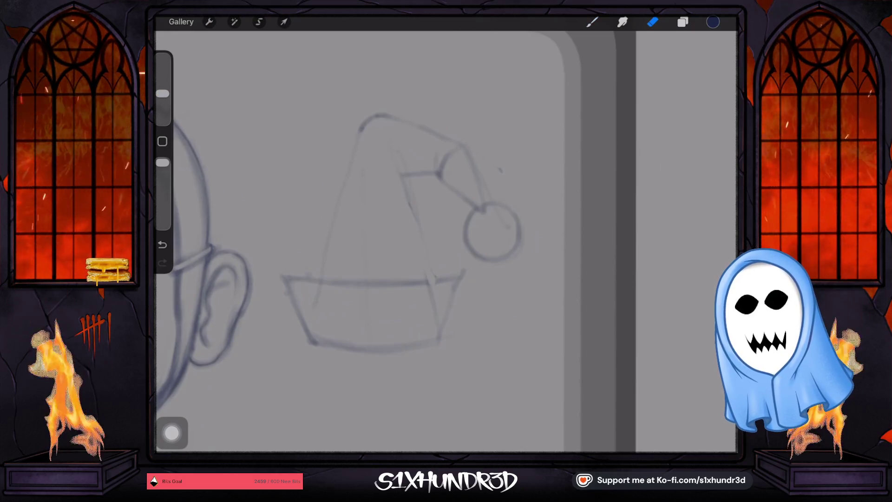
left_click_drag(162, 94, 162, 78)
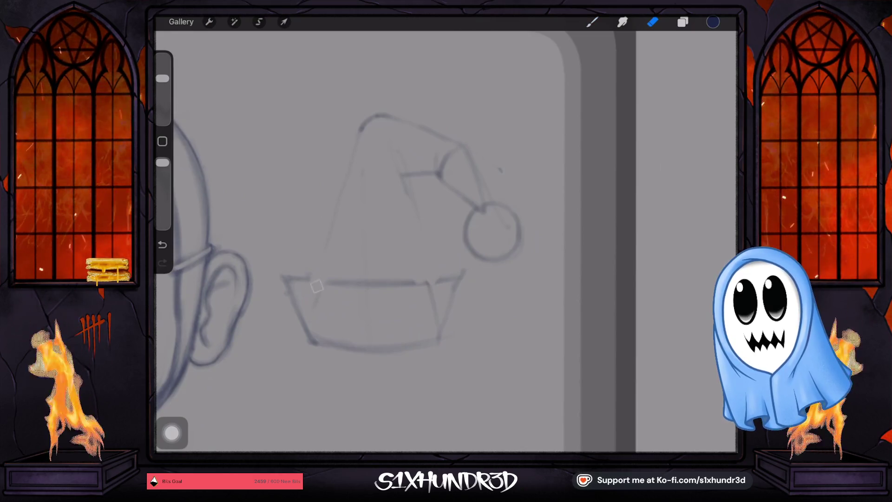
left_click(591, 22)
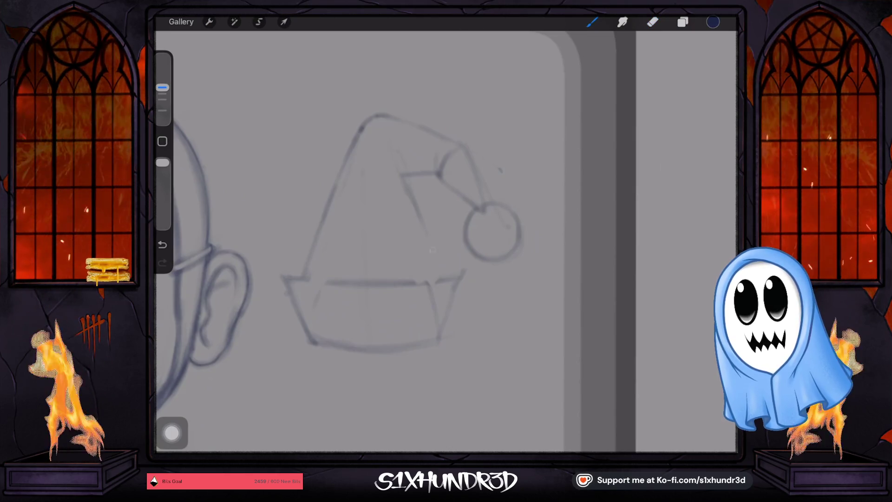
- Darken the right side of the hat's peak to mark the fold and erase a stray stroke by the pompom
mouse_move(492, 233)
left_mouse_down()
mouse_move(456, 189)
mouse_move(371, 290)
left_mouse_up()
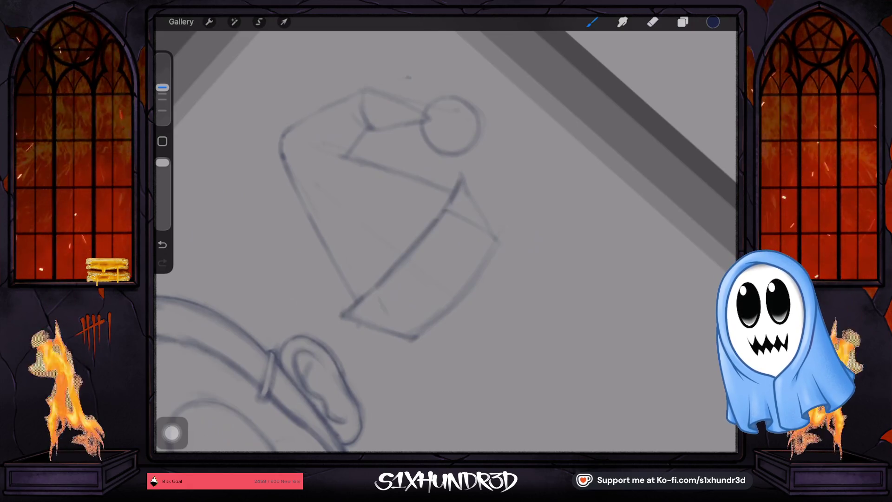
mouse_move(452, 199)
left_mouse_down()
mouse_move(488, 223)
mouse_move(446, 195)
left_mouse_up()
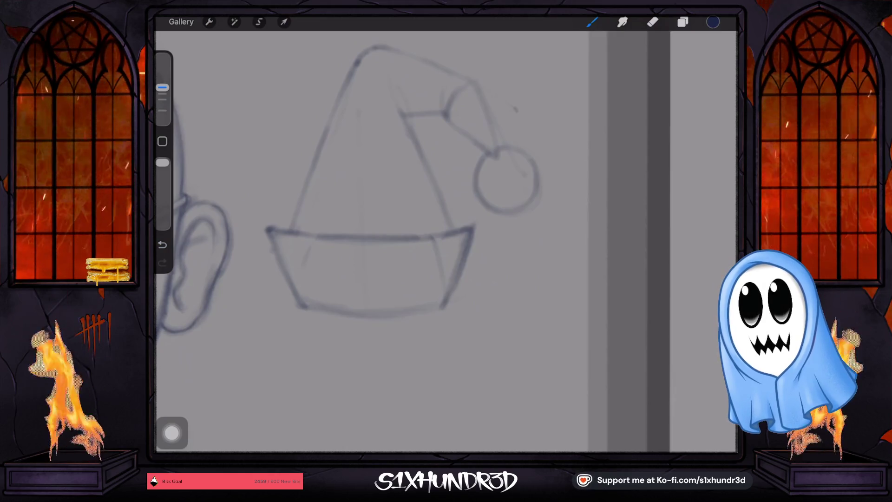
left_click_drag(446, 232, 409, 260)
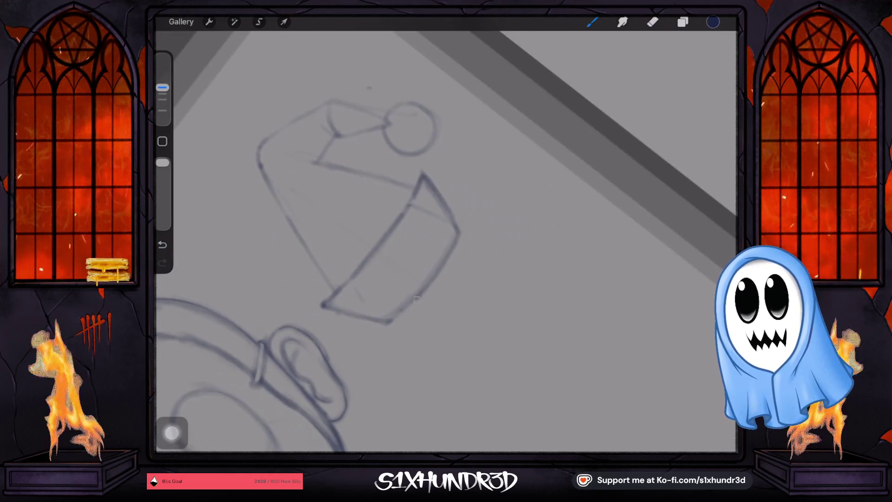
key("e")
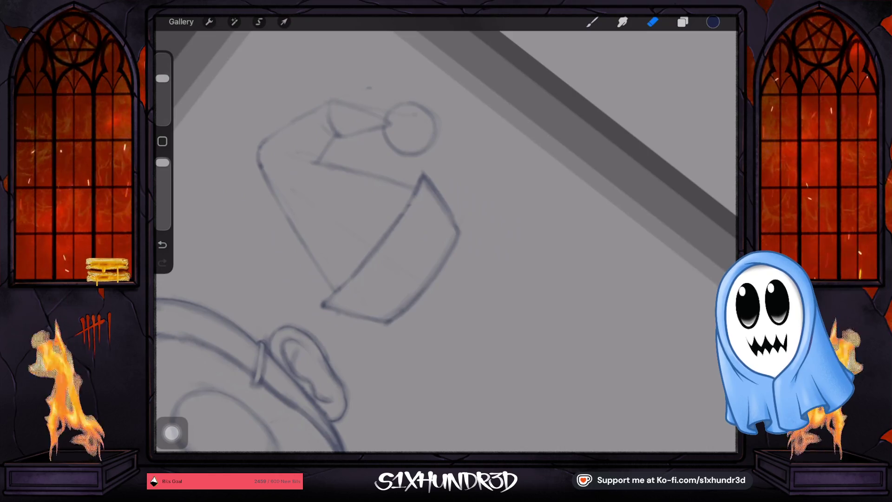
key("b")
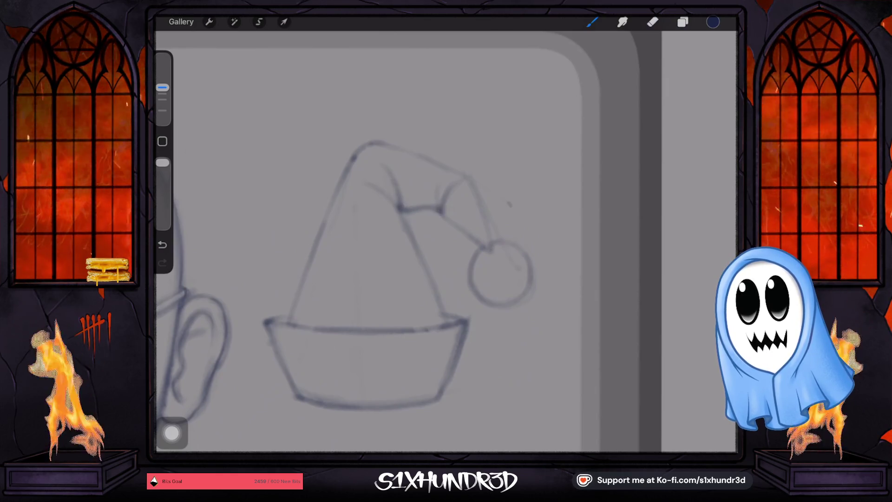
key("e")
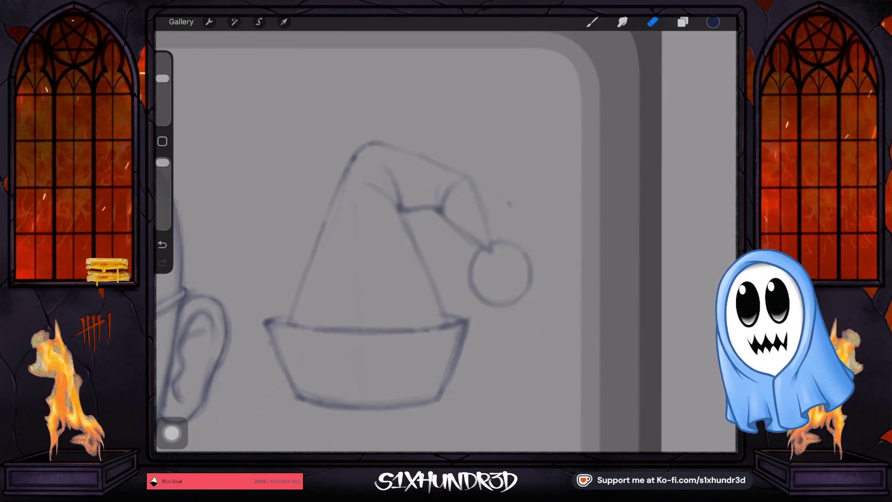
scroll(400, 241, "down", 2)
scroll(381, 242, "down", 3)
- Shift the Santa hat sketch slightly up and right beside the clown's head, then commit
key("v")
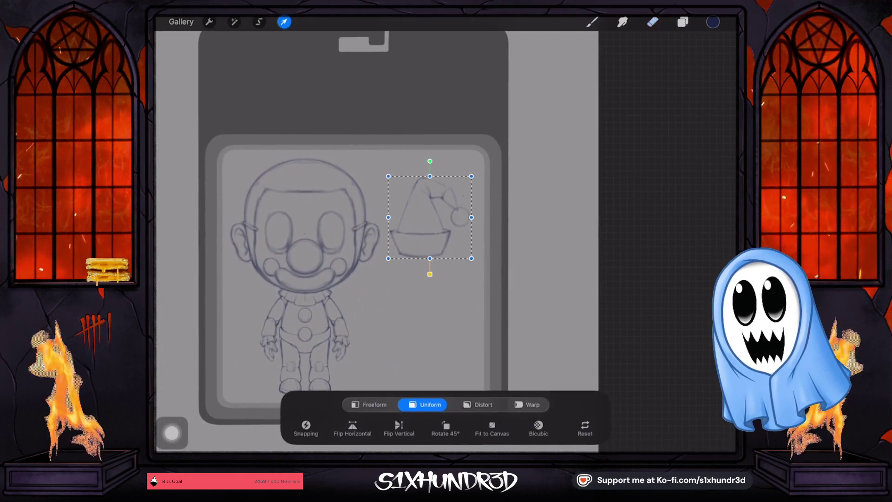
mouse_move(362, 192)
left_mouse_down()
mouse_move(315, 127)
mouse_move(434, 201)
left_mouse_up()
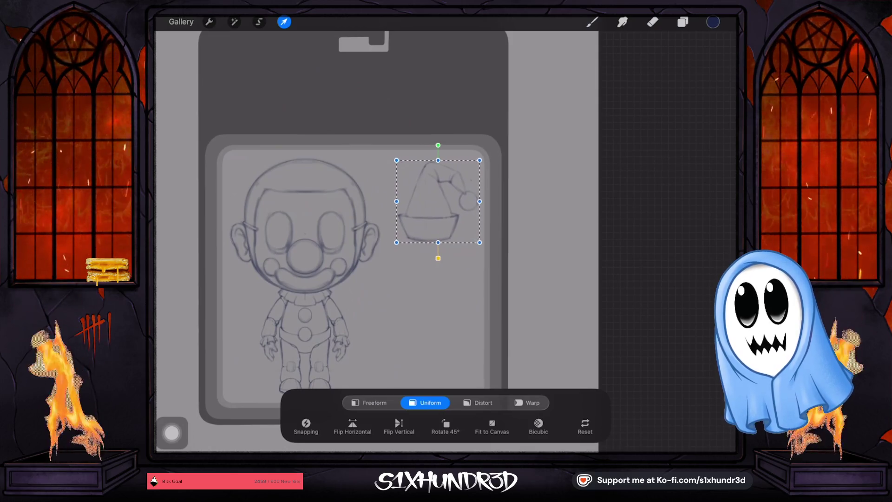
left_click(592, 21)
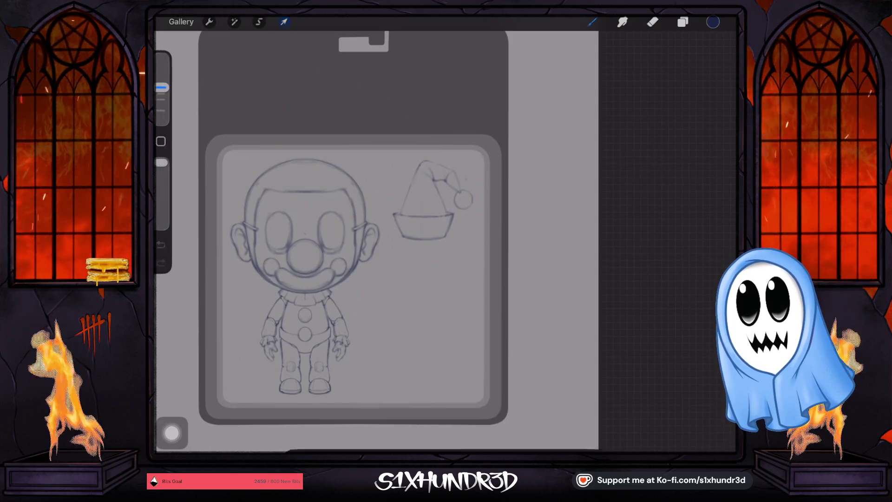
scroll(418, 223, "up", 5)
scroll(432, 218, "up", 2)
- Sketch two curved fold lines across the hat cone, undoing the strokes that don't work
scroll(432, 218, "up", 3)
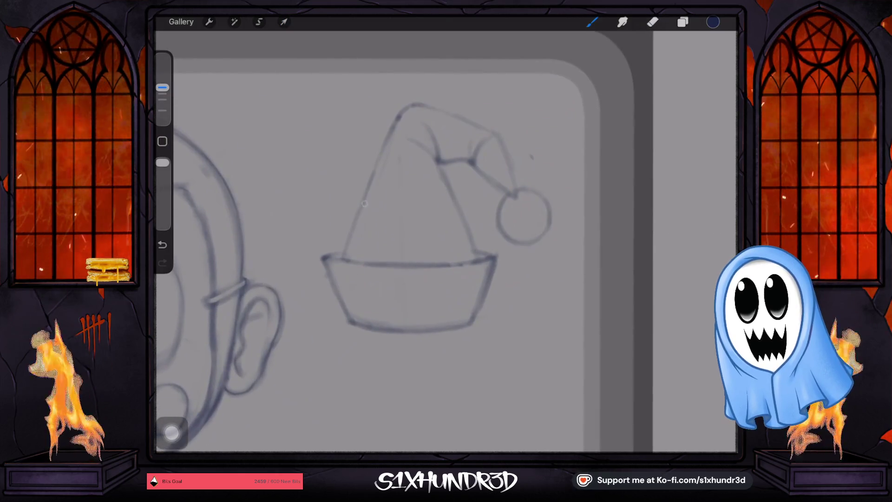
left_click_drag(405, 211, 471, 249)
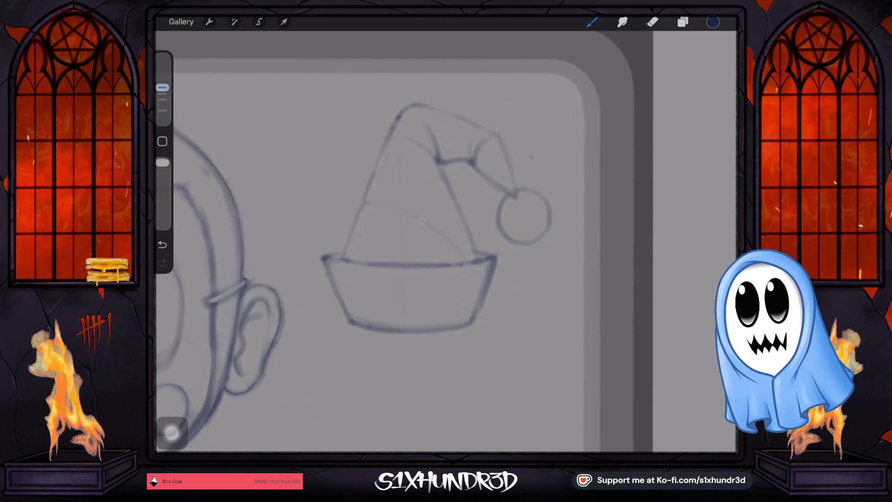
key("ctrl+z")
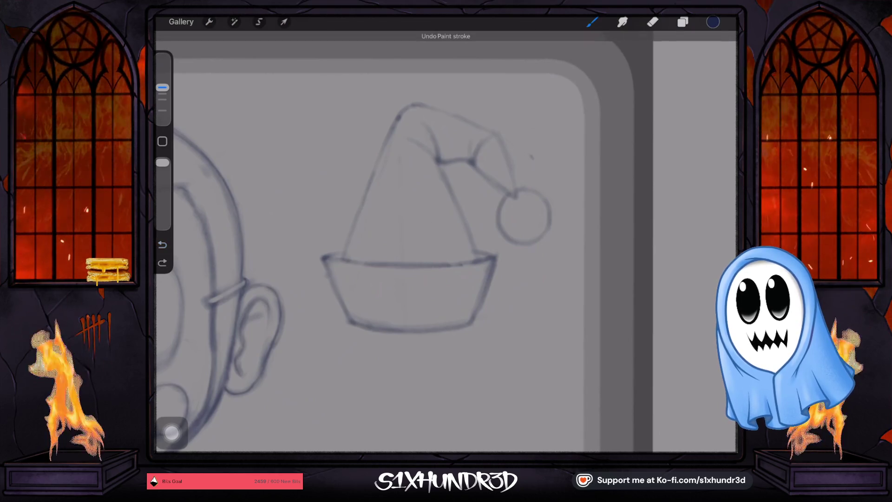
left_click_drag(409, 240, 465, 226)
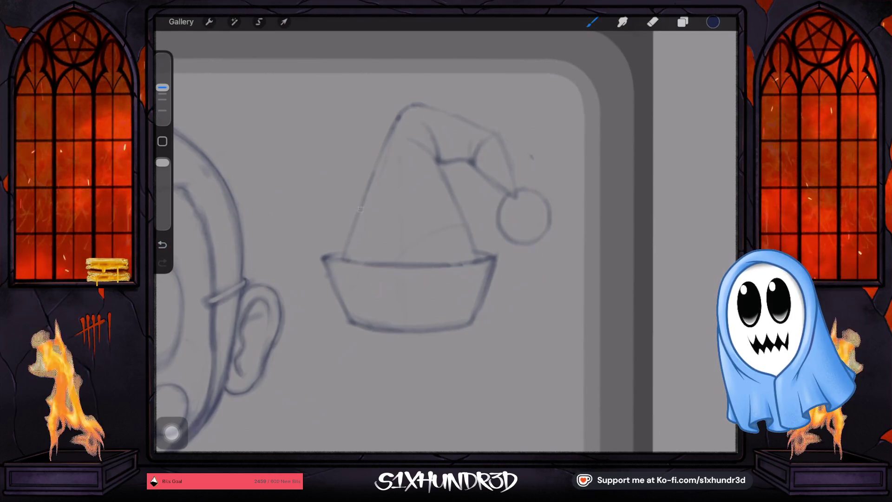
left_click_drag(394, 177, 437, 164)
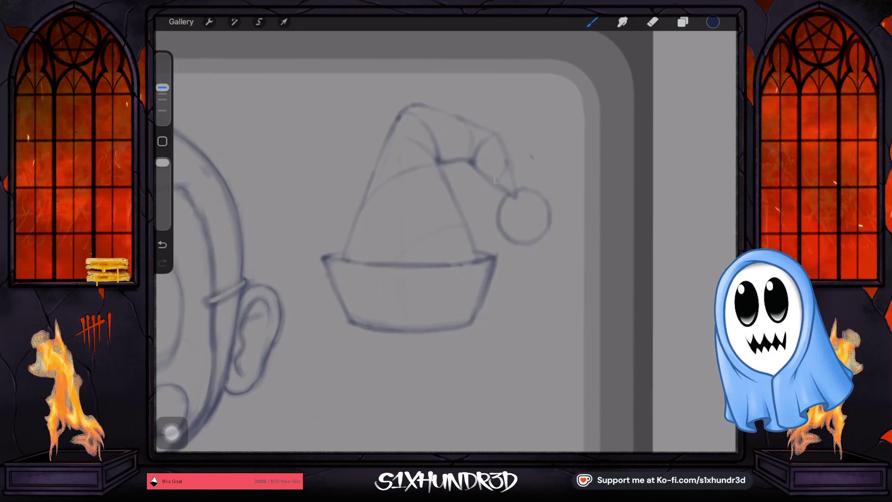
scroll(372, 242, "down", 5)
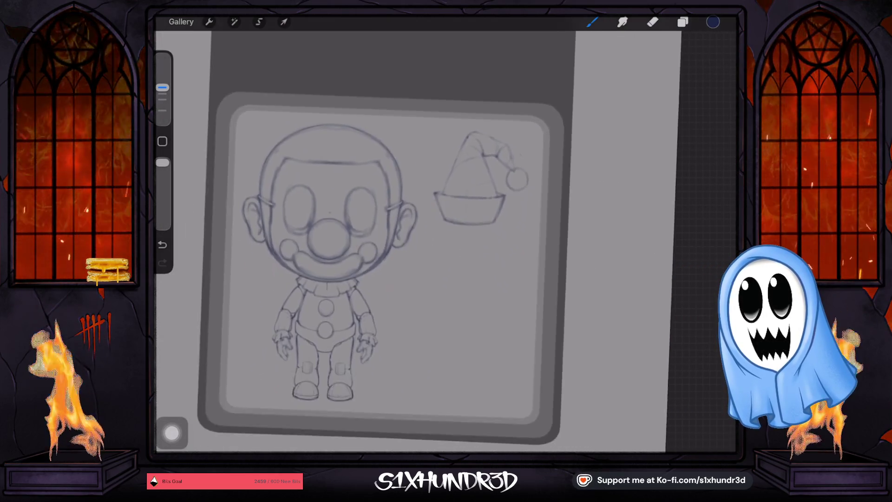
scroll(362, 242, "up", 5)
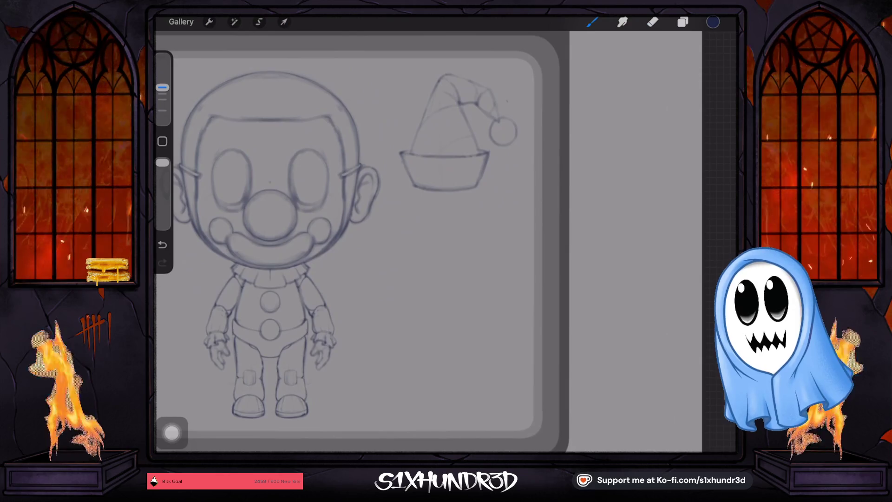
scroll(362, 242, "down", 2)
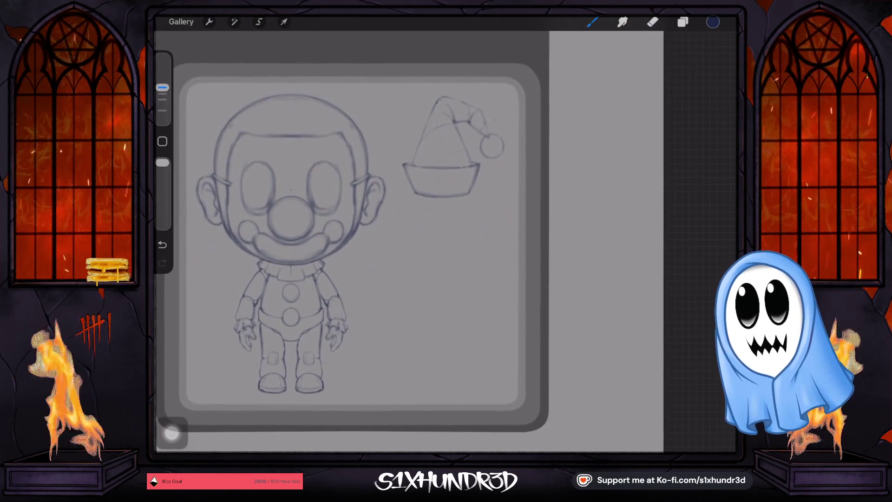
scroll(442, 153, "up", 3)
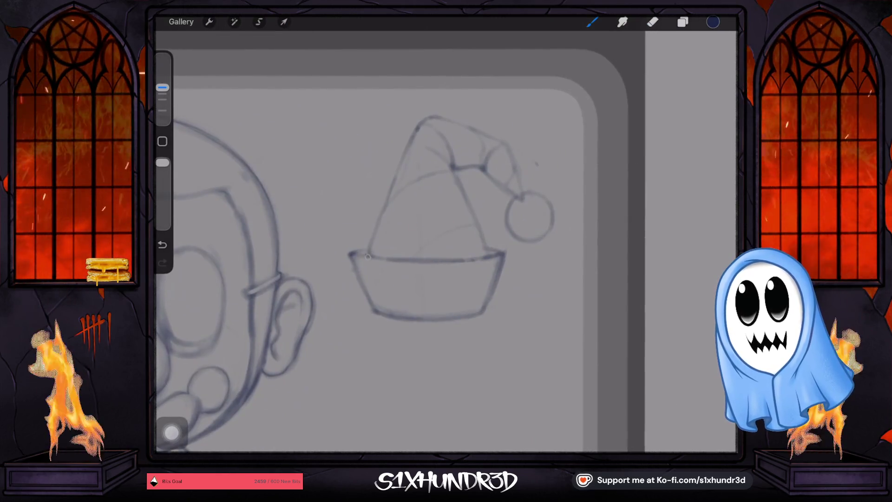
key("ctrl+z")
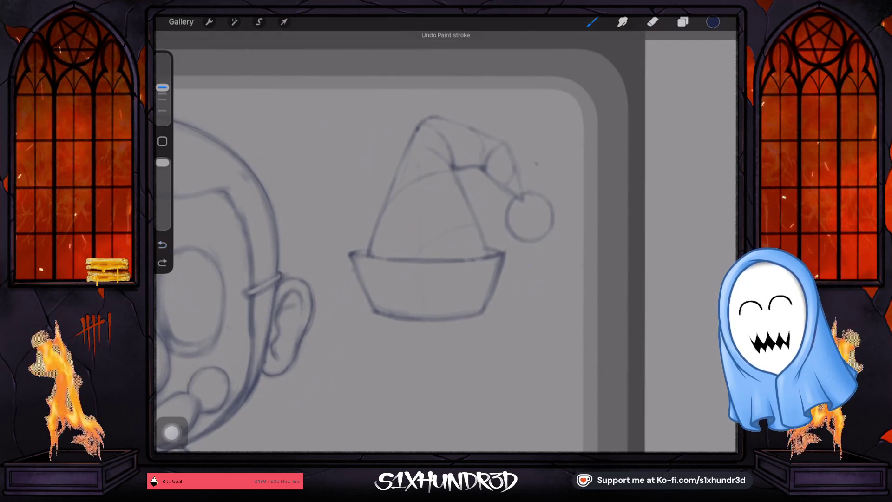
key("ctrl+z")
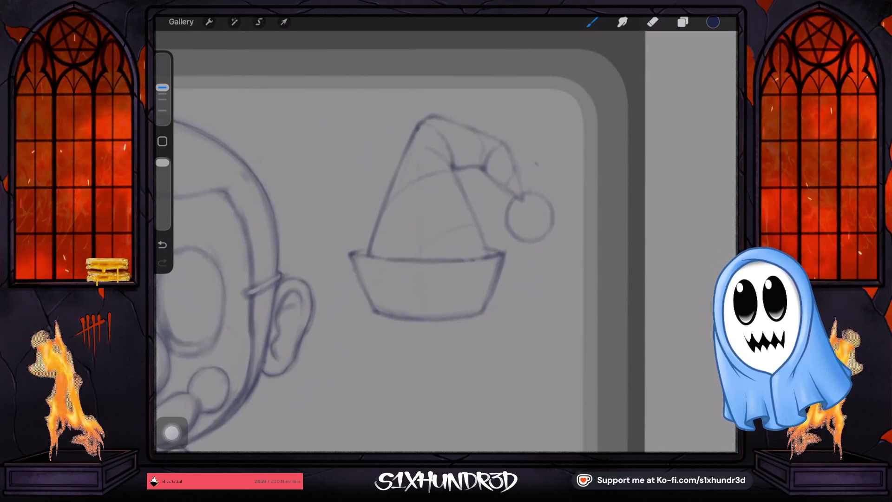
scroll(399, 242, "down", 5)
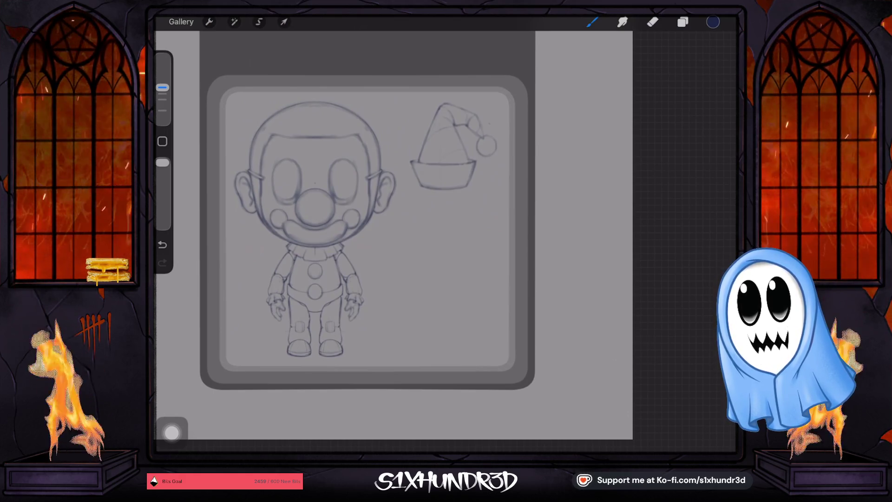
- Shrink the brush and make Layer 6 the active layer
scroll(353, 209, "up", 5)
scroll(511, 232, "up", 3)
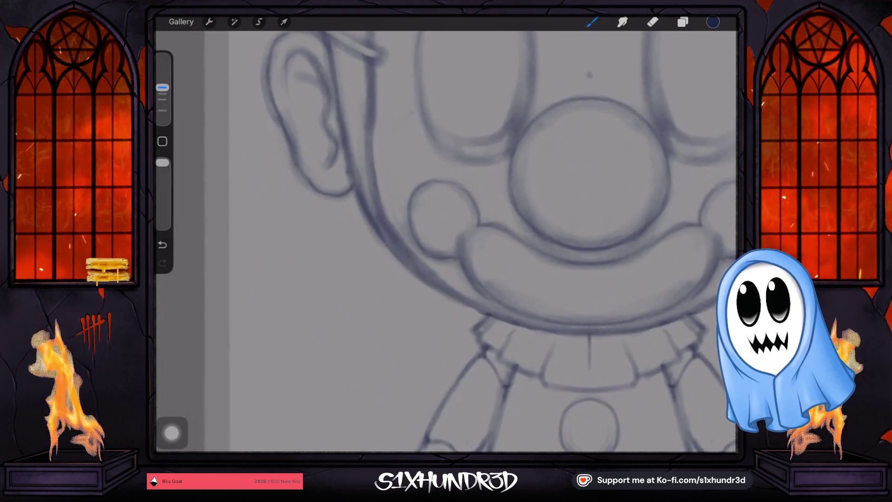
left_click_drag(162, 87, 162, 93)
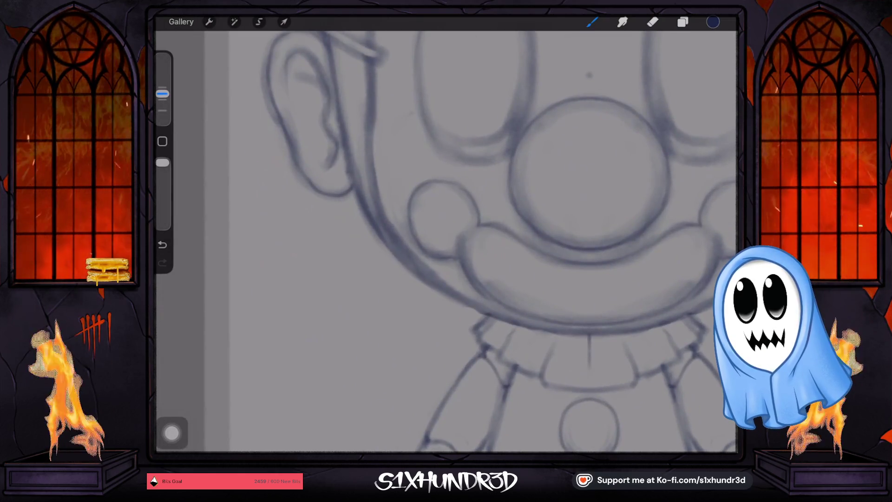
left_click(682, 22)
left_click(635, 108)
left_click(635, 108)
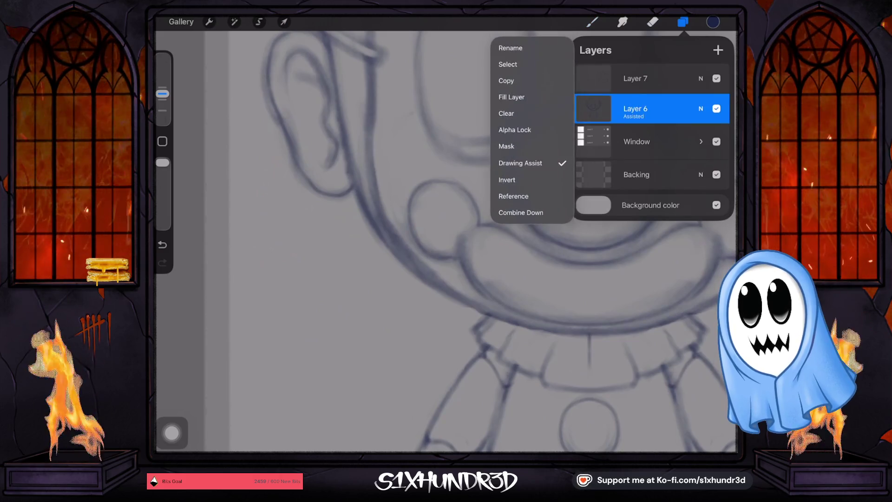
left_click(651, 108)
left_click(592, 22)
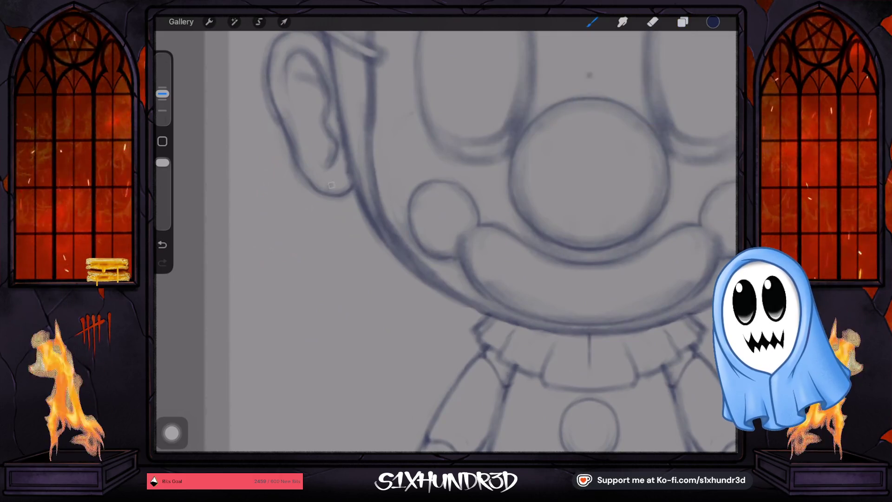
- Draw a small hoop earring under the left ear and tidy it with a small eraser
left_click_drag(162, 94, 162, 99)
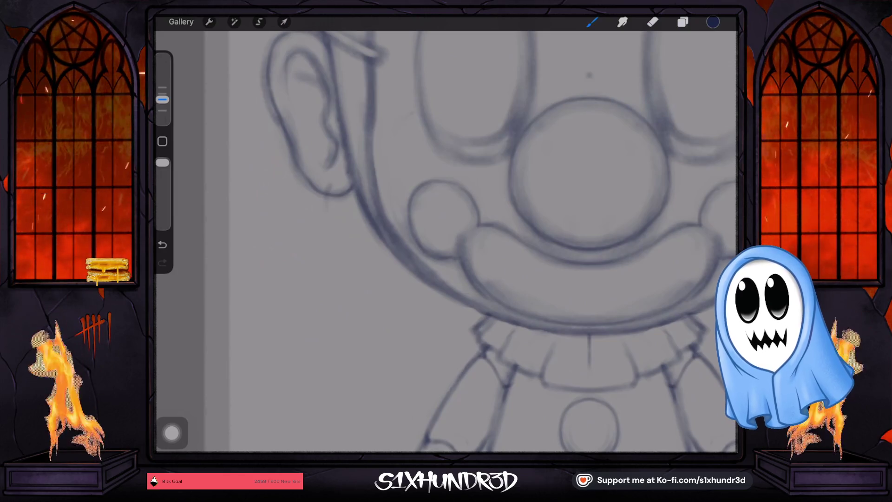
left_click(333, 185)
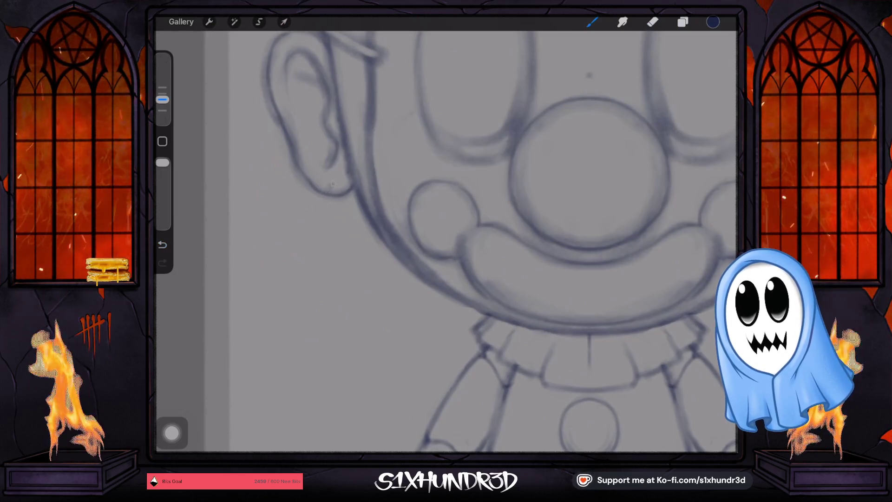
left_click_drag(332, 184, 337, 210)
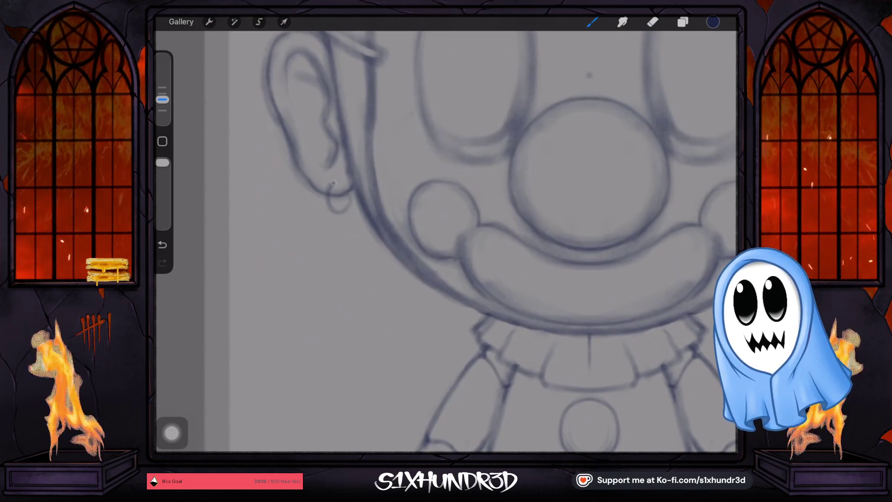
mouse_move(331, 180)
left_mouse_down()
mouse_move(324, 215)
mouse_move(346, 216)
left_mouse_up()
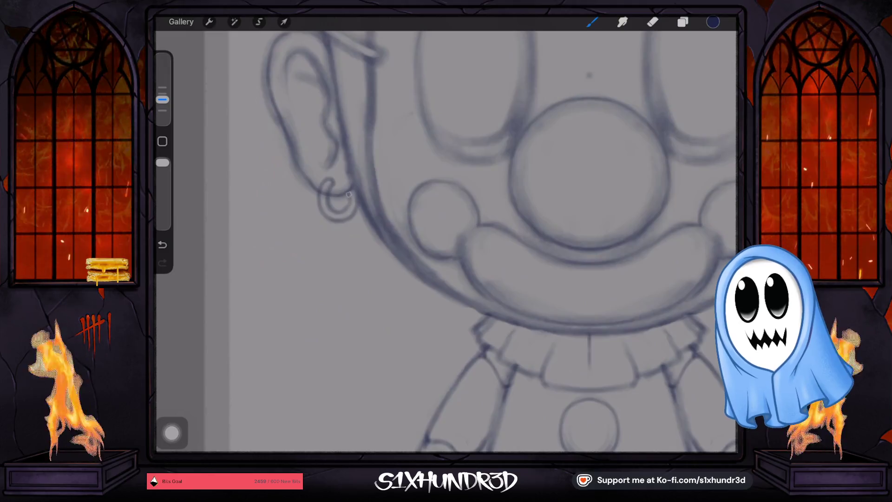
left_click(653, 21)
left_click_drag(162, 99, 162, 106)
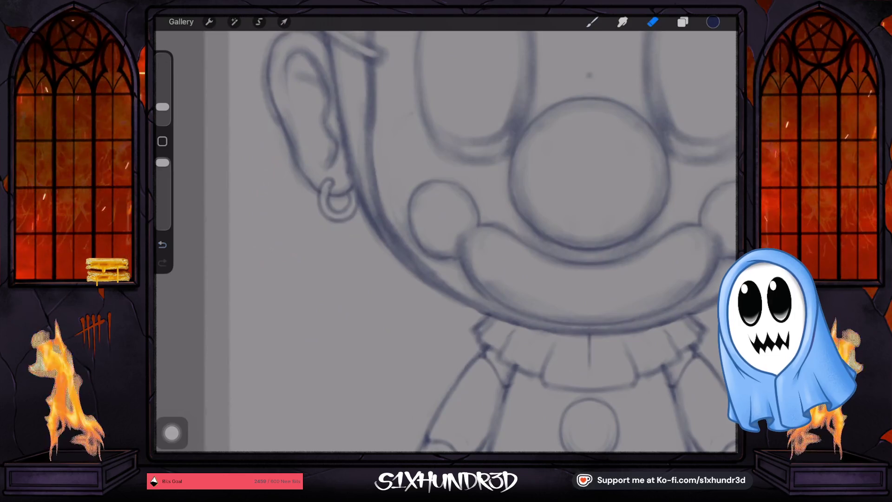
left_click(162, 245)
left_click(162, 263)
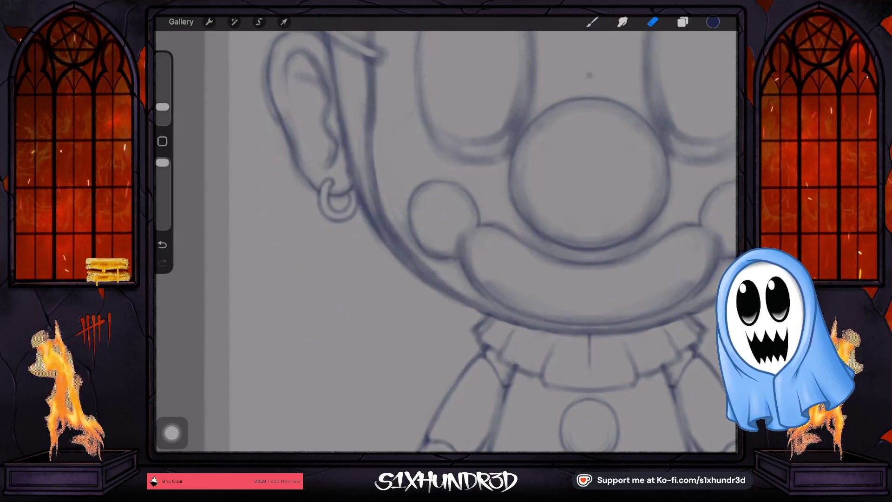
scroll(446, 241, "down", 3)
scroll(446, 242, "down", 3)
scroll(446, 241, "down", 2)
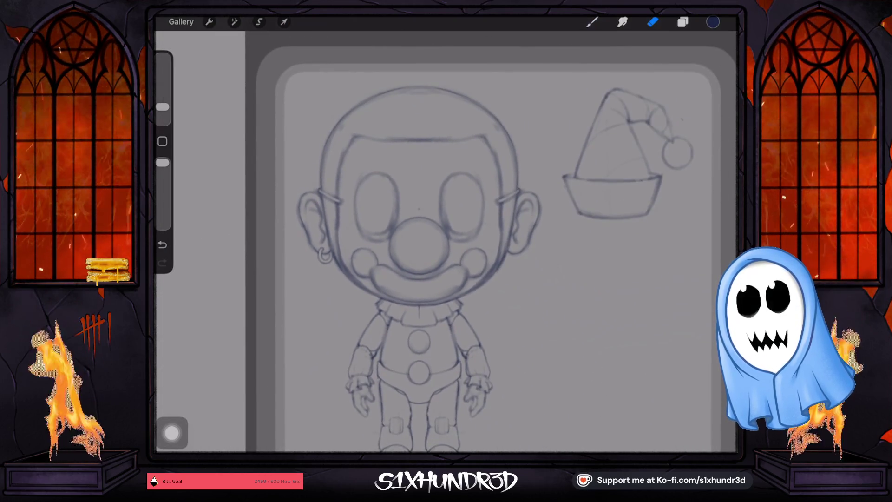
scroll(446, 242, "down", 2)
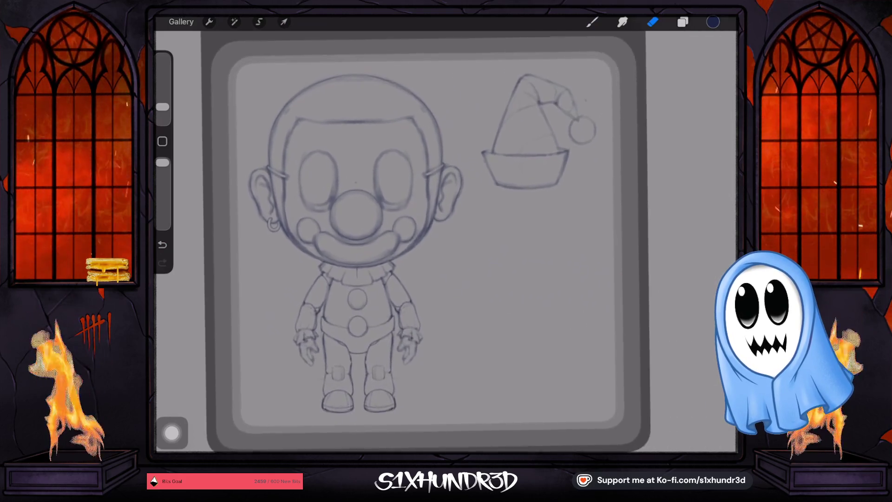
- Add a new Layer 8 above Layer 7, select it, and return to the pencil brush
scroll(446, 242, "up", 2)
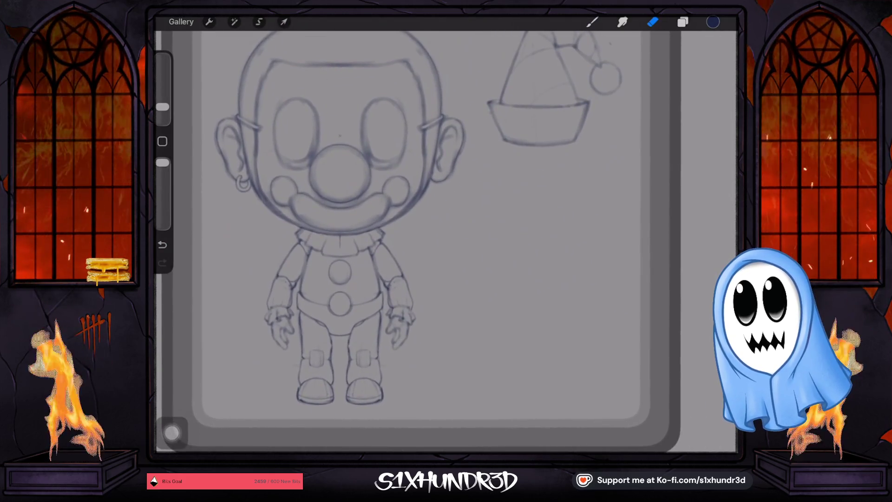
left_click(683, 22)
left_click(682, 21)
left_click(682, 21)
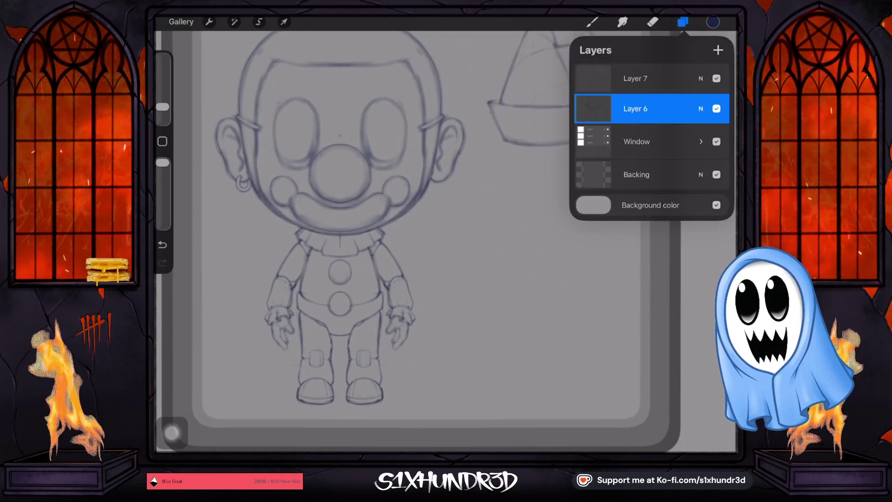
left_click(651, 78)
left_click(718, 49)
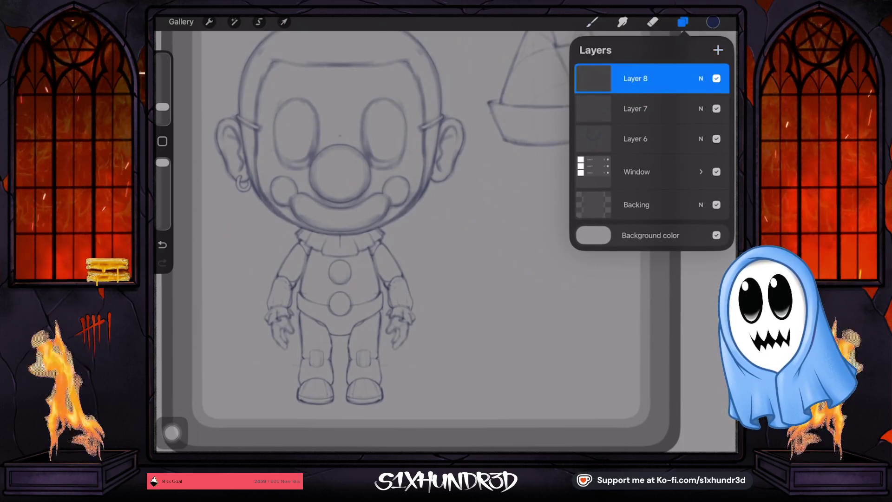
left_click(650, 108)
left_click(650, 78)
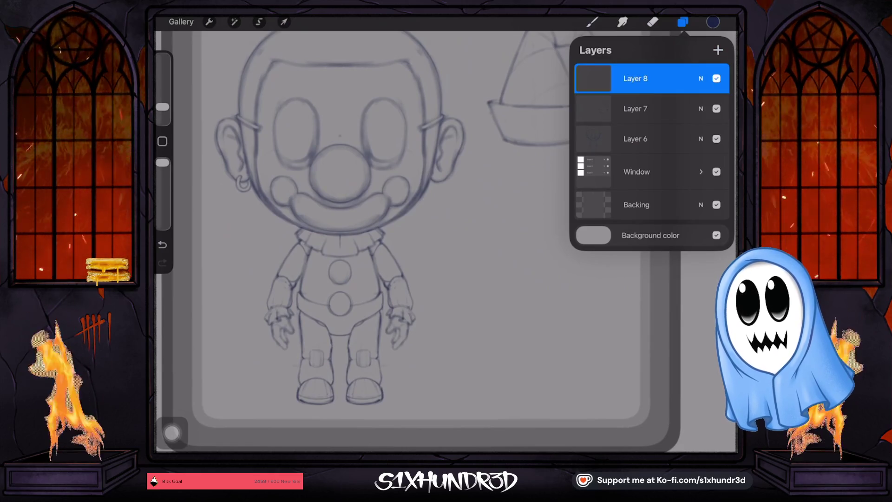
left_click(593, 22)
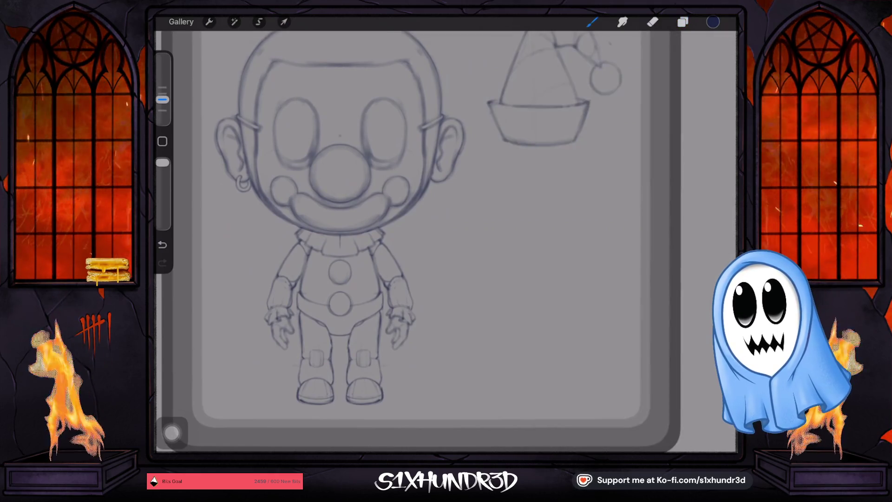
- Zoom and pan the canvas to frame the clown and Santa hat
scroll(325, 233, "down", 3)
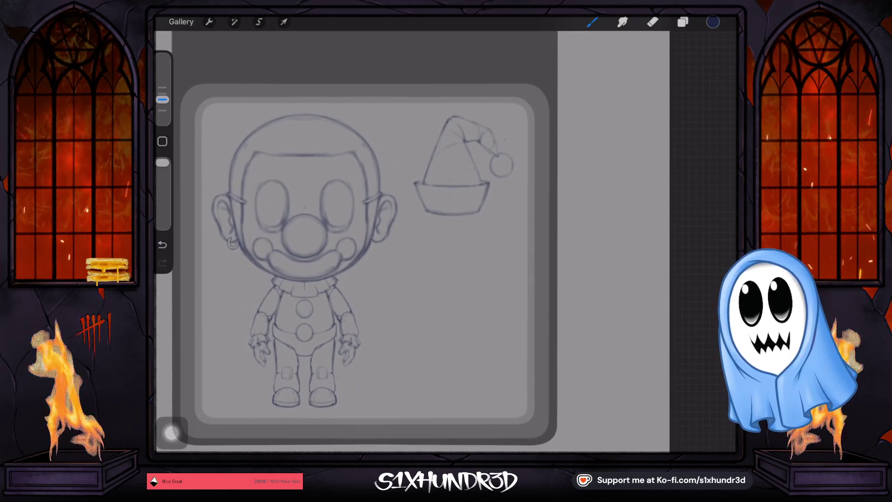
scroll(353, 232, "down", 3)
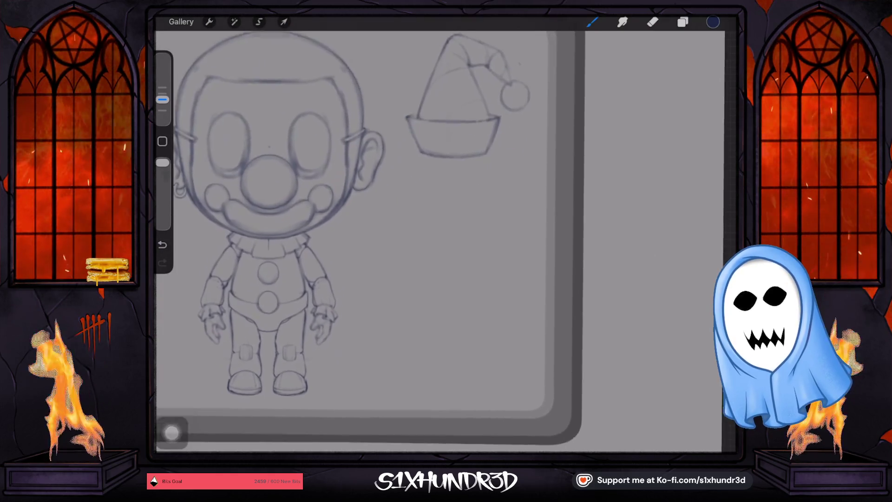
scroll(340, 209, "left", 1)
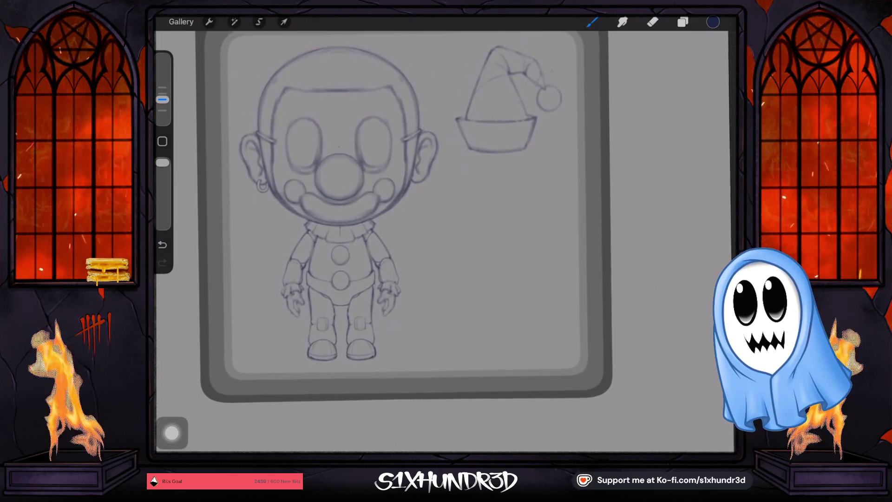
scroll(349, 209, "up", 3)
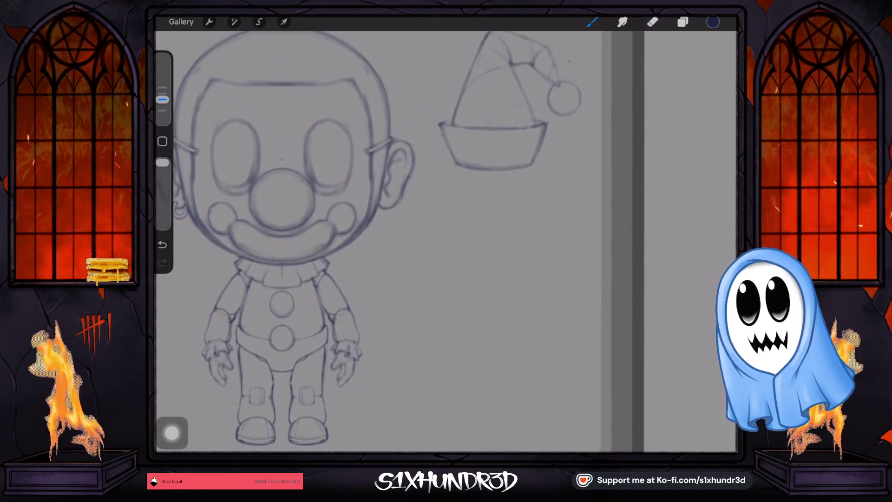
scroll(385, 241, "down", 3)
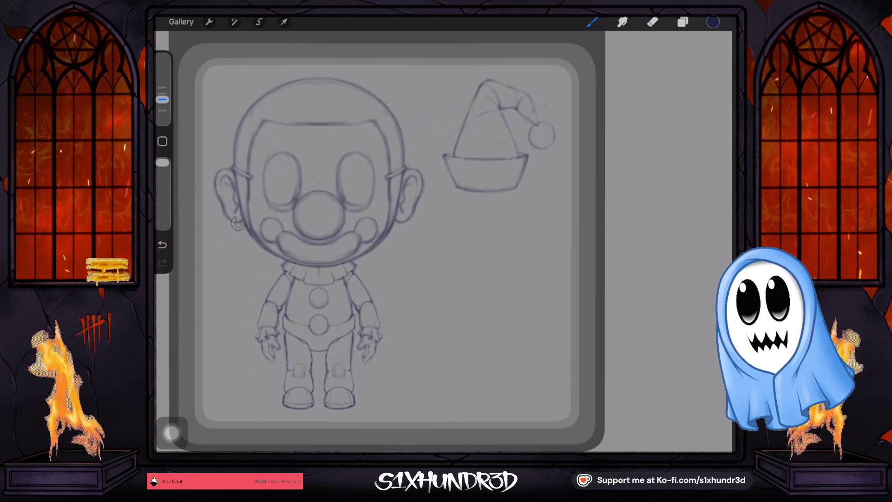
scroll(386, 242, "up", 2)
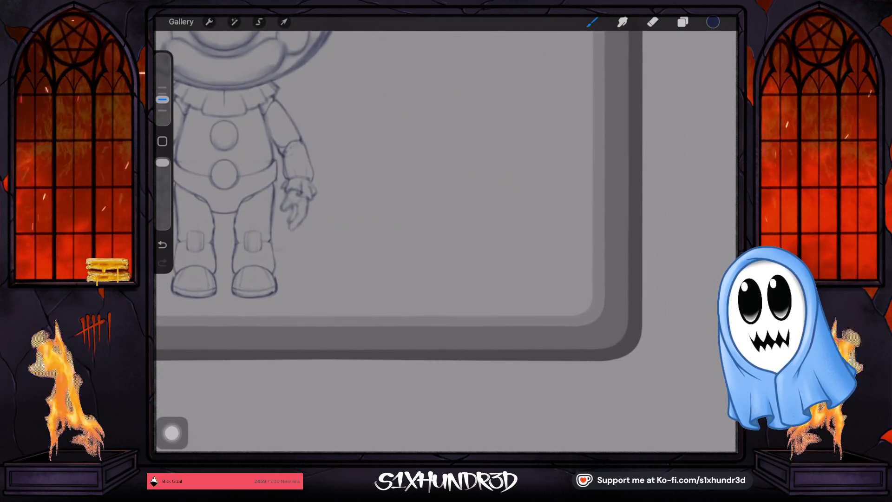
scroll(386, 242, "down", 2)
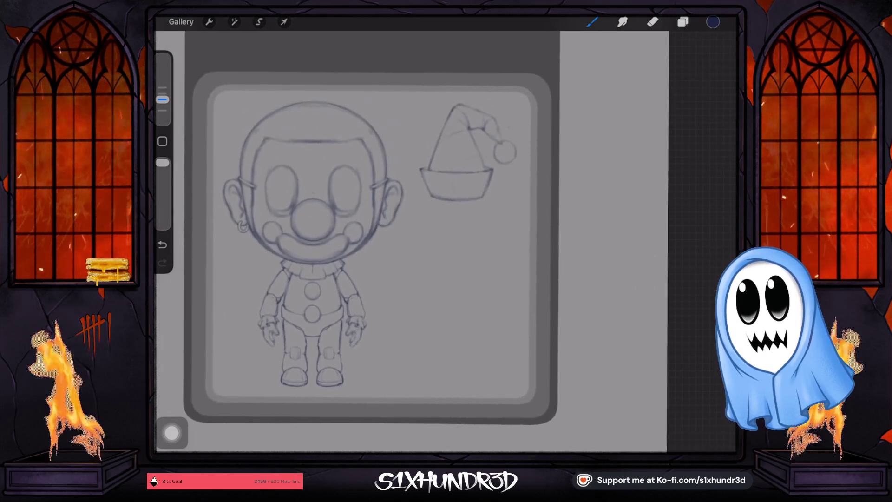
scroll(386, 241, "up", 2)
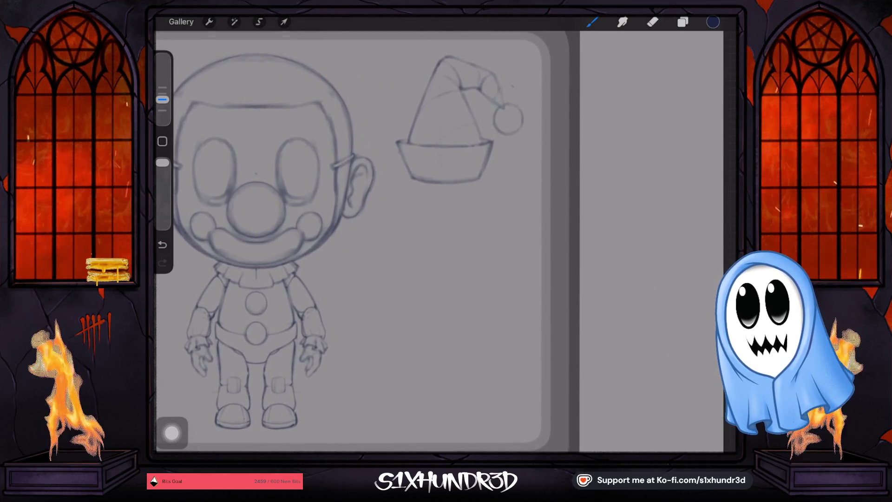
scroll(385, 242, "up", 1)
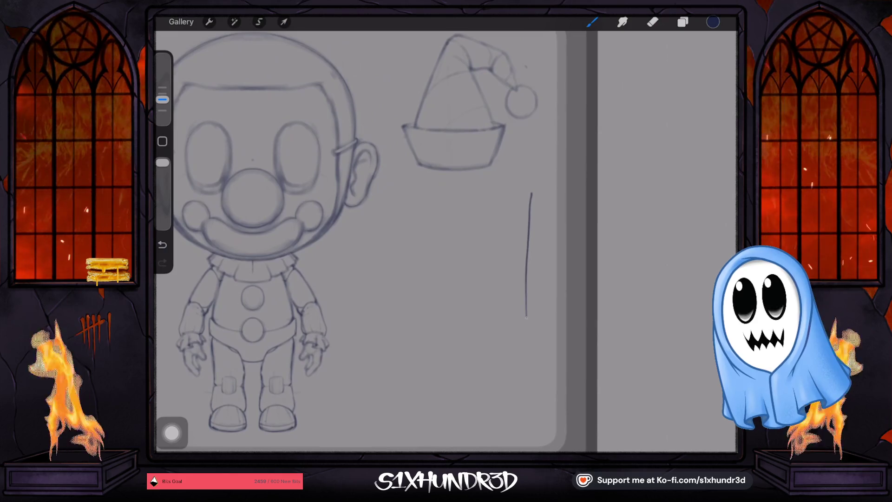
- Sketch the knife's curved blade edge and wavy handle to the right of the clown
left_click_drag(527, 318, 532, 325)
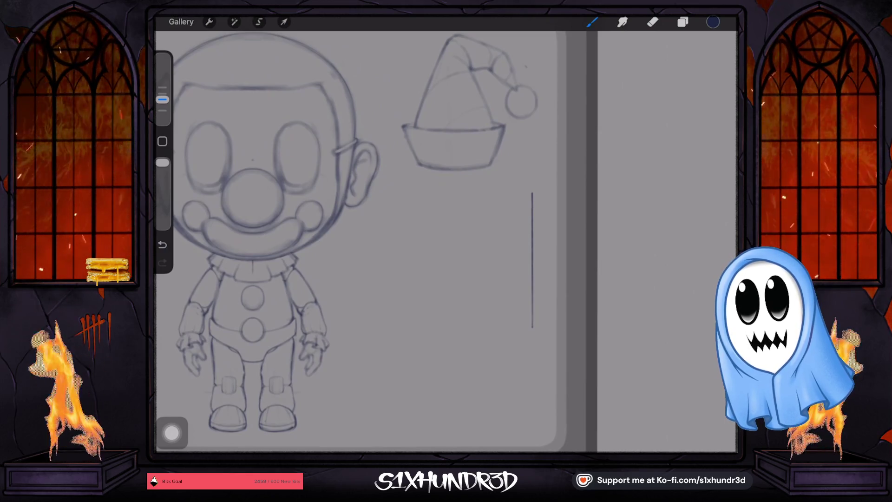
scroll(465, 242, "up", 3)
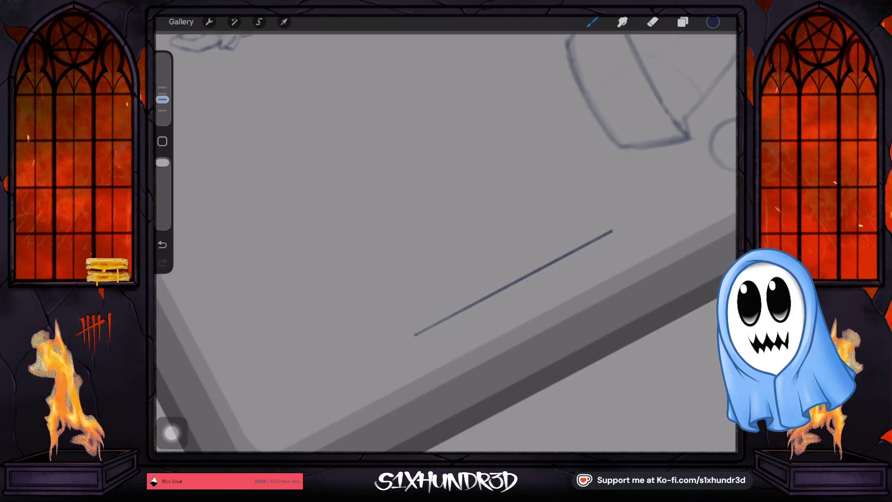
scroll(465, 242, "up", 1)
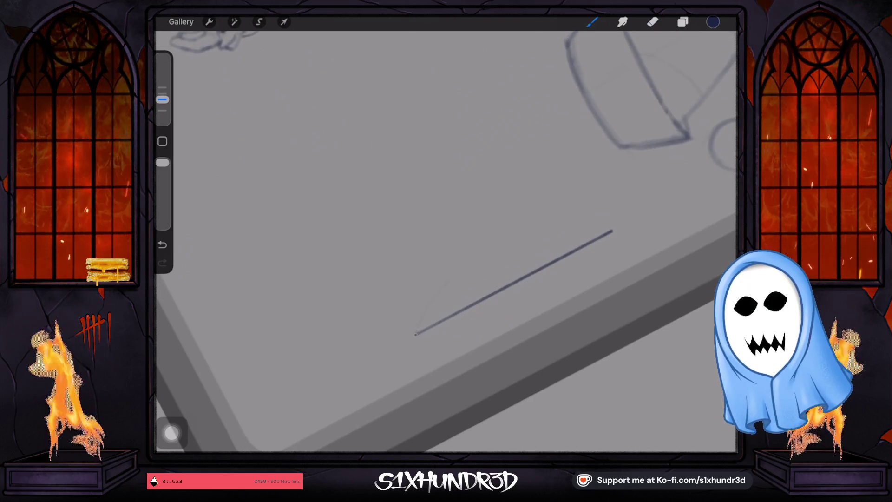
left_click_drag(459, 270, 492, 247)
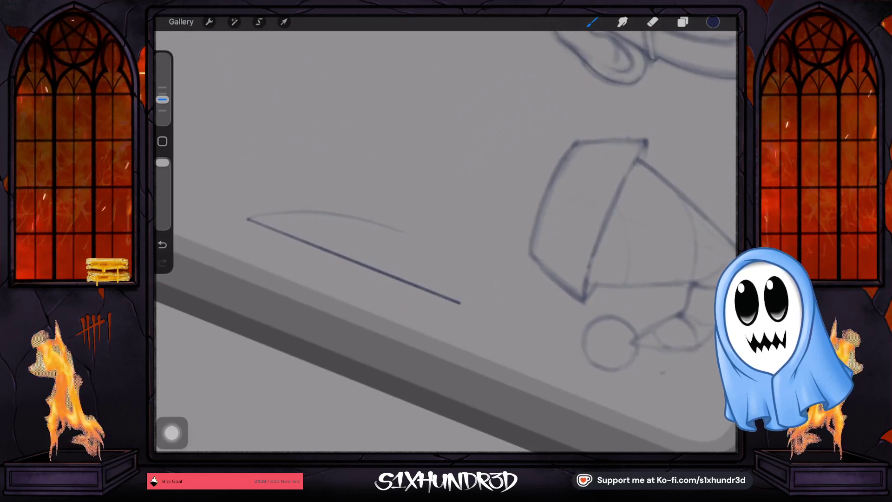
left_click_drag(414, 236, 400, 270)
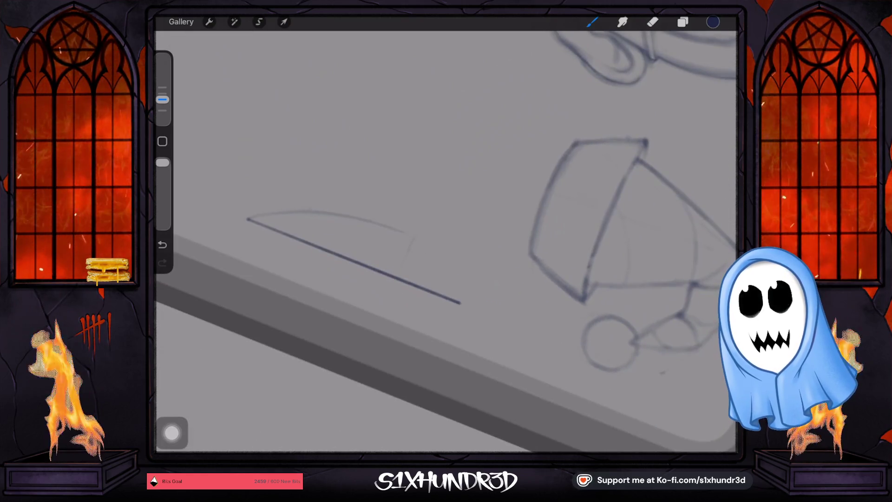
left_click_drag(414, 236, 397, 278)
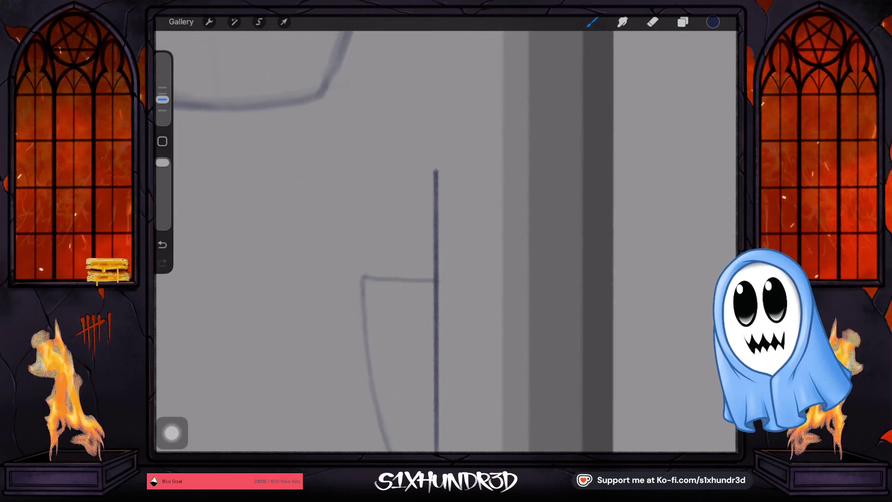
left_click_drag(395, 269, 399, 170)
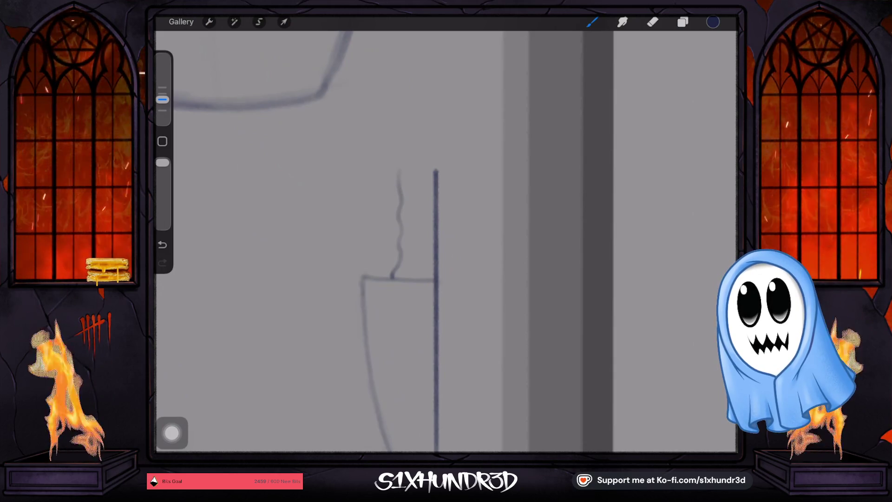
mouse_move(399, 170)
left_mouse_down()
mouse_move(432, 151)
mouse_move(437, 168)
left_mouse_up()
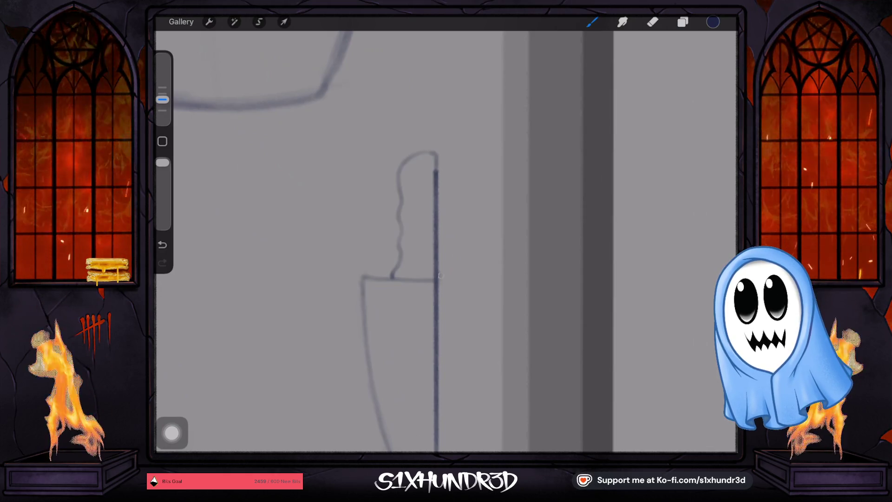
left_click(440, 275)
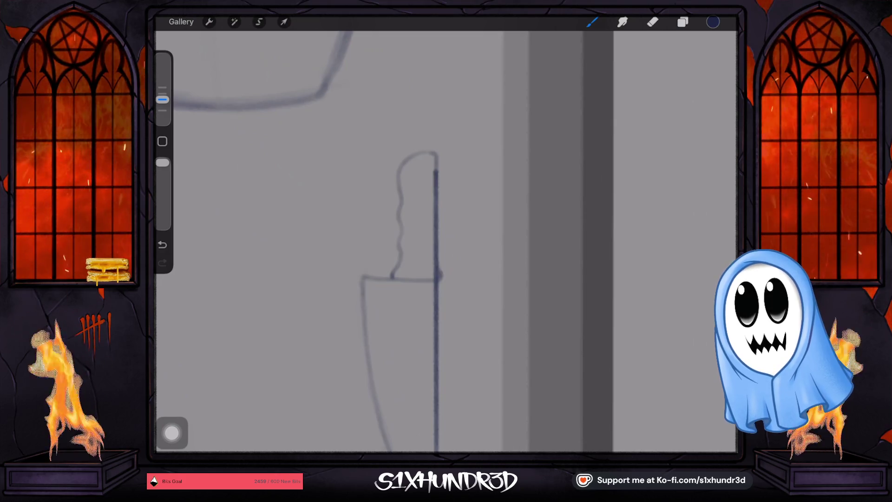
key("ctrl+z")
- Erase the stray vertical lines beside the blade and handle, then shrink the brush to 2%
key("e")
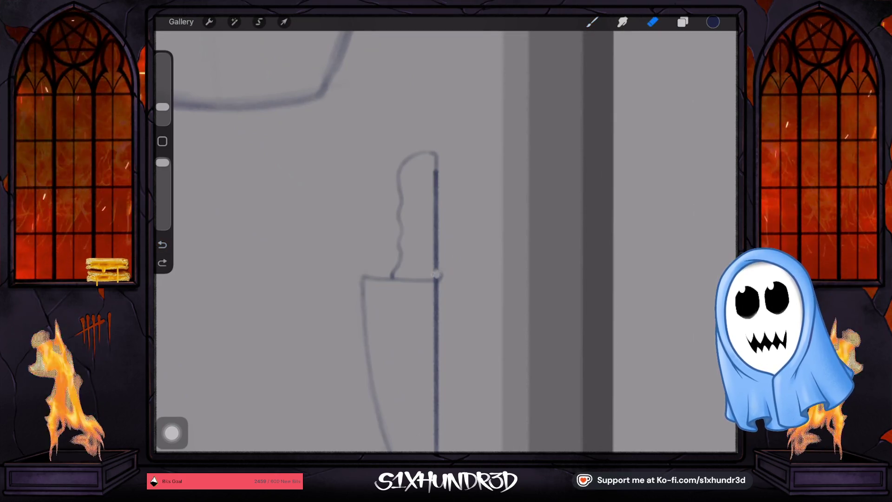
left_click_drag(436, 275, 438, 201)
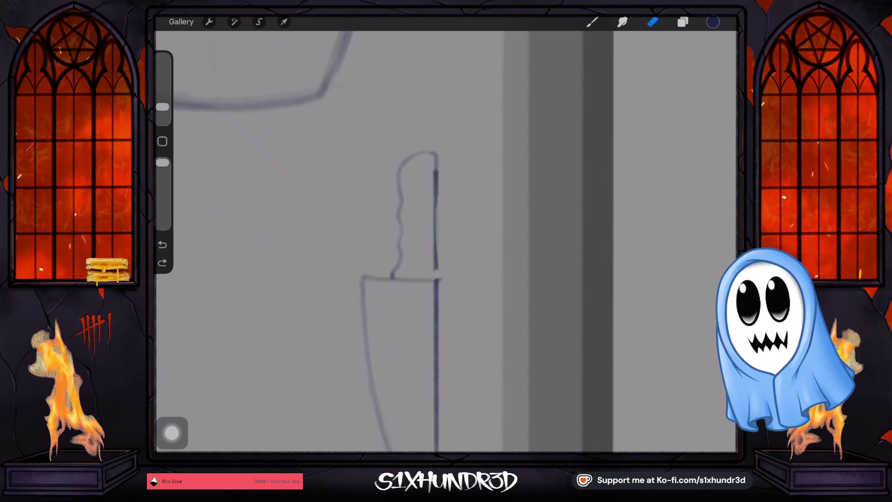
left_click(438, 277)
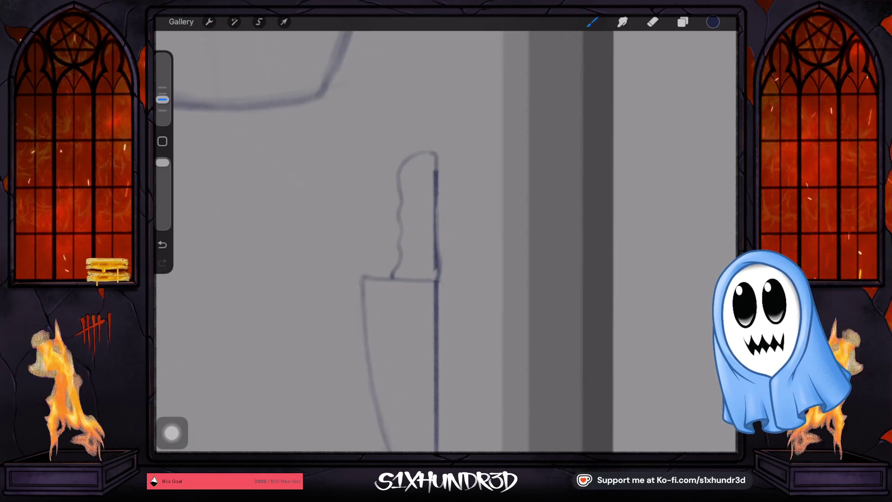
left_click_drag(435, 174, 433, 191)
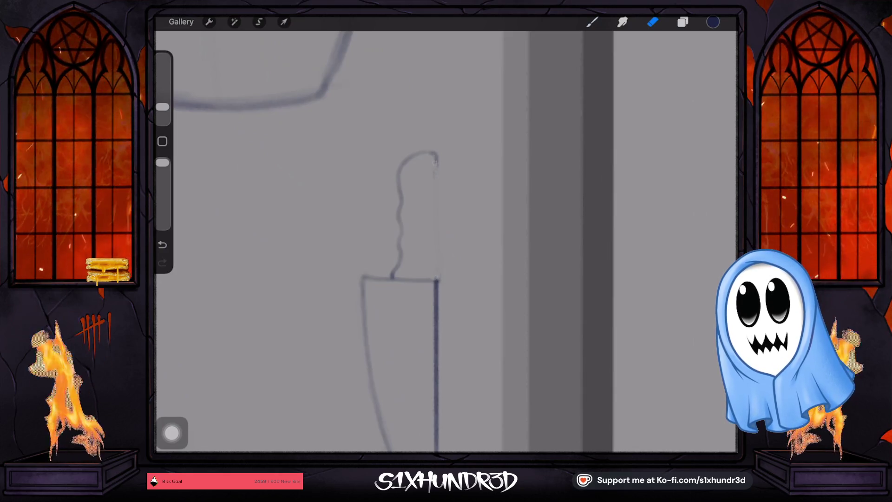
left_click(592, 22)
left_click_drag(162, 107, 162, 99)
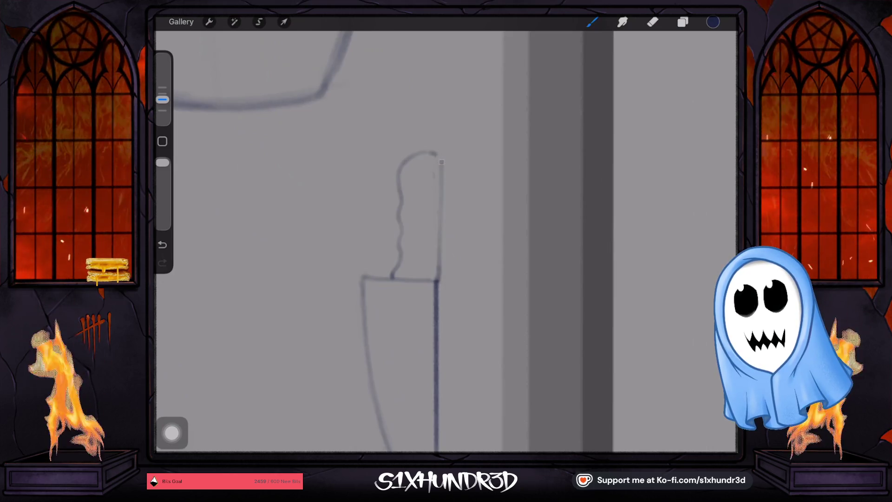
key("ctrl+z")
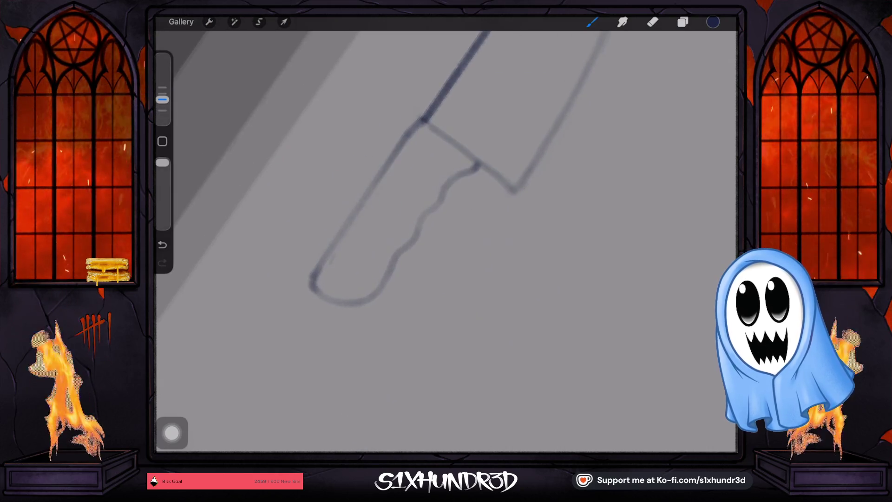
left_click_drag(163, 99, 162, 110)
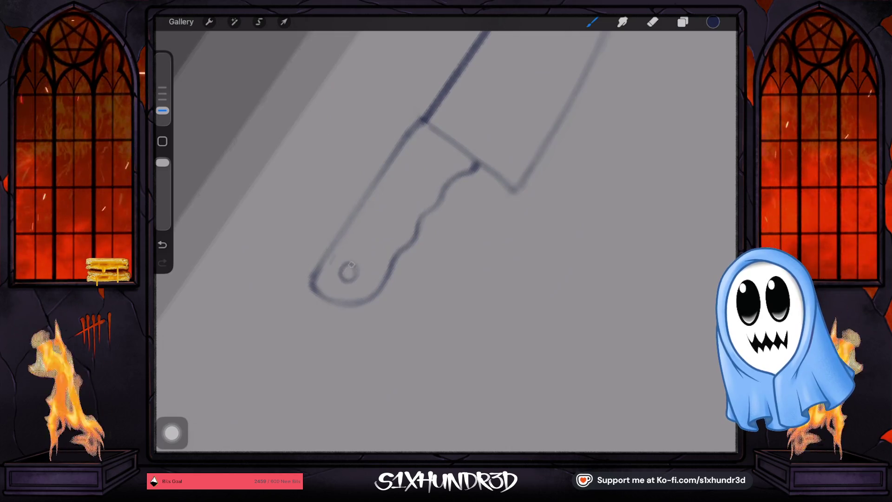
- Rotate and zoom the canvas so the knife sits upright in view
left_click_drag(353, 278, 418, 195)
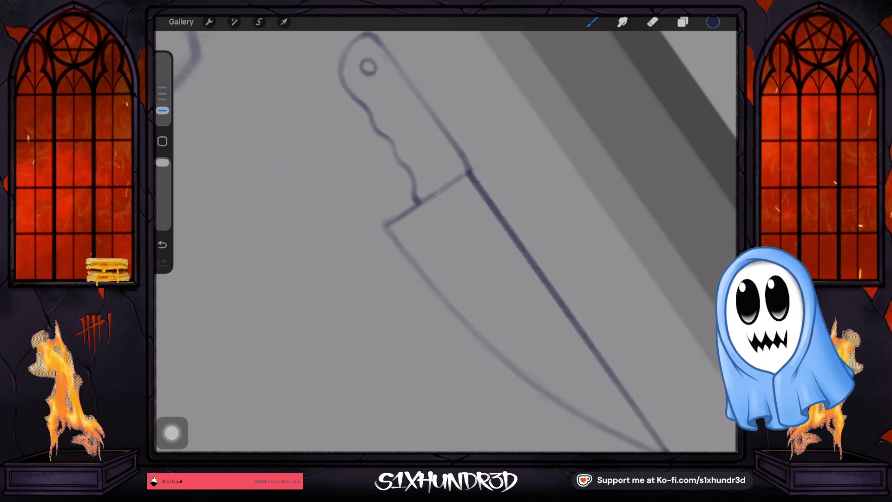
left_click_drag(465, 232, 446, 260)
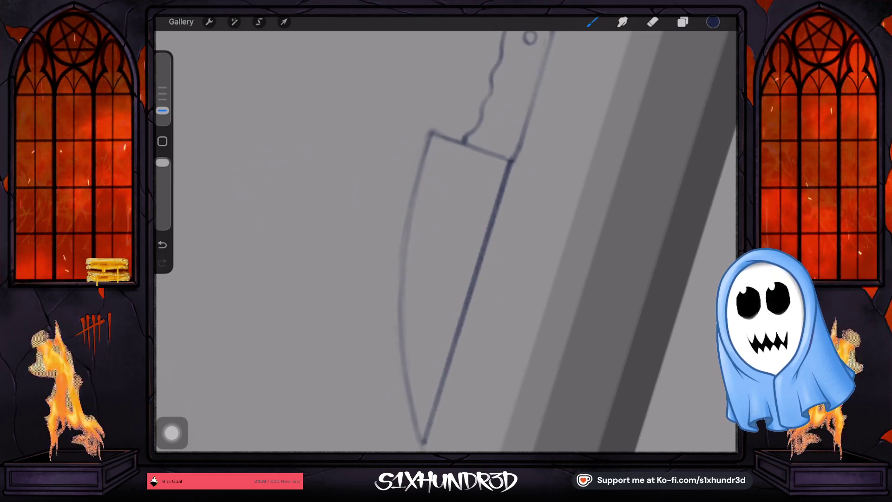
scroll(446, 241, "down", 5)
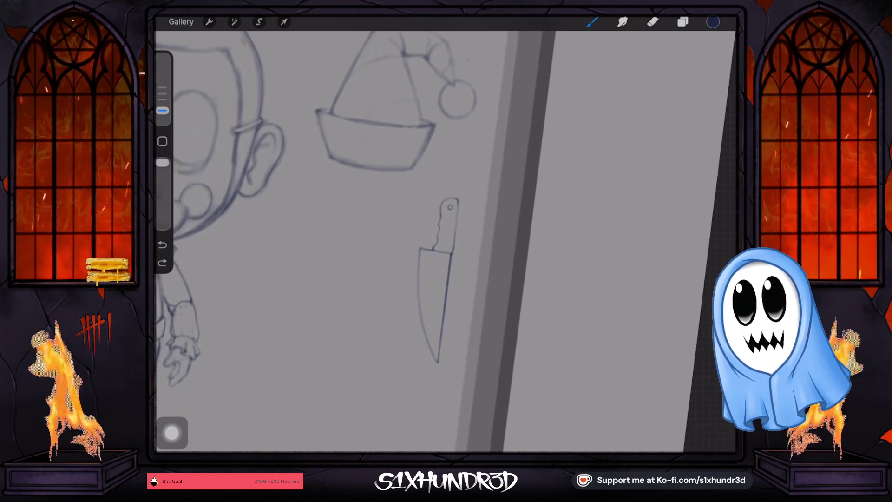
scroll(339, 237, "up", 3)
scroll(339, 237, "down", 2)
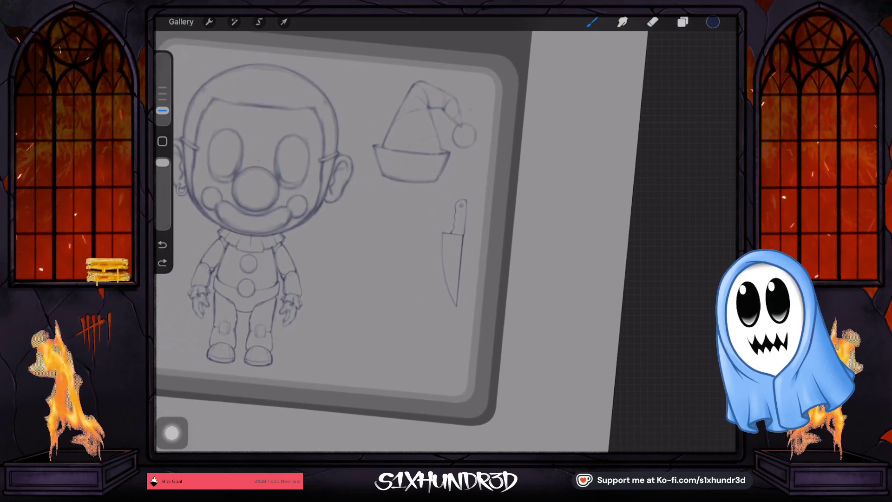
scroll(339, 237, "up", 2)
scroll(419, 210, "up", 3)
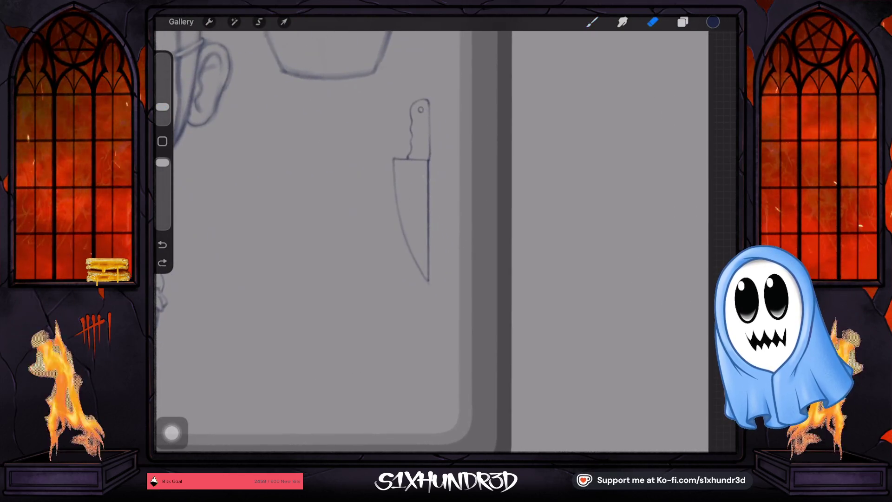
- Redraw the blade with a straight back edge and a curved edge running to the tip
left_click_drag(163, 107, 162, 96)
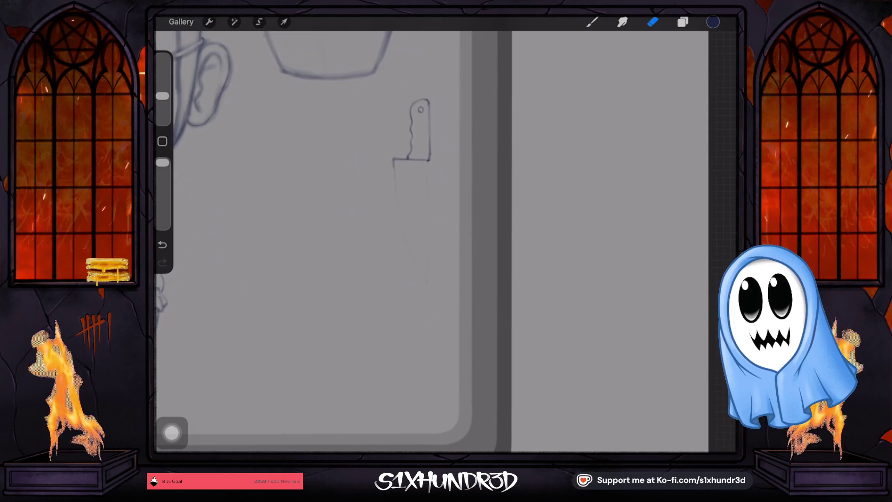
left_click(591, 22)
mouse_move(428, 161)
left_mouse_down()
mouse_move(421, 308)
mouse_move(428, 306)
left_mouse_up()
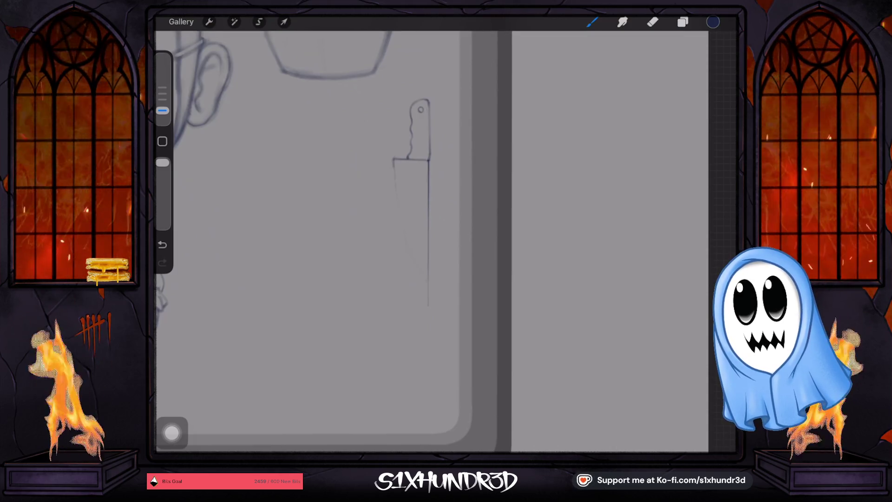
left_click_drag(418, 233, 511, 186)
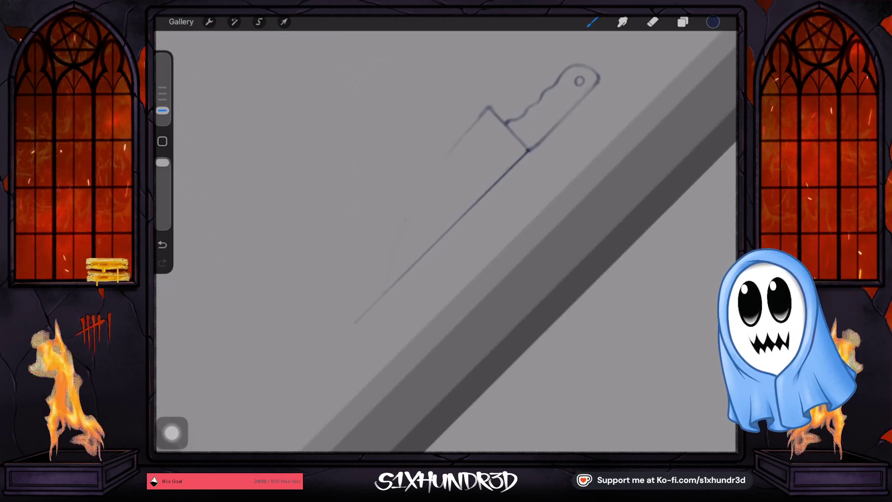
left_click_drag(484, 114, 357, 320)
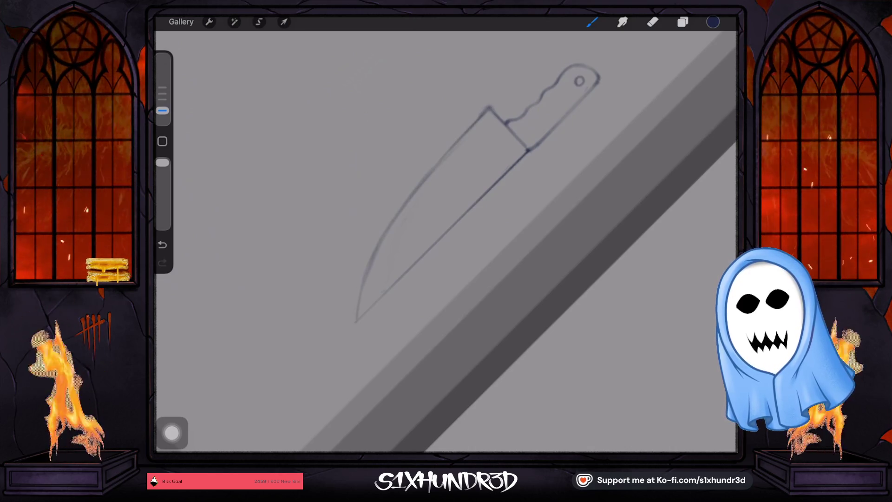
mouse_move(488, 108)
left_mouse_down()
mouse_move(386, 230)
mouse_move(358, 316)
left_mouse_up()
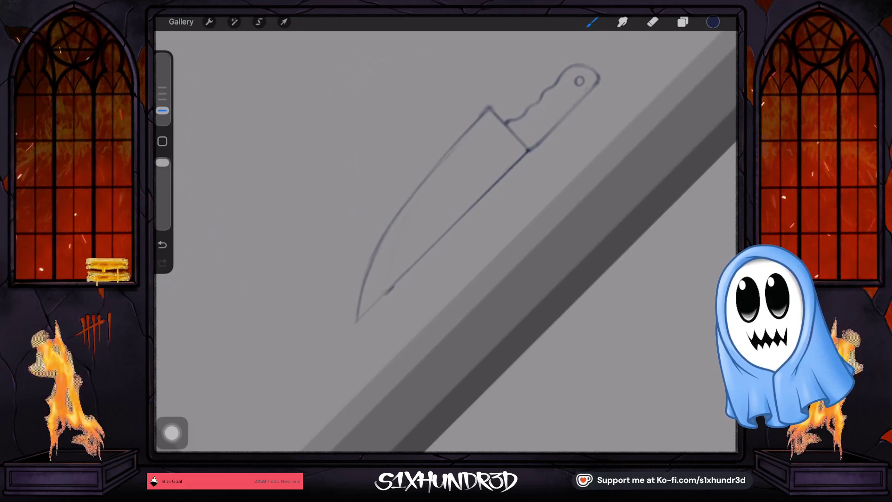
key("ctrl+z")
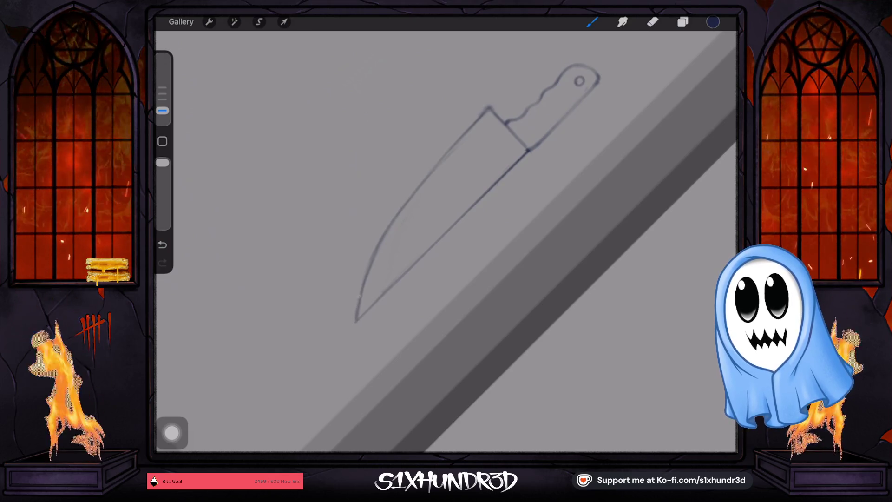
- Switch to the eraser, zoom around the knife, and undo the last change
left_click(653, 22)
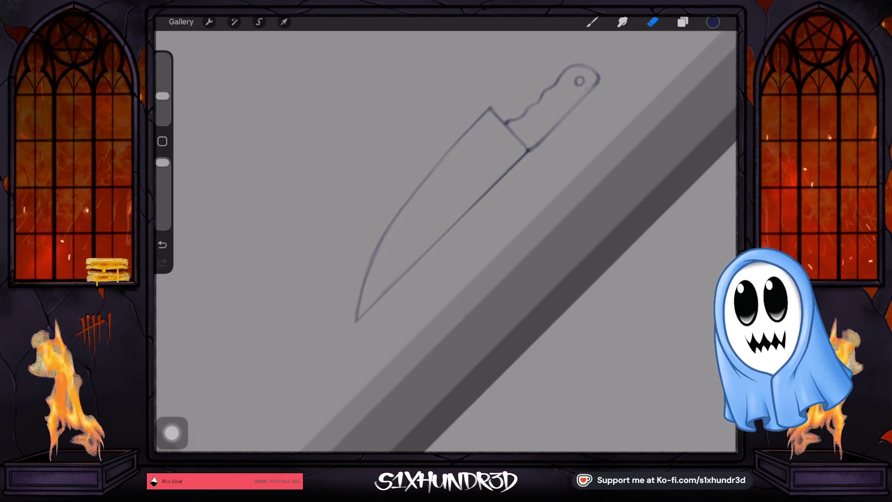
scroll(446, 242, "down", 5)
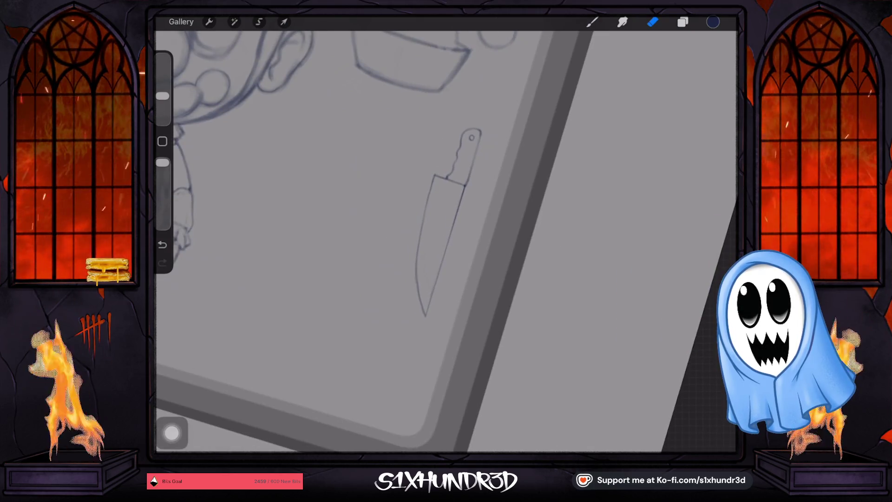
scroll(446, 242, "down", 3)
scroll(446, 242, "up", 3)
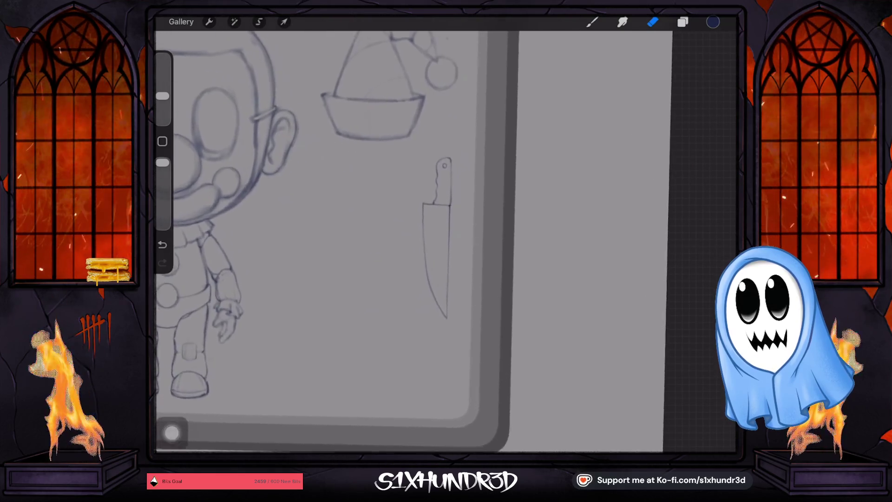
scroll(446, 242, "up", 2)
scroll(446, 242, "up", 3)
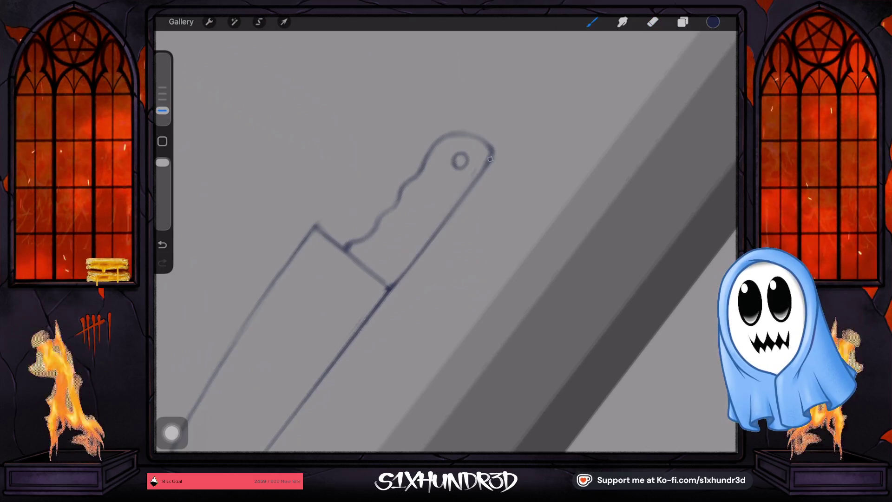
key("ctrl+z")
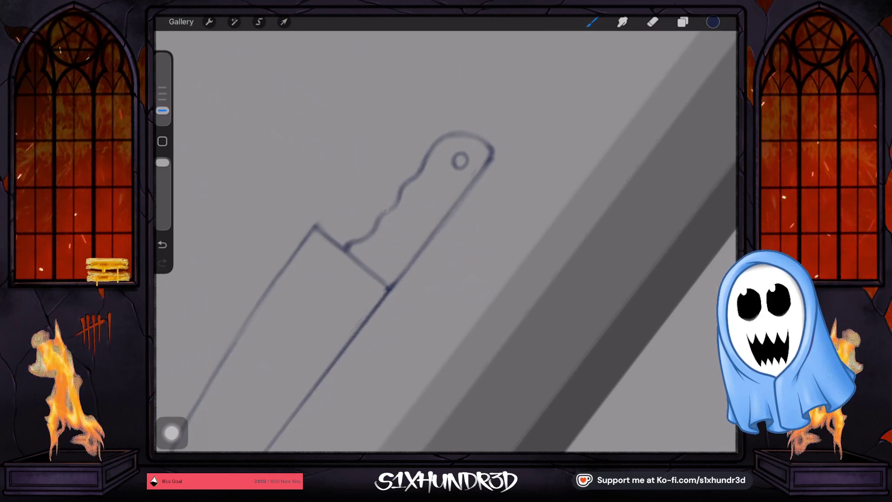
scroll(446, 241, "down", 5)
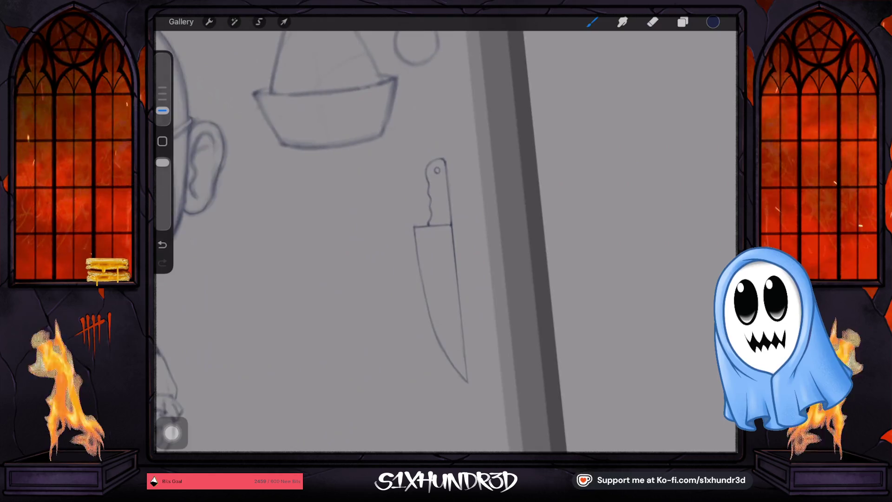
left_click(284, 22)
- Move the knife beside the clown's left arm, shrink it slightly and nudge it up
left_click_drag(490, 239, 375, 274)
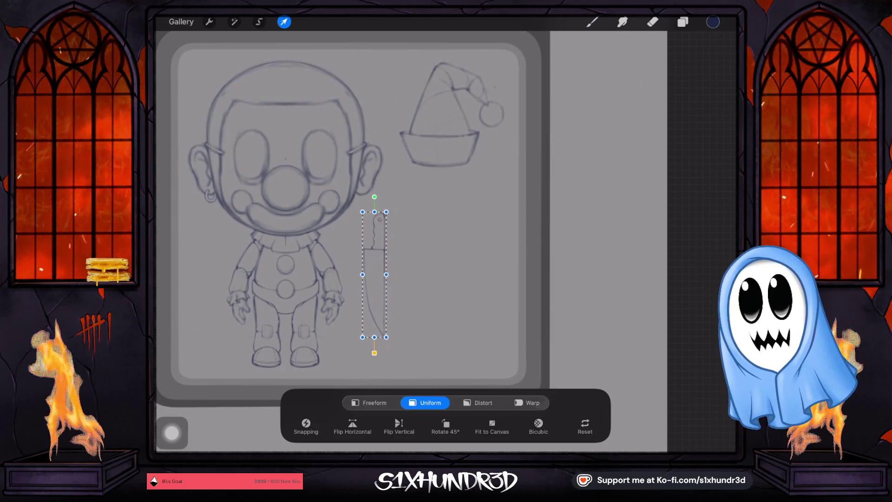
left_click_drag(375, 275, 205, 287)
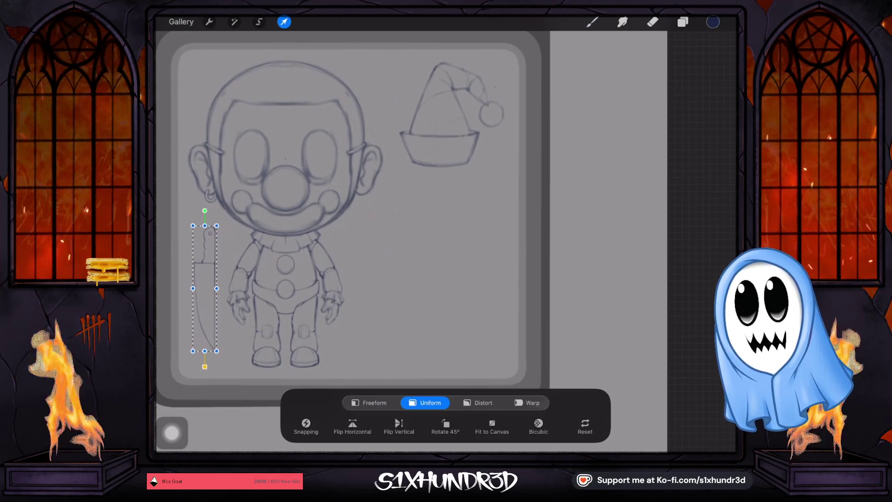
left_click_drag(216, 226, 215, 237)
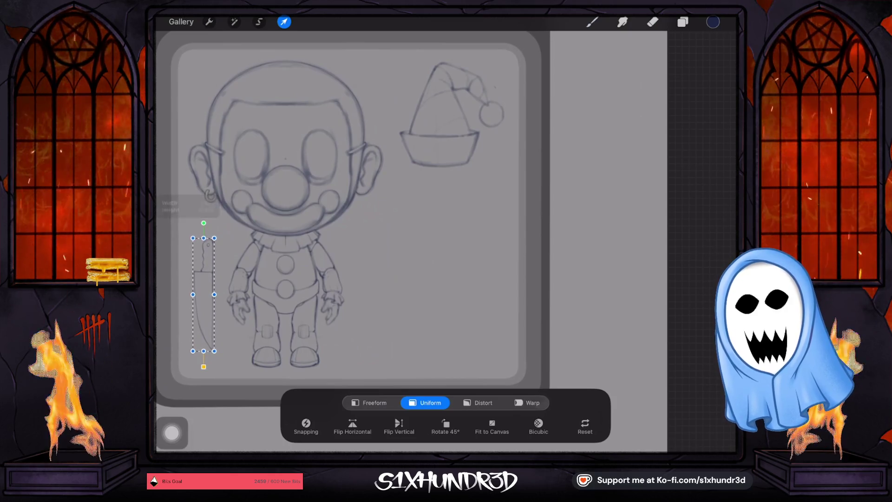
left_click_drag(203, 295, 204, 286)
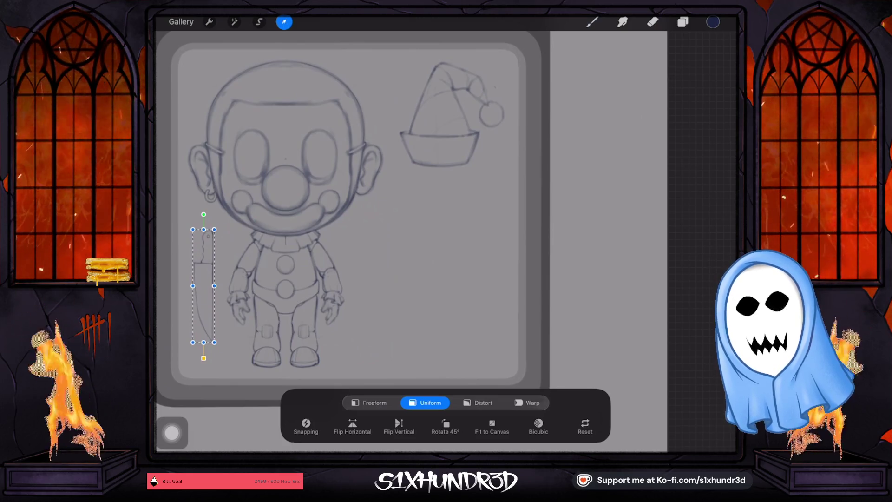
left_click(592, 22)
scroll(353, 219, "down", 2)
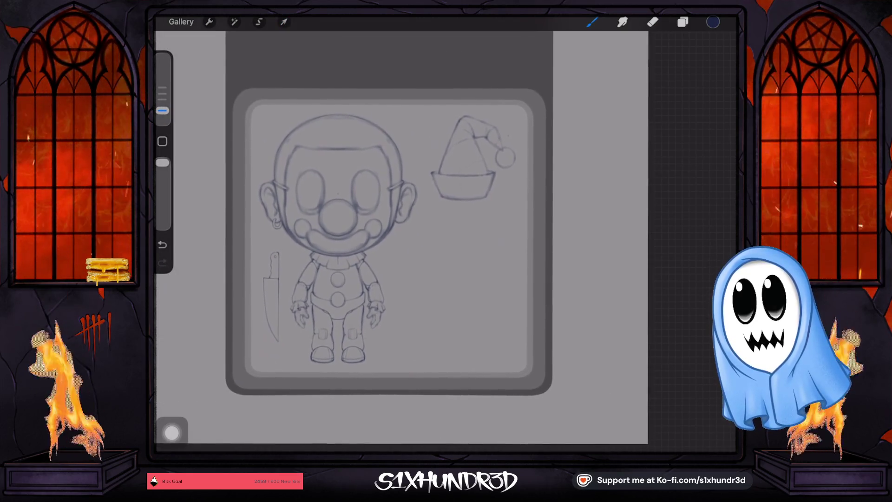
- Undo and redo the knife move to compare placements, ending with the knife under the hat
key("ctrl+z")
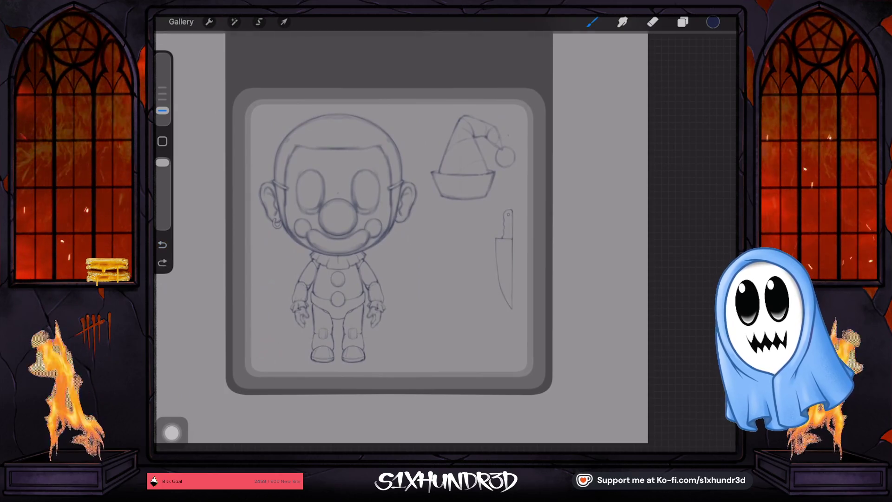
key("ctrl+shift+z")
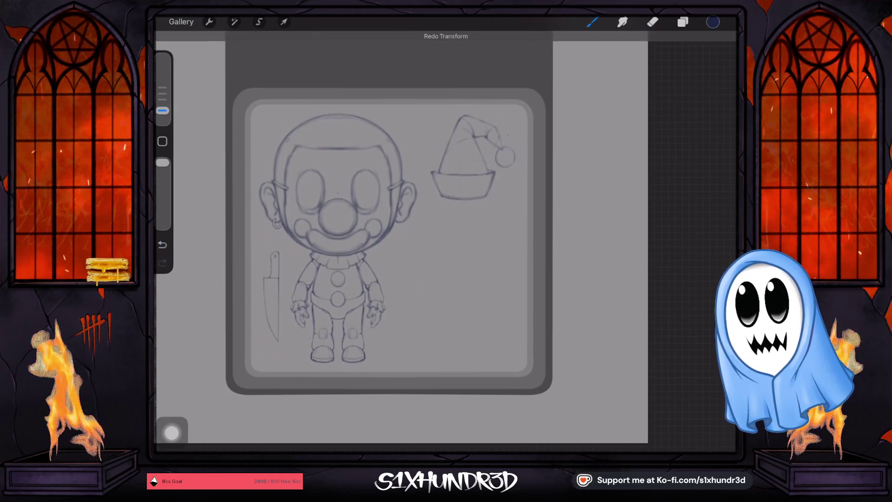
scroll(418, 219, "up", 2)
scroll(418, 218, "up", 1)
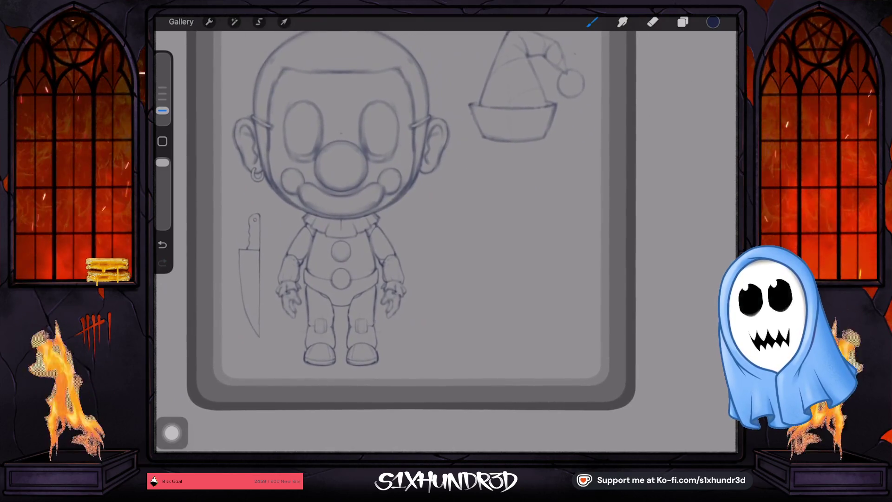
key("ctrl+z")
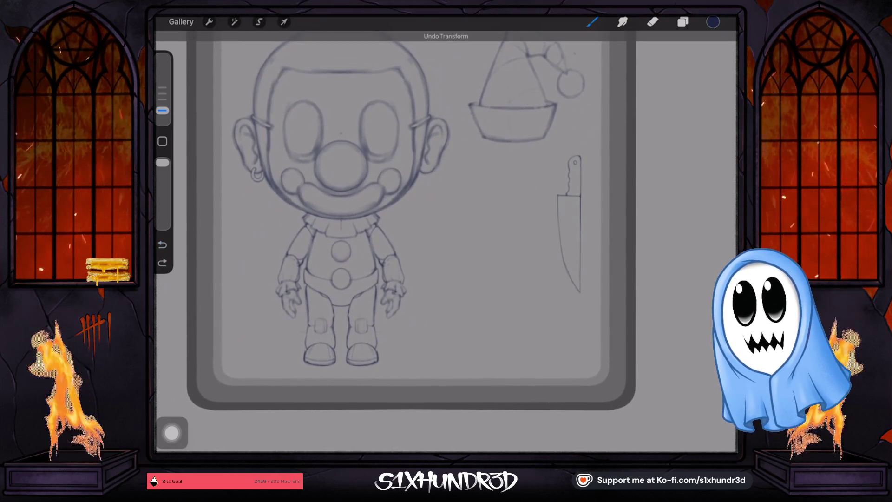
- Reposition the knife upright on the clown's left side and commit the move
key("v")
left_click_drag(569, 223, 435, 263)
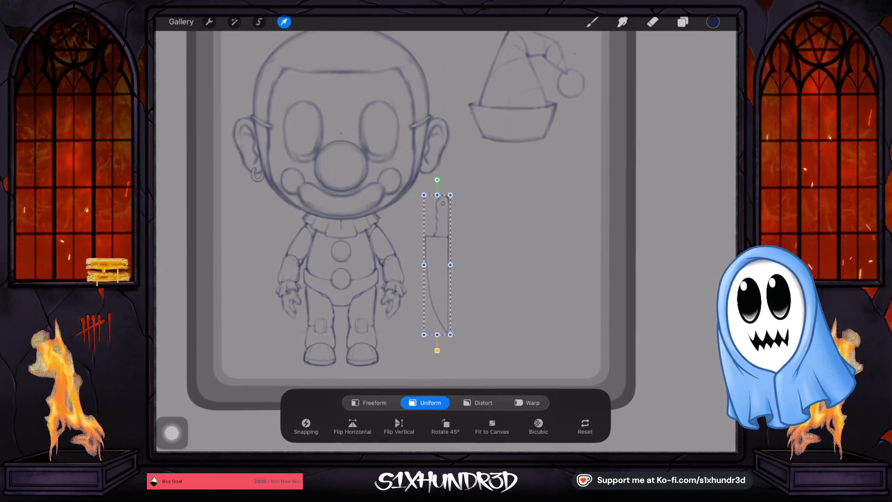
left_click_drag(436, 264, 249, 273)
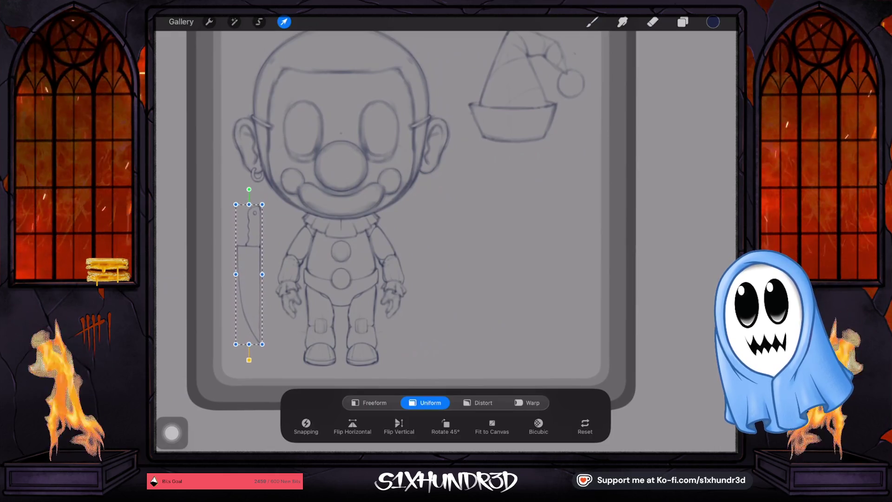
left_click(592, 22)
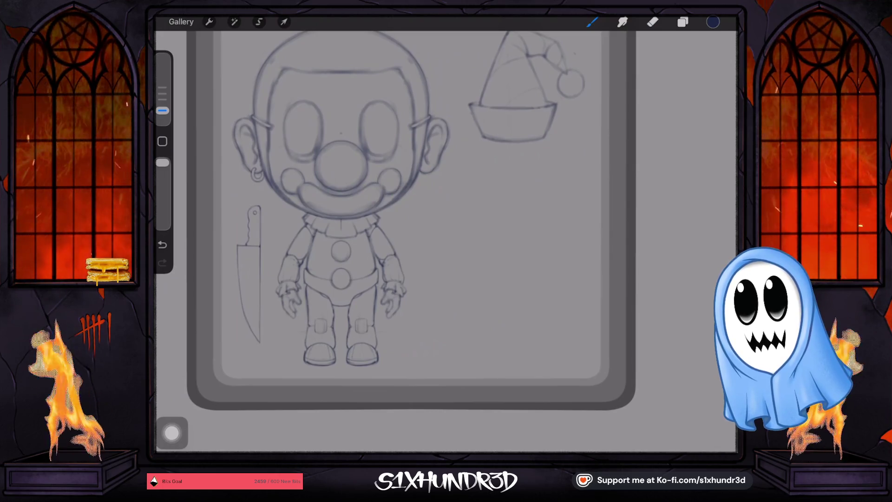
scroll(411, 220, "down", 3)
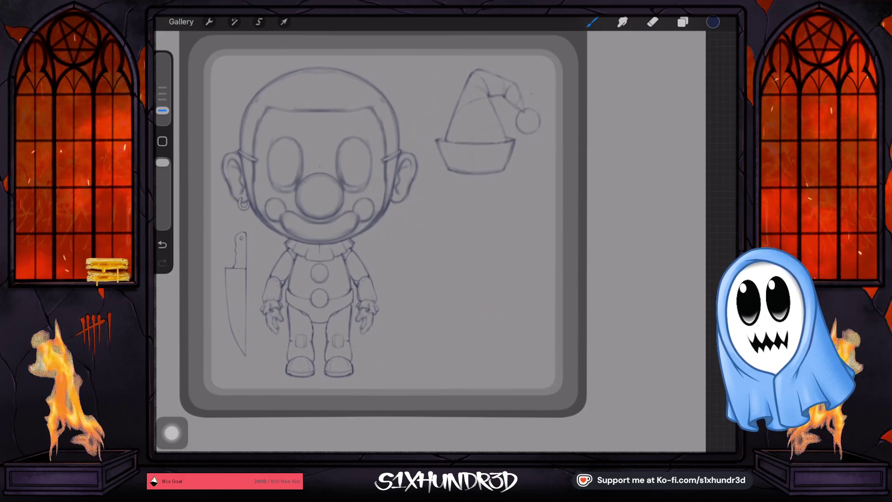
scroll(379, 237, "up", 5)
scroll(379, 237, "down", 4)
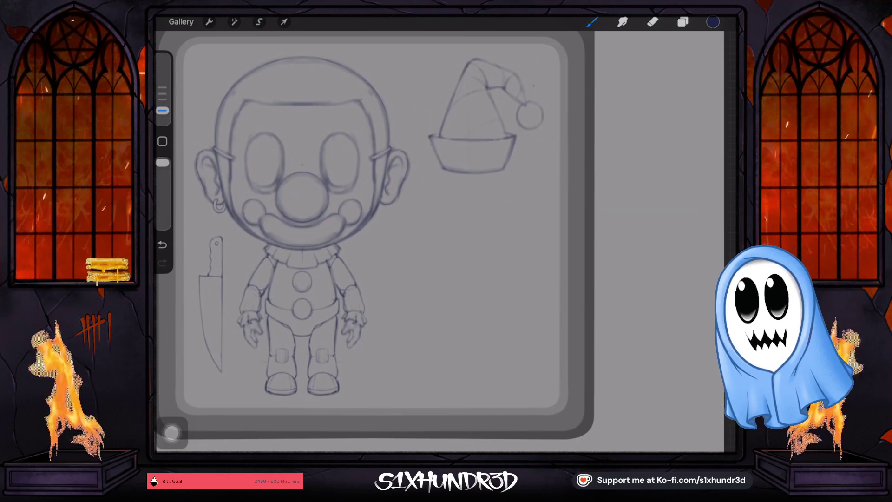
scroll(371, 209, "up", 3)
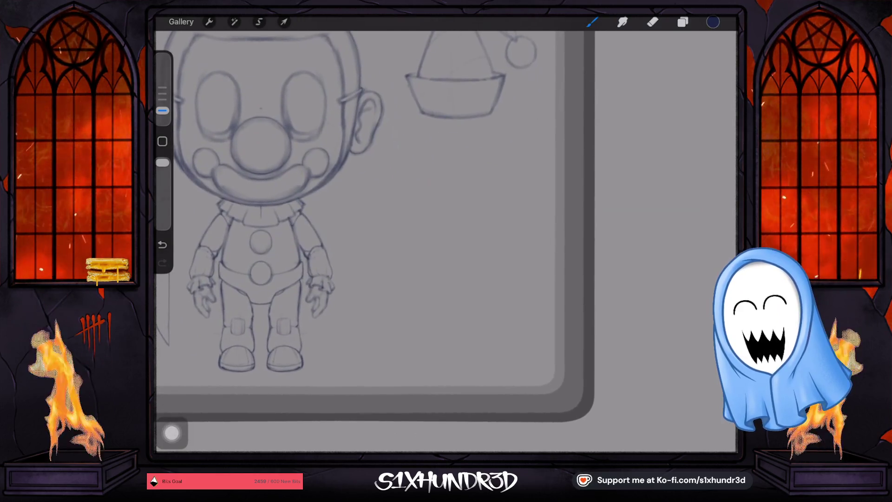
- Add a new empty layer and try a curved test stroke, then undo it
left_click(683, 22)
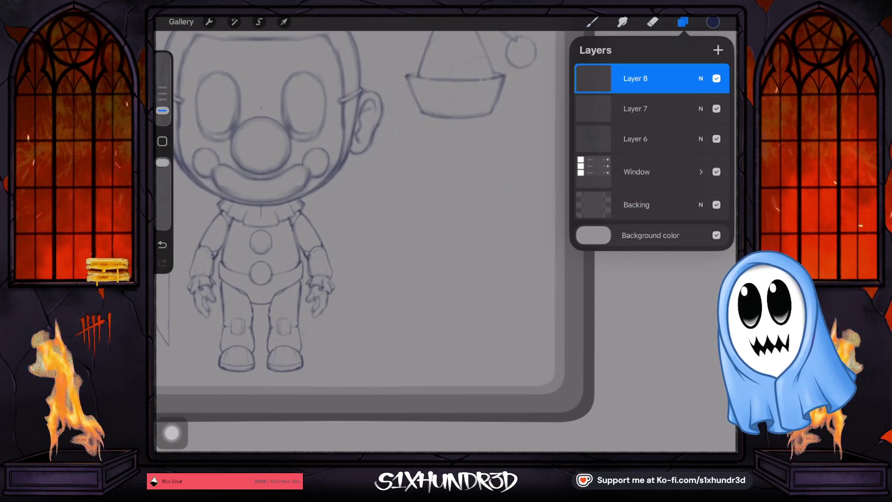
left_click(718, 50)
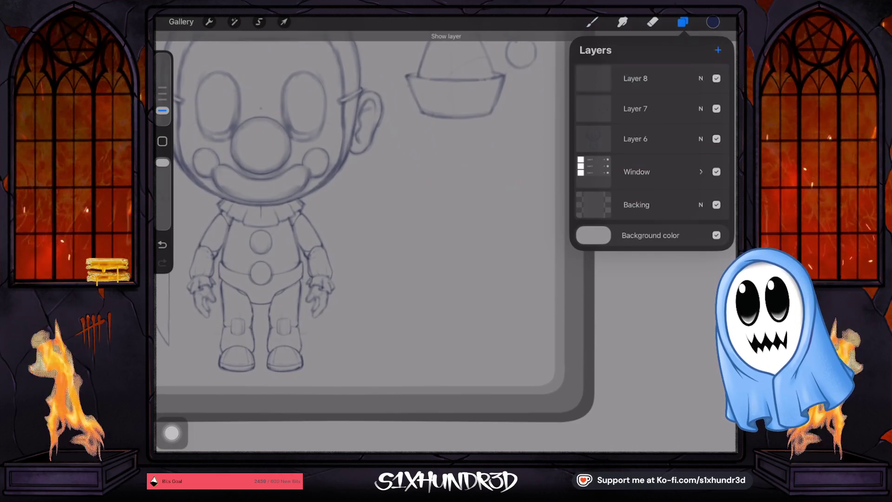
left_click(592, 22)
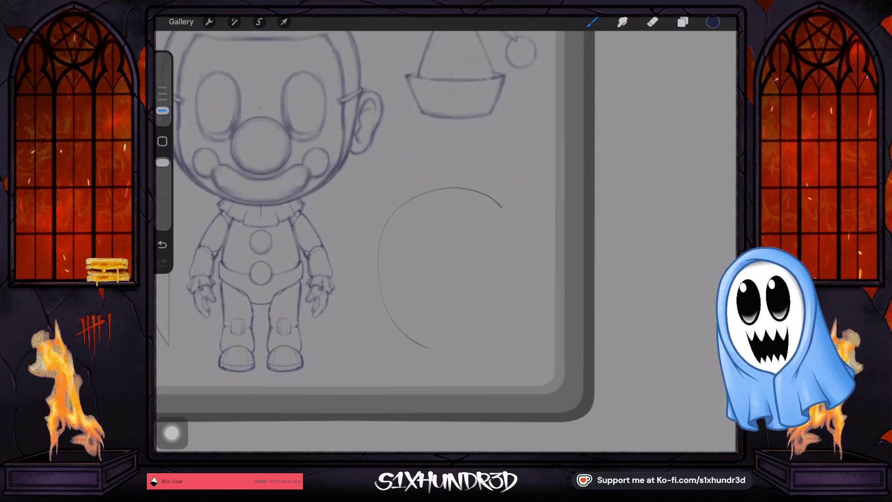
left_click_drag(493, 342, 423, 354)
key("ctrl+z")
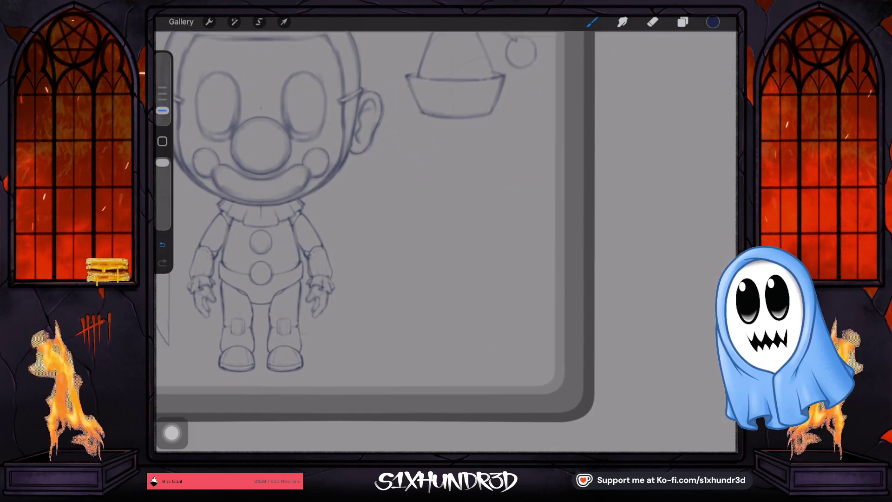
- Enlarge the brush and sketch a rough circle to the right of the clown
left_click_drag(162, 110, 162, 87)
scroll(386, 232, "down", 3)
scroll(453, 390, "up", 3)
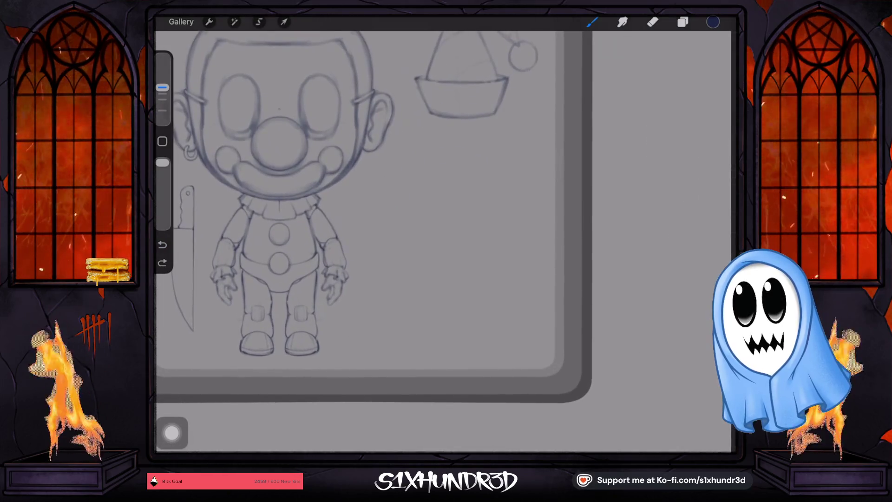
left_click_drag(434, 342, 396, 315)
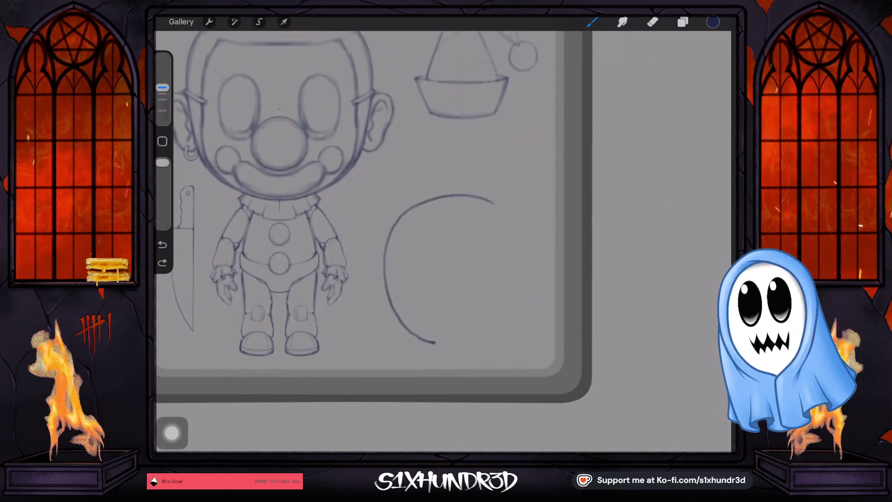
left_click_drag(520, 303, 432, 344)
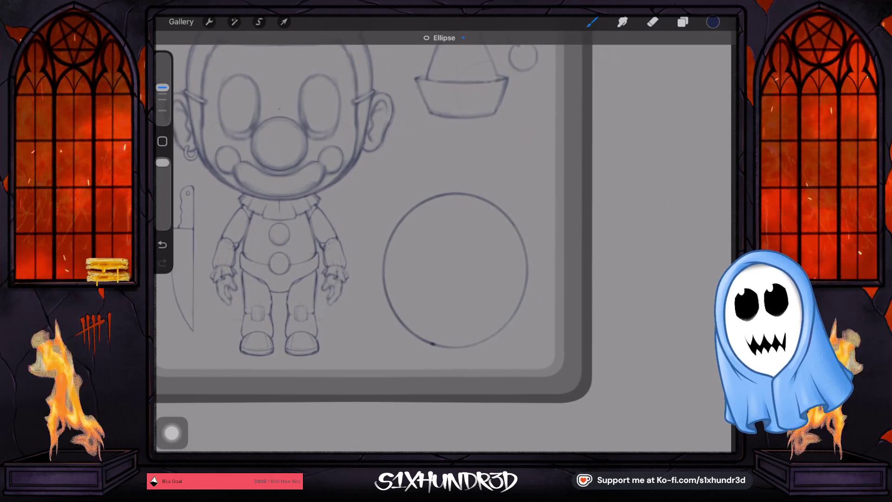
- Snap the circle to a perfect ellipse and nudge it, then undo both back to freehand
left_click(443, 38)
left_click(471, 61)
left_click(284, 22)
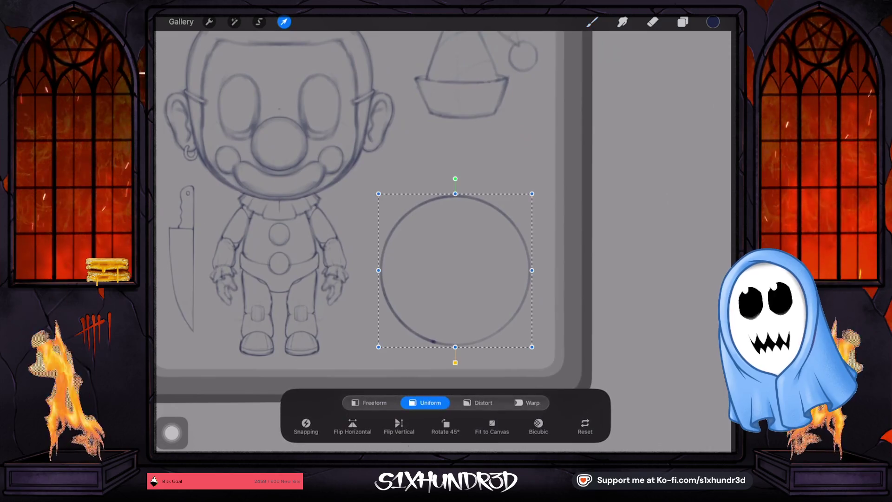
left_click_drag(455, 270, 457, 274)
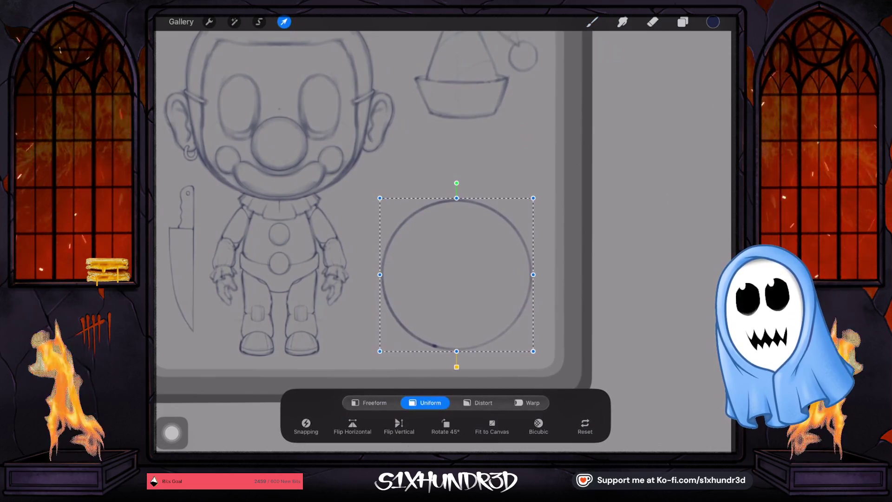
left_click(592, 22)
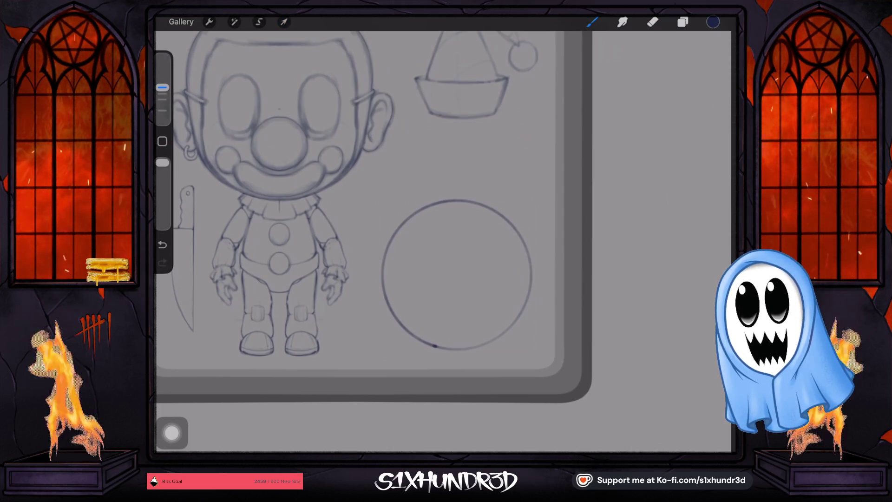
key("ctrl+z")
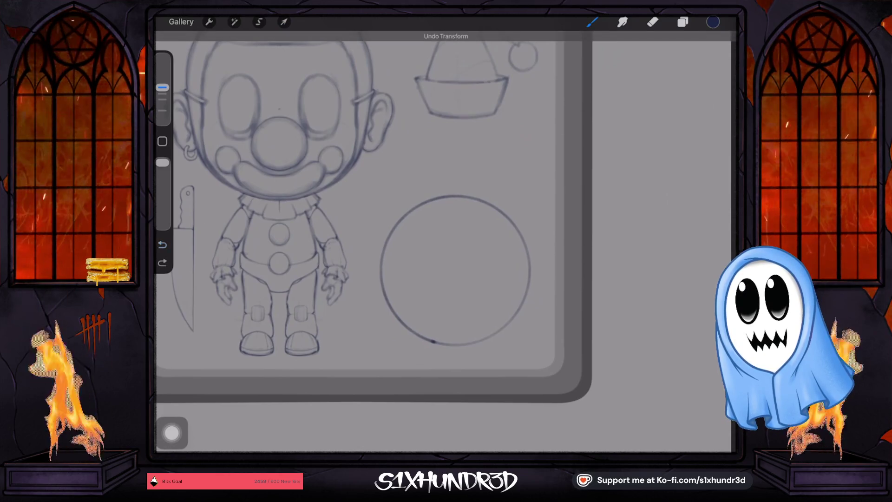
key("ctrl+z")
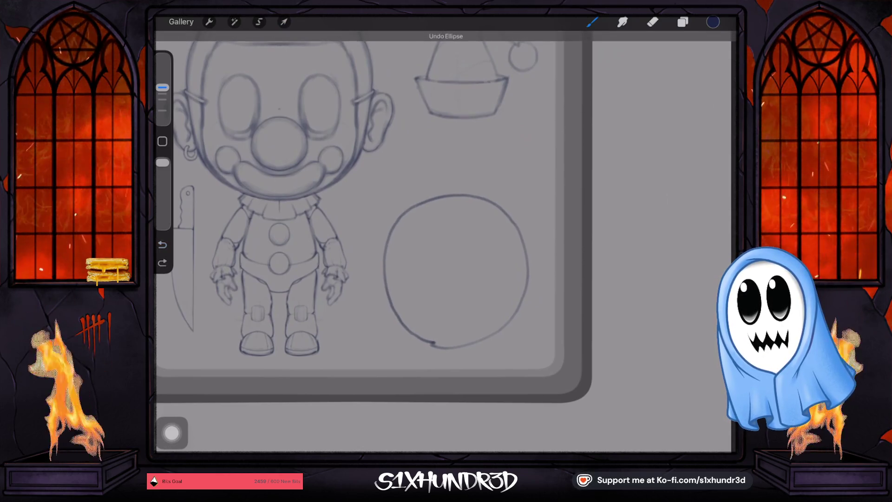
- Undo the rough freehand circle beside the clown
key("ctrl+z")
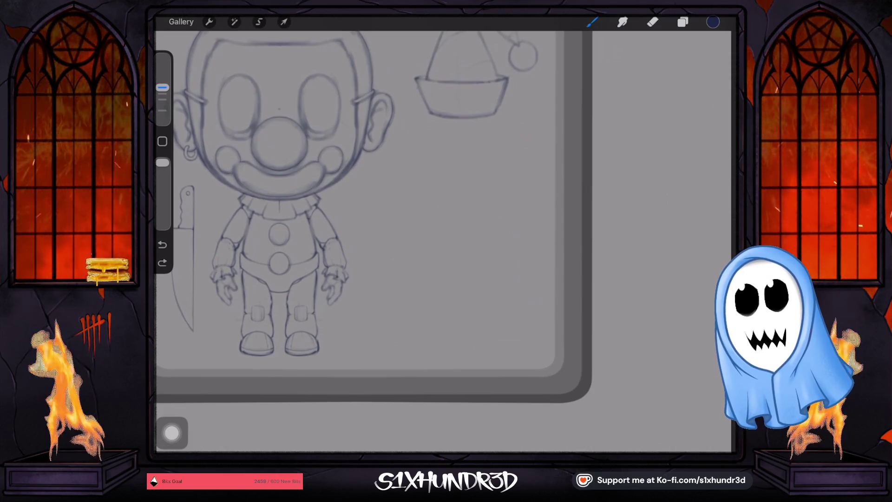
- Go to the gallery's 100-artwork stack and view the cowboy Ghosty toy card
left_click(180, 21)
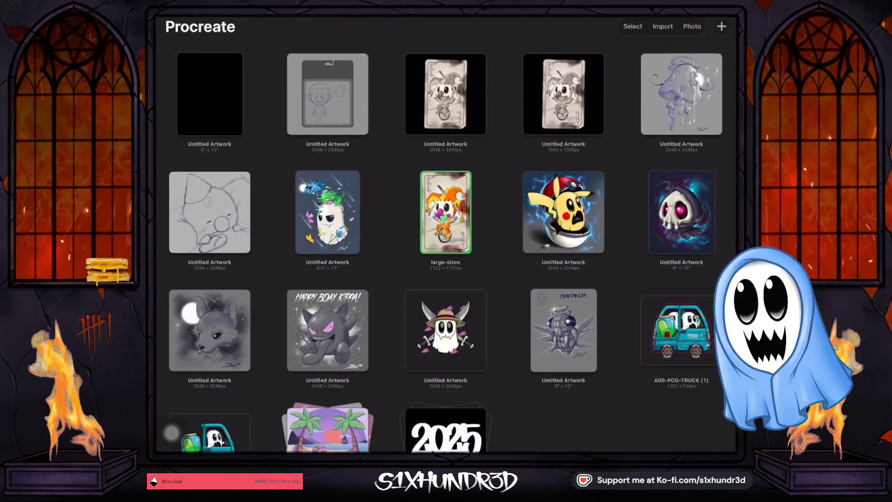
scroll(446, 232, "down", 3)
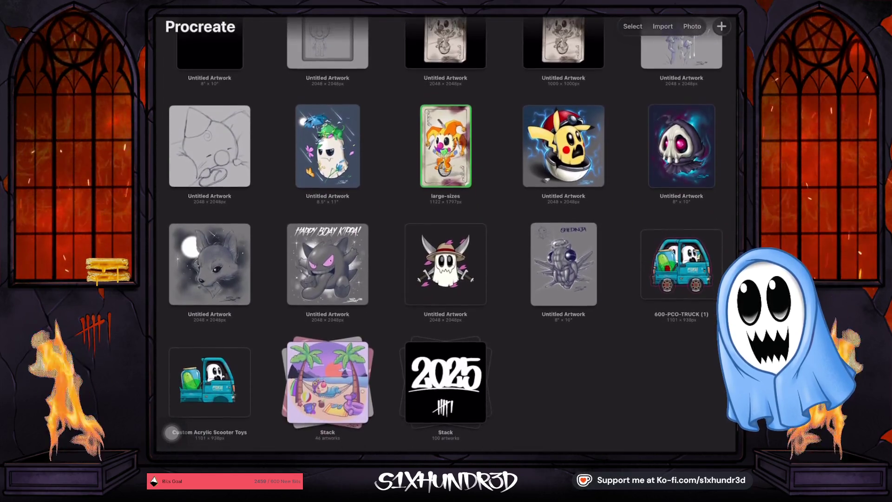
left_click(446, 385)
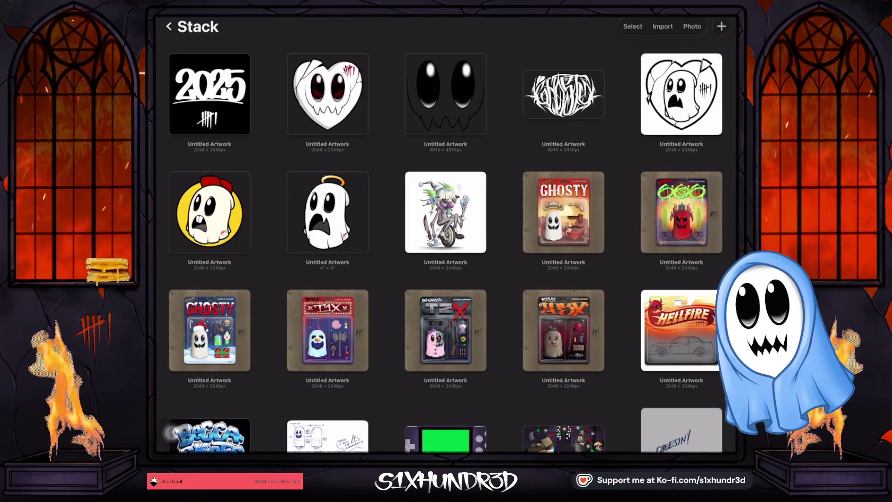
left_click(563, 213)
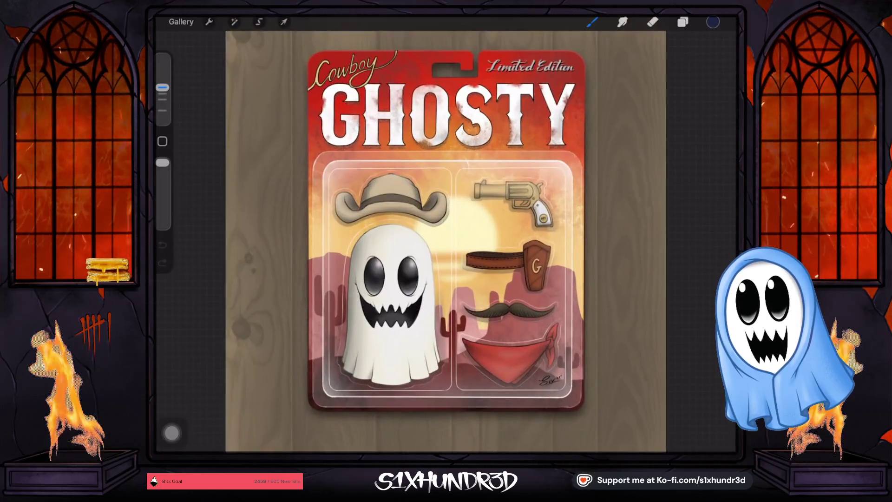
scroll(372, 223, "up", 5)
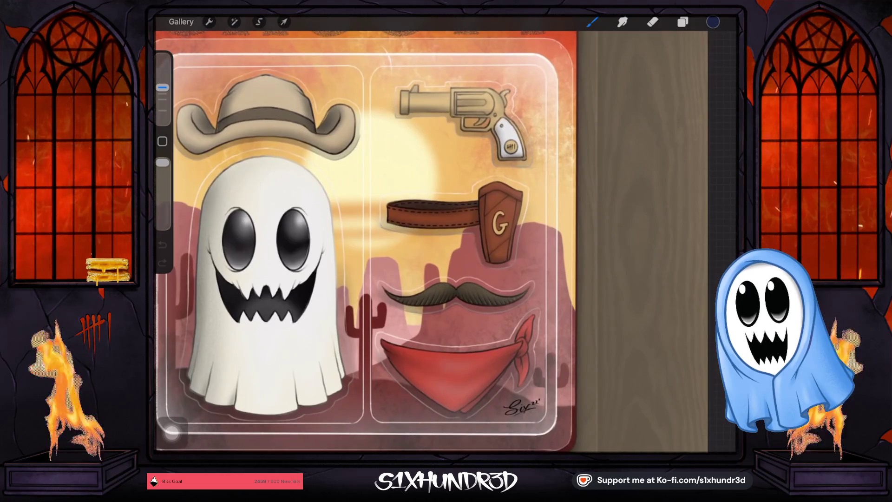
left_click(181, 22)
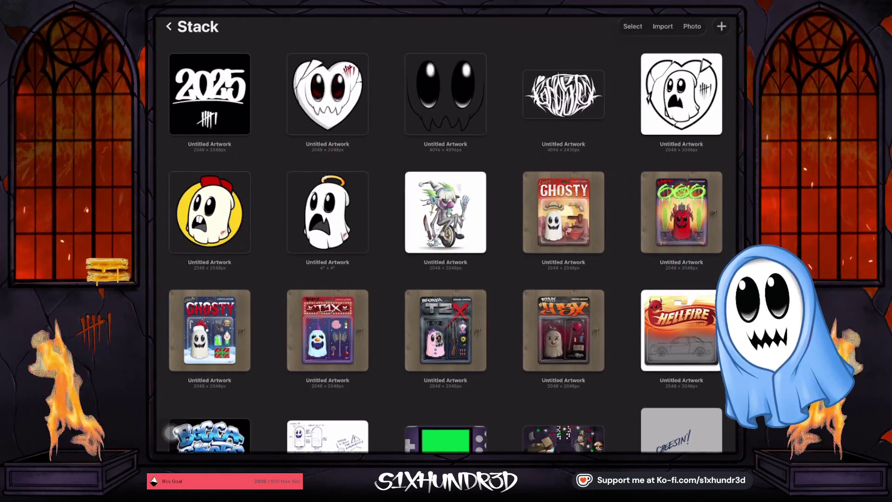
- View the red demon toy card artwork and return to the stack
scroll(446, 232, "down", 2)
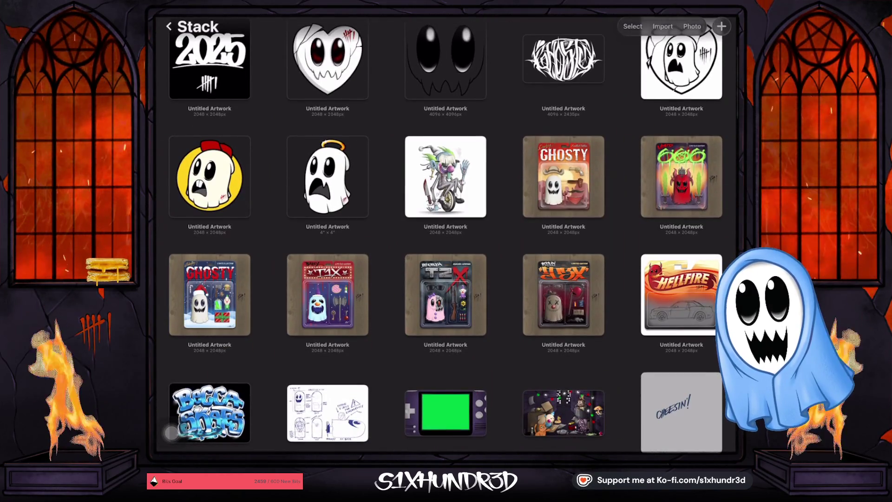
left_click(682, 176)
scroll(446, 232, "up", 5)
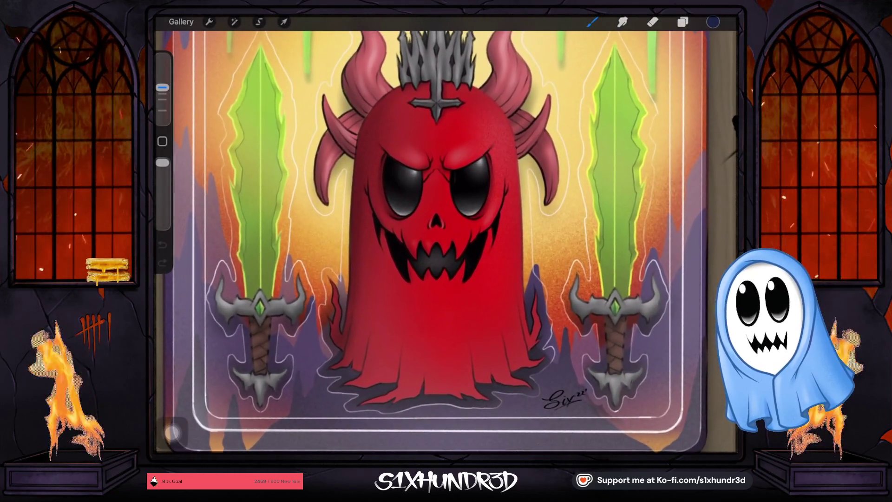
left_click(181, 21)
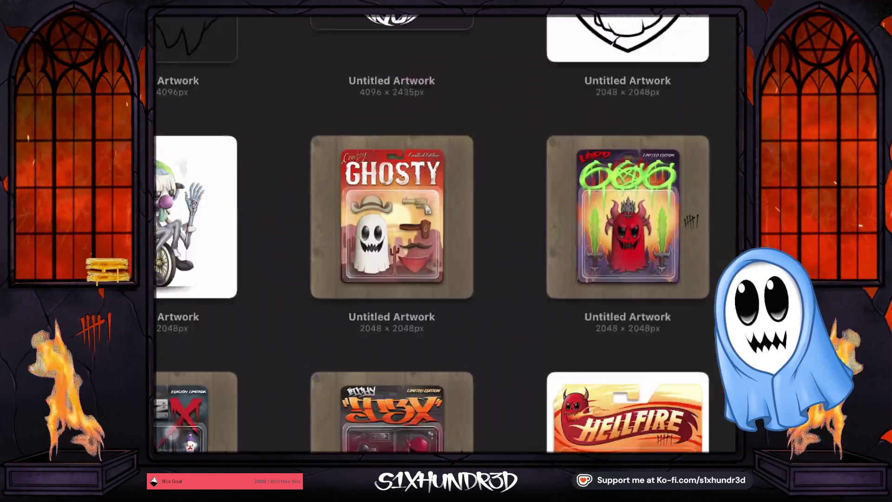
- Open the holiday Ghosty toy card with the Santa hat and zoom around to inspect it
scroll(446, 232, "down", 2)
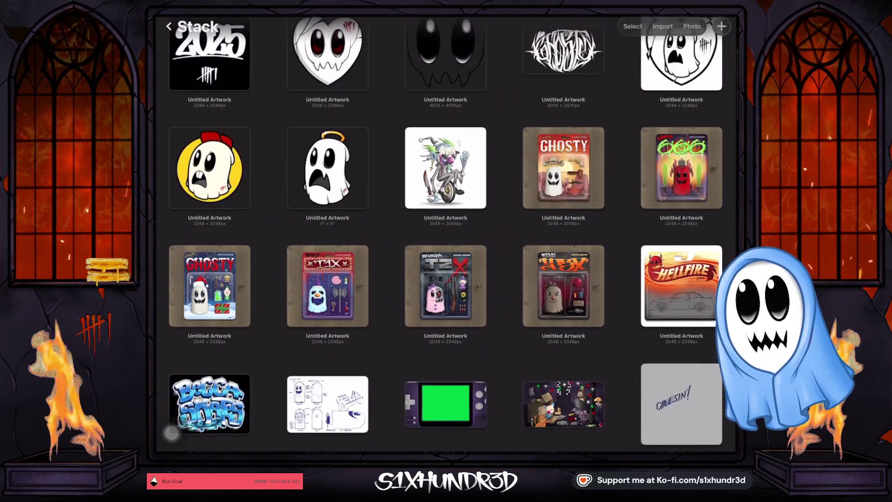
left_click(210, 282)
scroll(446, 241, "up", 3)
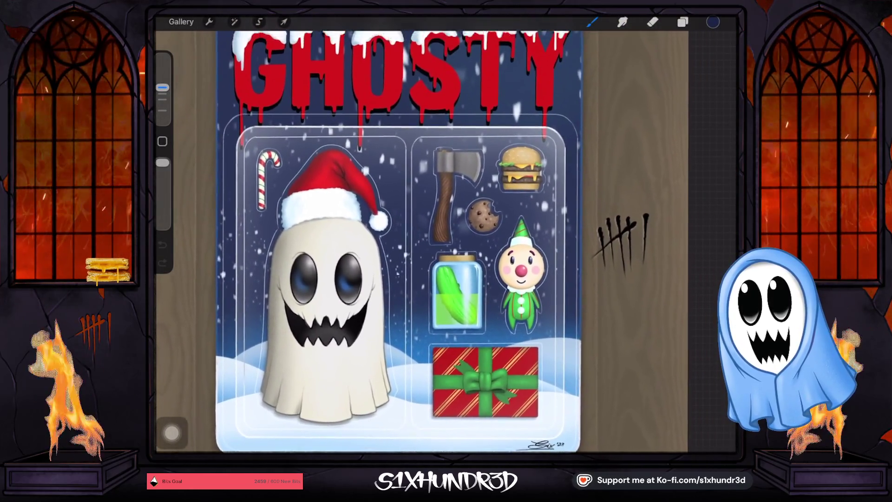
scroll(465, 209, "up", 5)
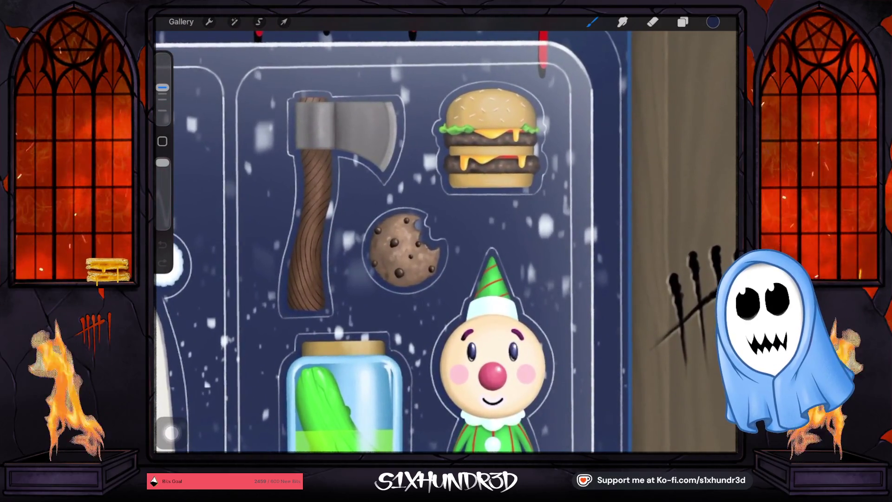
scroll(446, 242, "down", 2)
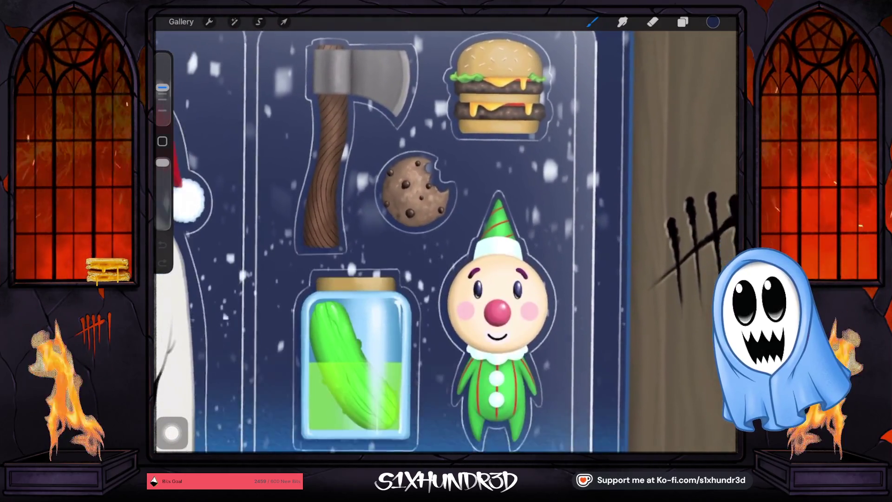
scroll(446, 242, "down", 5)
scroll(372, 232, "down", 3)
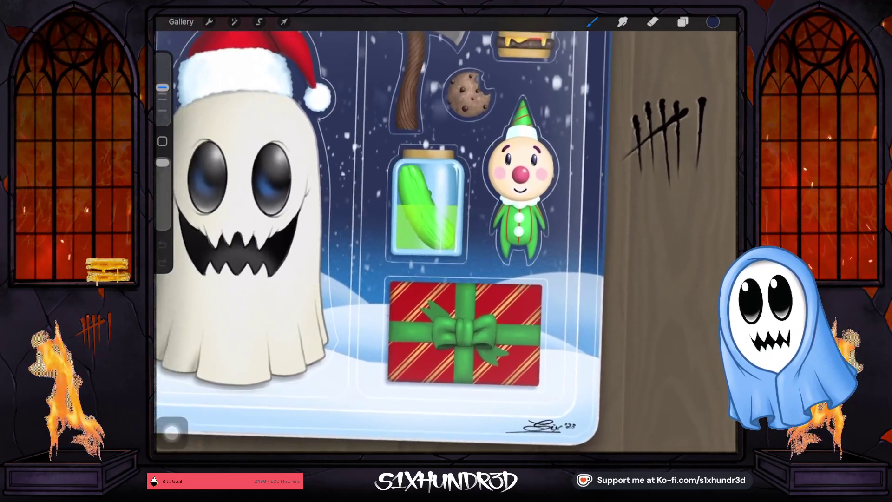
scroll(372, 232, "down", 1)
scroll(372, 233, "down", 2)
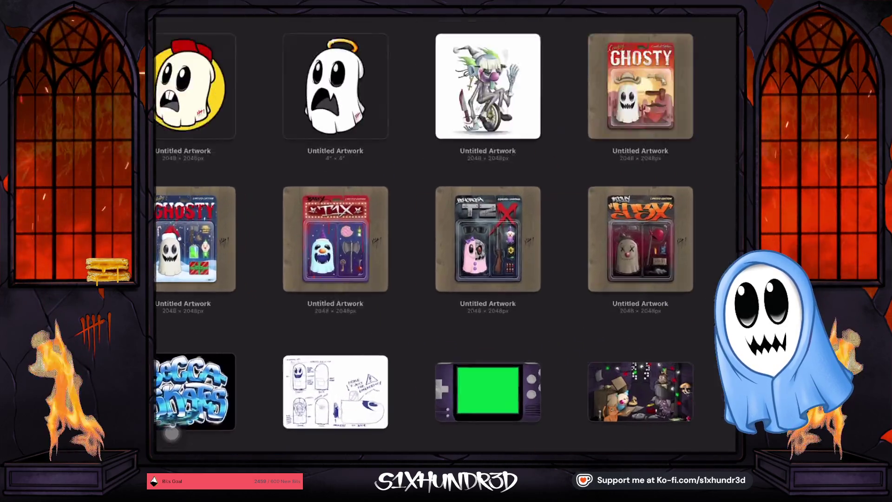
- Zoom around the bowler-hat ghost card with bindle, beans can and rat, then go back to the main gallery
scroll(418, 232, "up", 3)
scroll(418, 232, "up", 1)
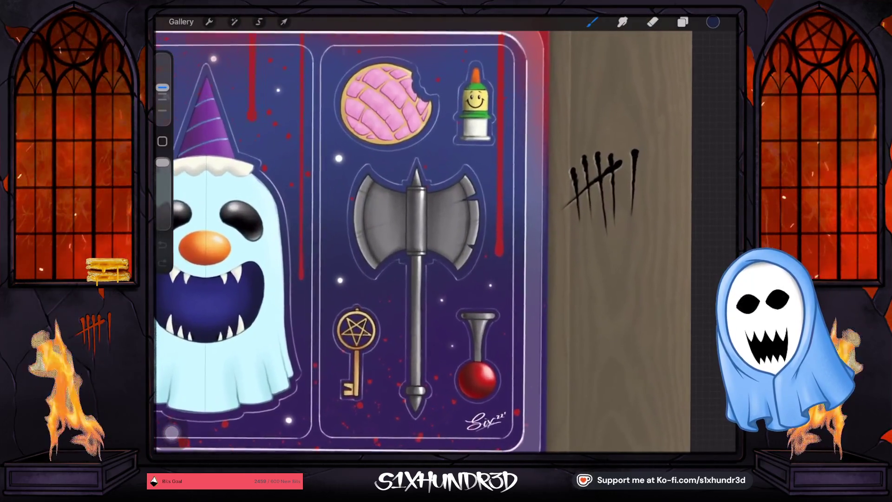
scroll(418, 232, "up", 1)
scroll(400, 232, "up", 3)
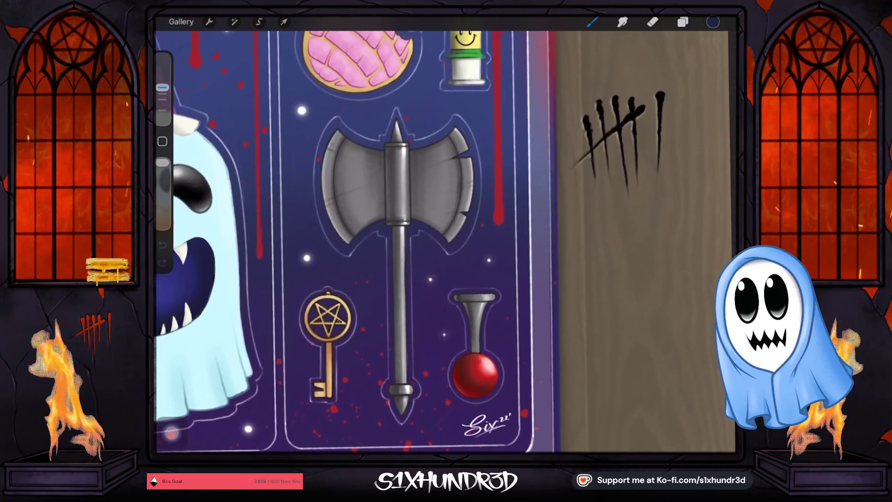
scroll(400, 232, "down", 2)
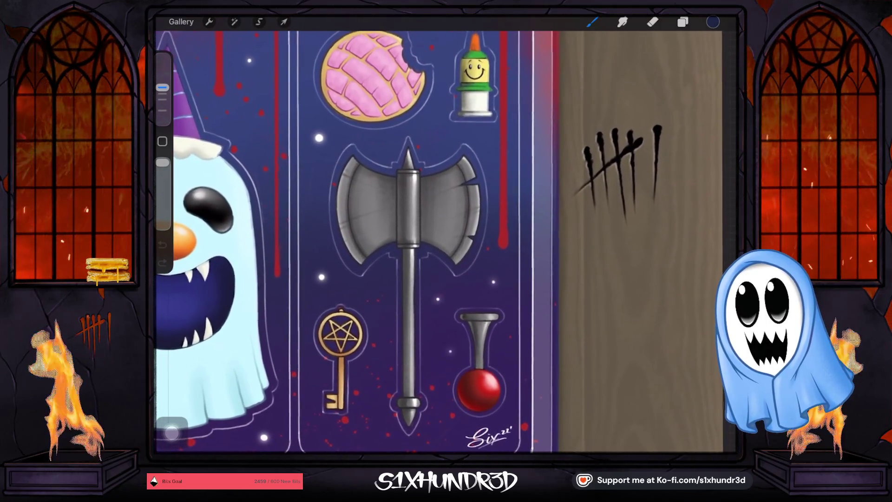
scroll(400, 232, "up", 1)
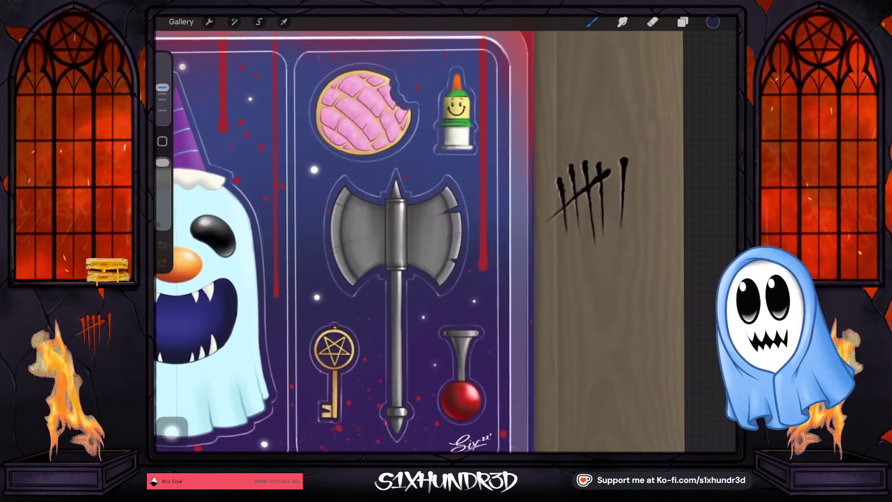
scroll(400, 233, "up", 2)
scroll(446, 140, "up", 5)
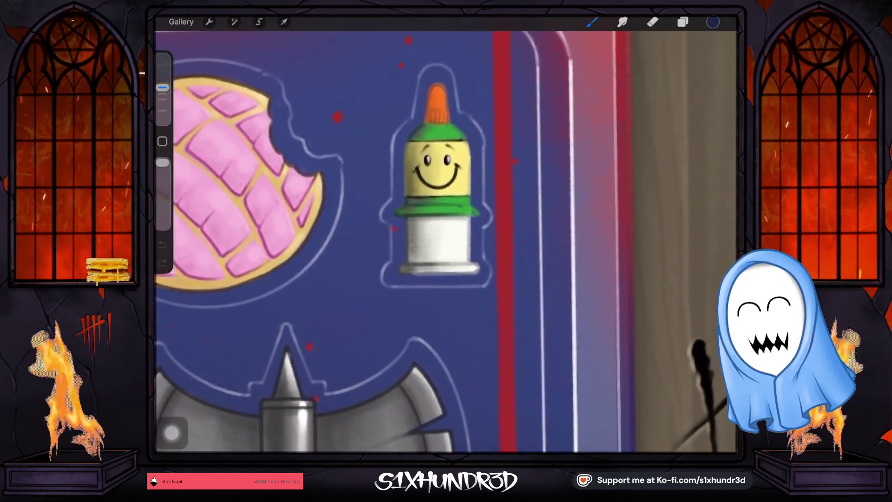
scroll(400, 233, "up", 2)
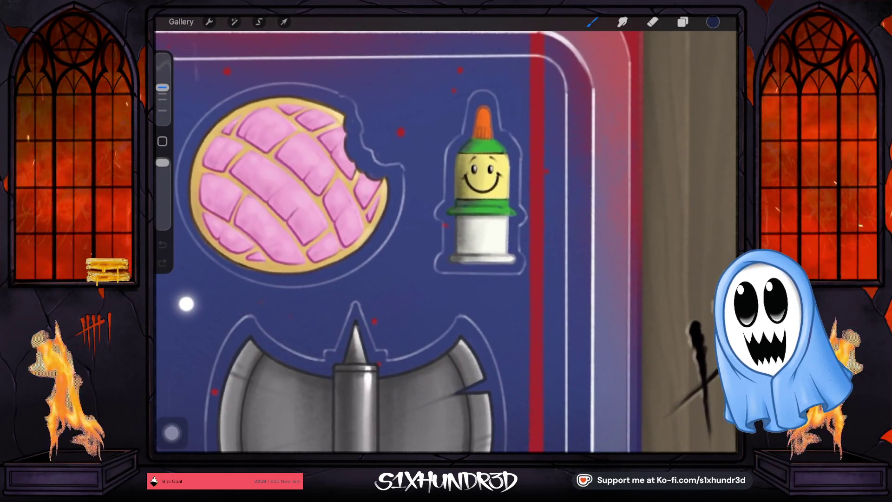
scroll(399, 233, "down", 5)
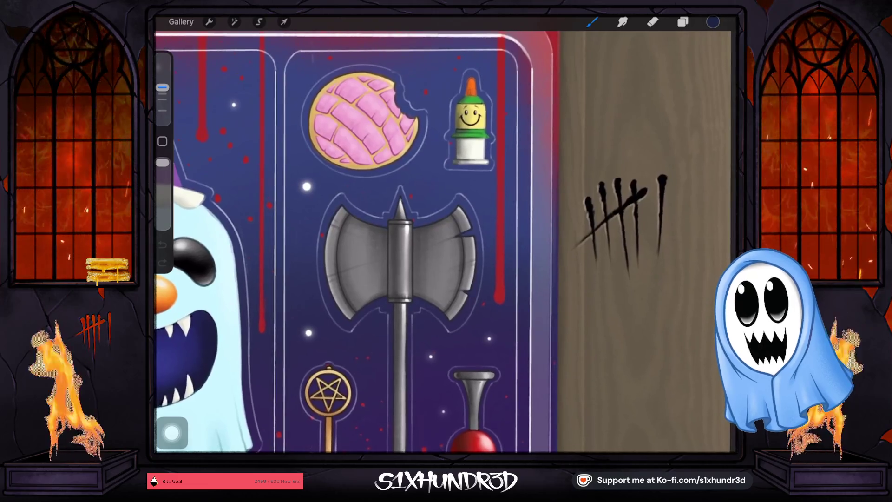
scroll(353, 241, "down", 3)
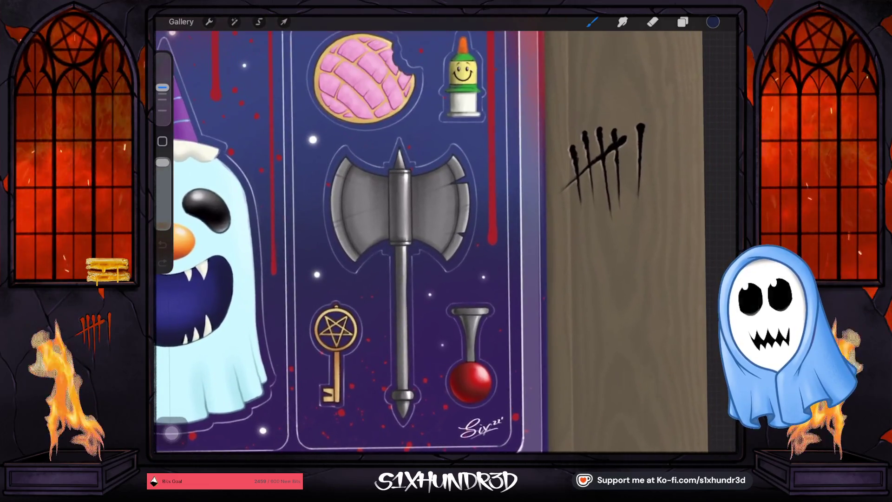
scroll(419, 232, "up", 3)
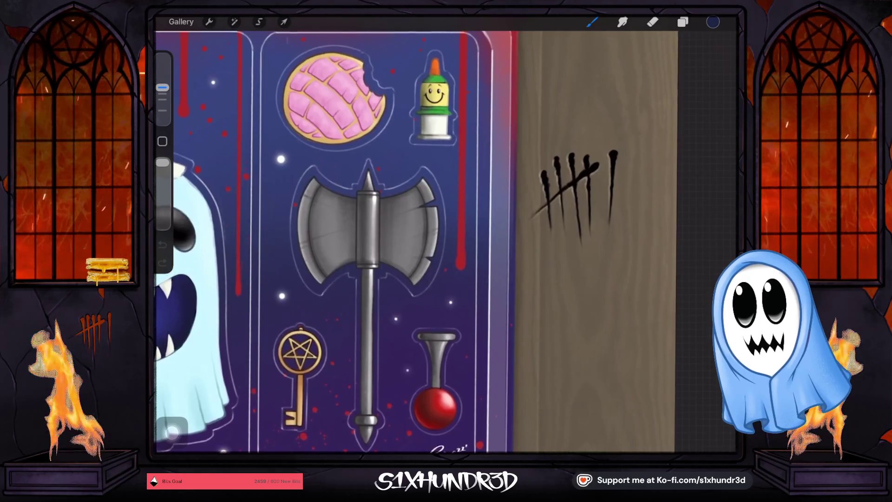
scroll(418, 232, "up", 1)
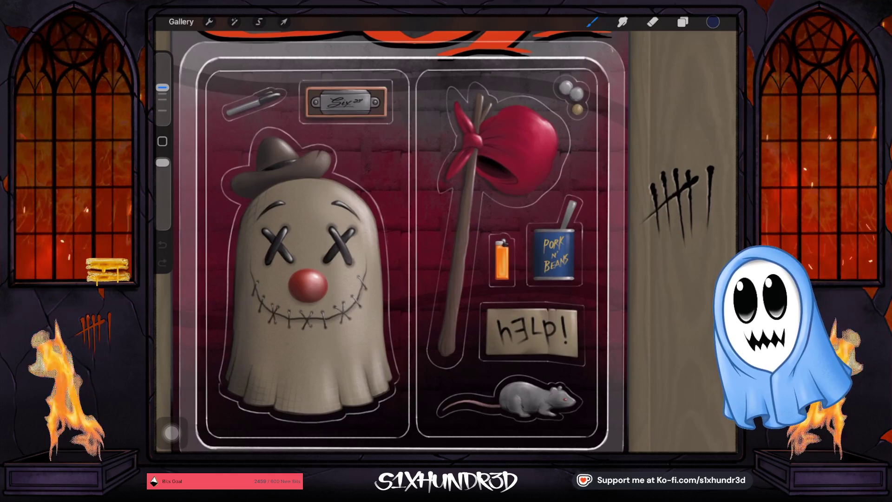
left_click(180, 22)
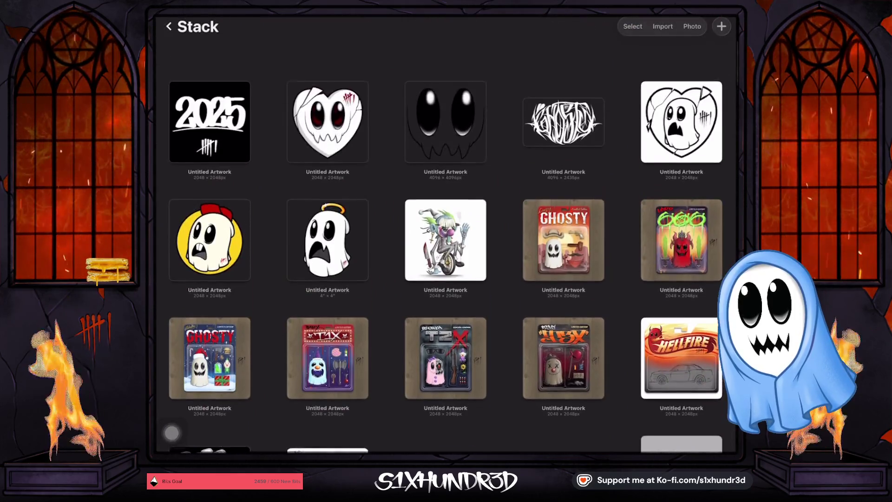
left_click(168, 26)
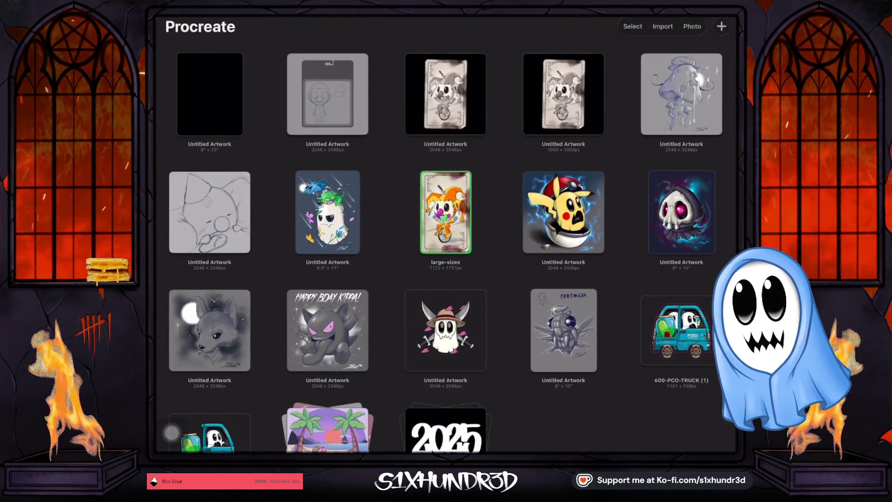
- Open the clown toy-card sketch and select Layer 6, toggling its visibility to check its content
left_click(328, 94)
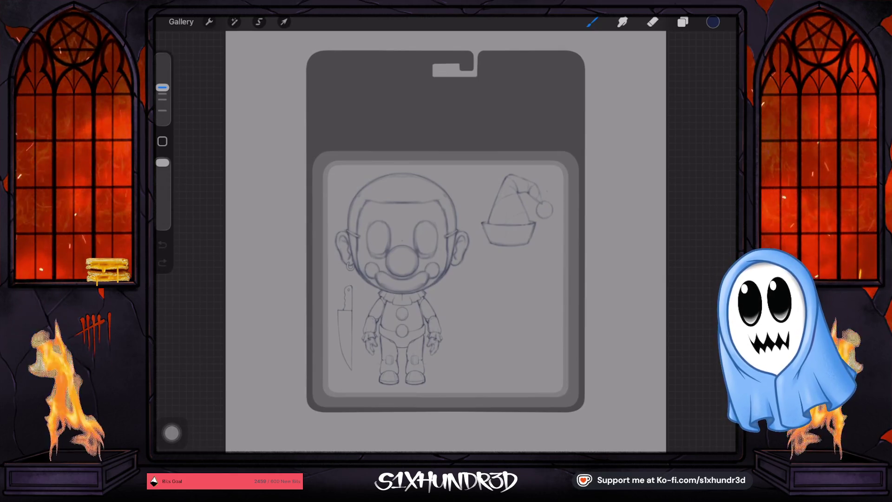
scroll(420, 224, "up", 3)
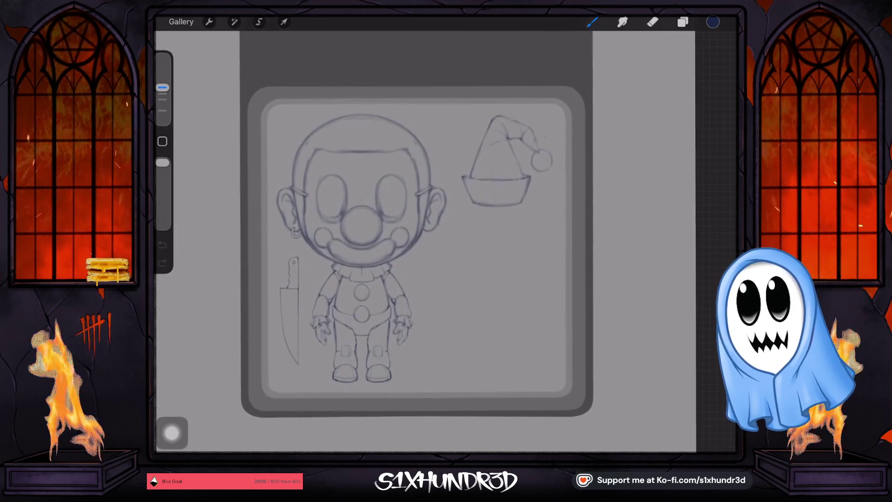
left_click(683, 22)
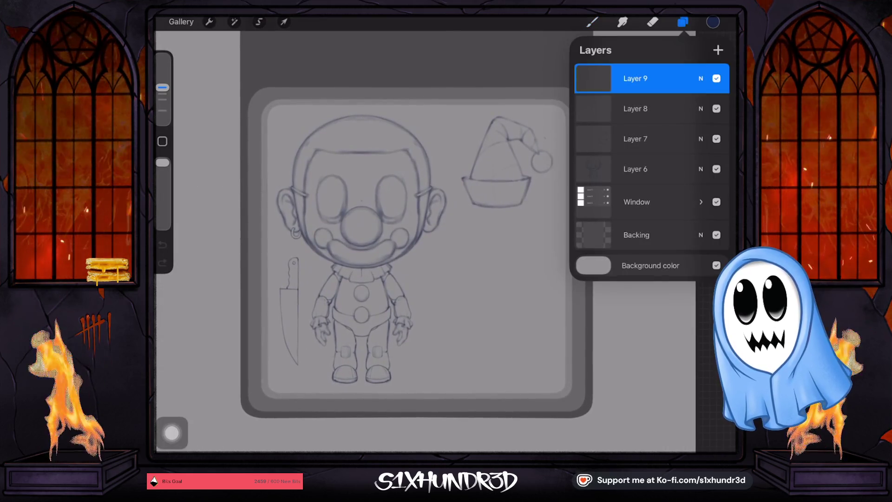
left_click(635, 169)
left_click(716, 169)
left_click(717, 169)
- Shift the clown-and-knife layer slightly right, then zoom in on the clown sketch
left_click(284, 22)
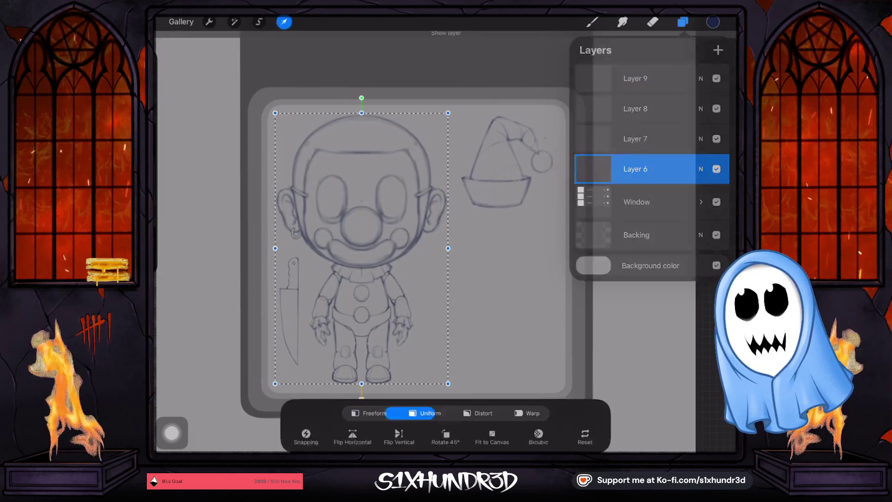
left_click_drag(362, 249, 368, 248)
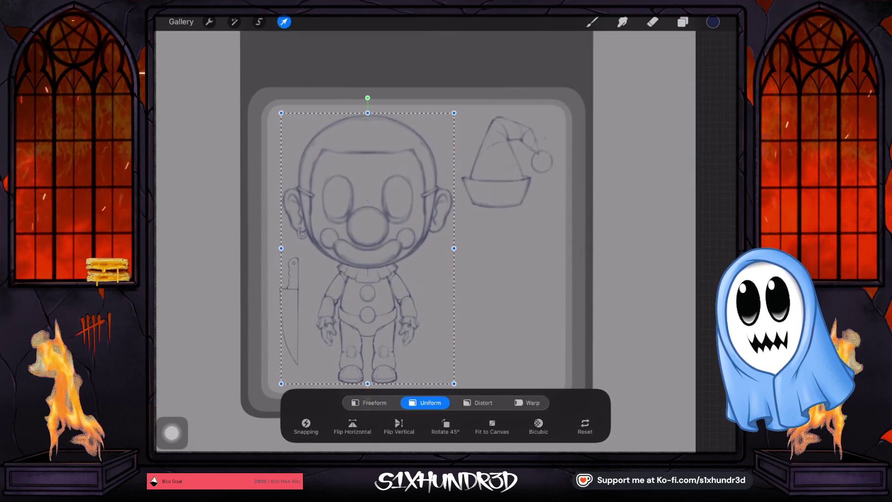
left_click(592, 22)
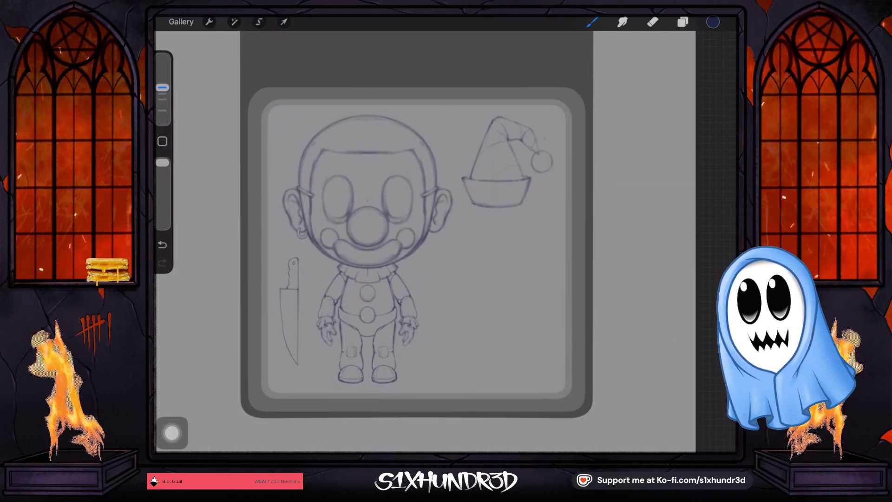
left_click_drag(367, 228, 300, 207)
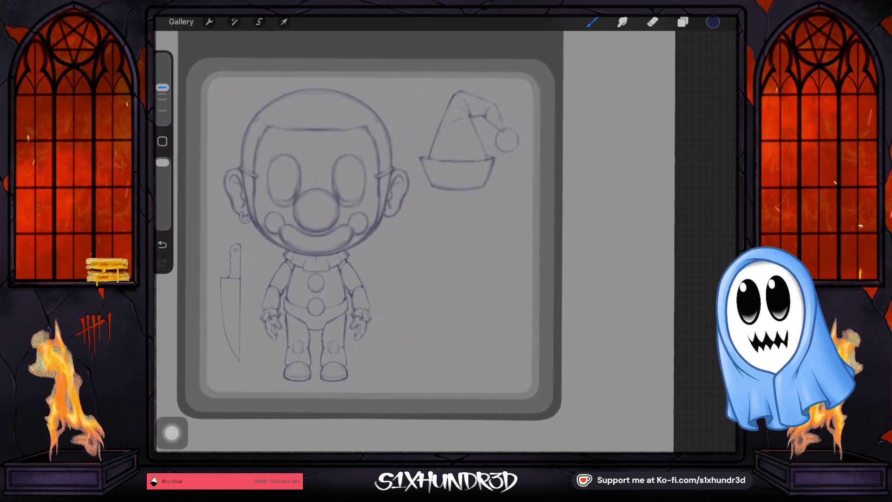
left_click_drag(353, 228, 357, 225)
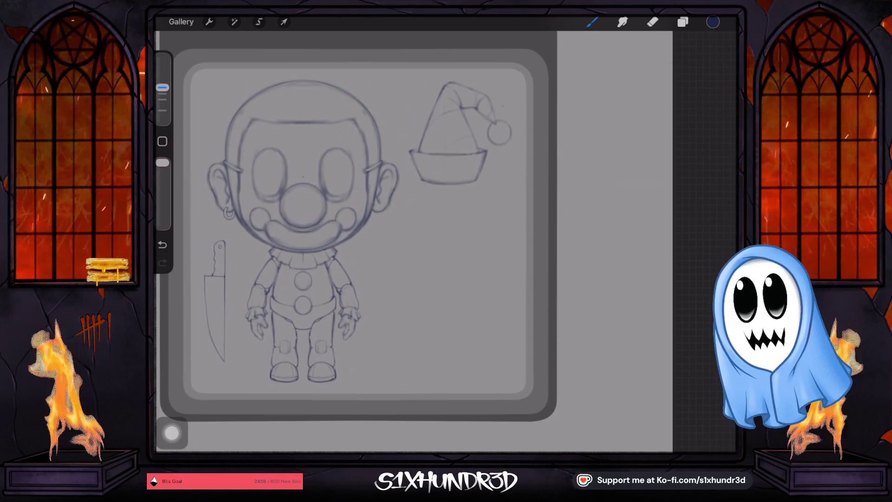
scroll(362, 223, "down", 3)
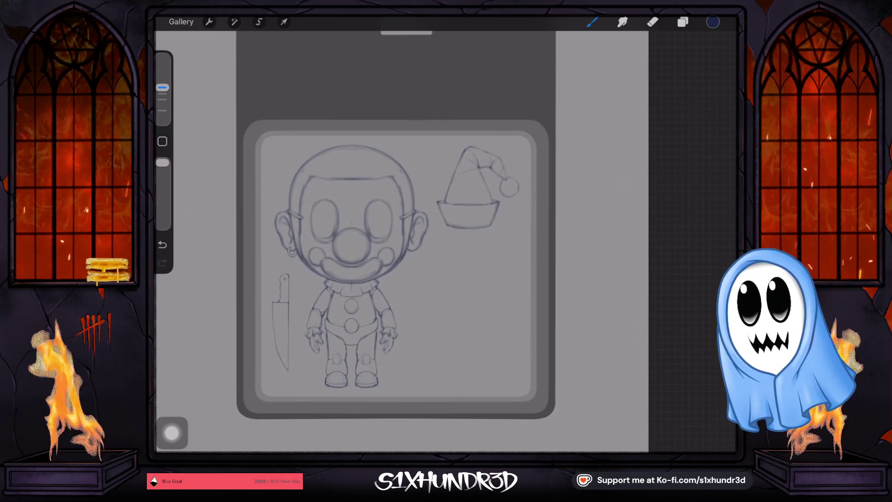
scroll(401, 242, "down", 2)
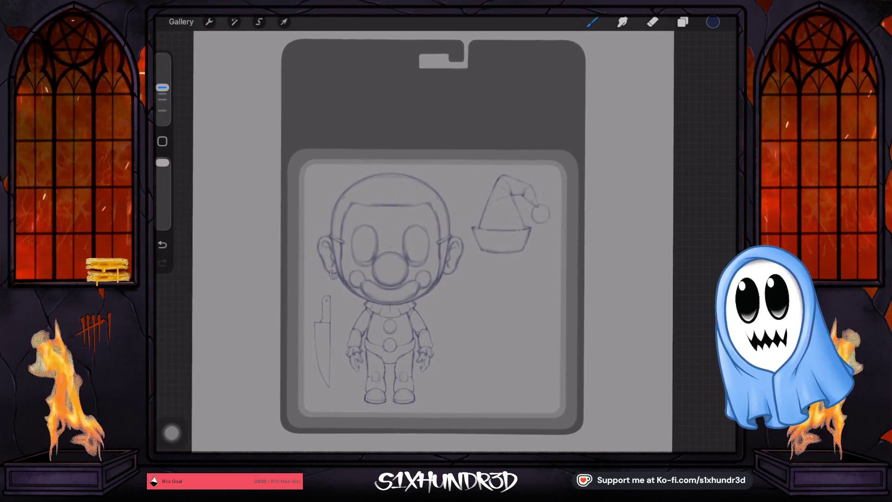
scroll(431, 236, "up", 1)
scroll(432, 241, "up", 3)
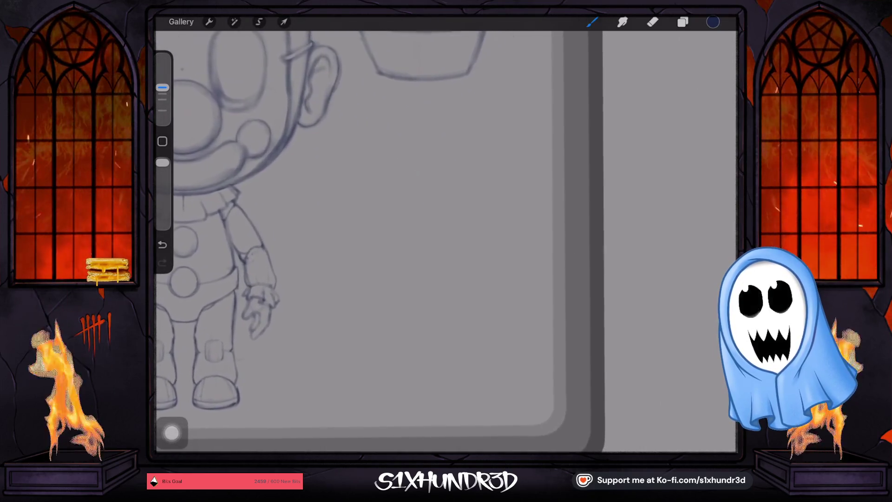
scroll(402, 241, "up", 1)
scroll(402, 242, "down", 1)
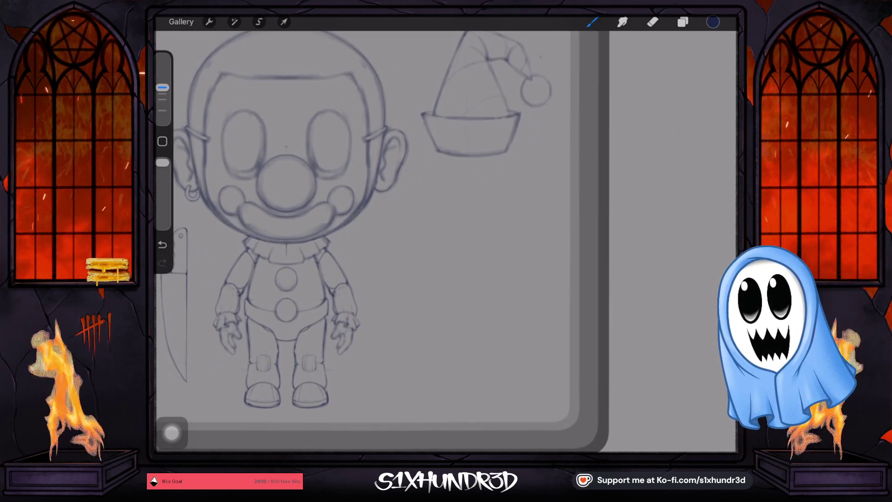
scroll(382, 242, "down", 2)
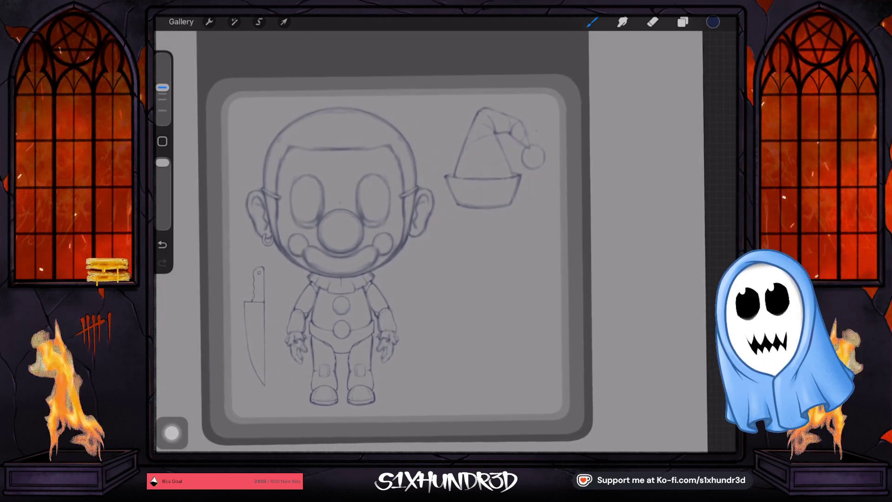
scroll(382, 242, "up", 2)
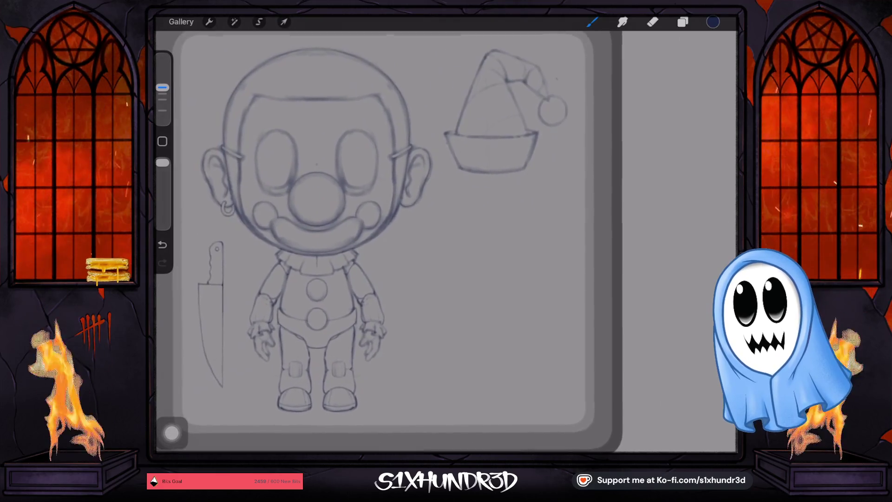
scroll(382, 242, "up", 1)
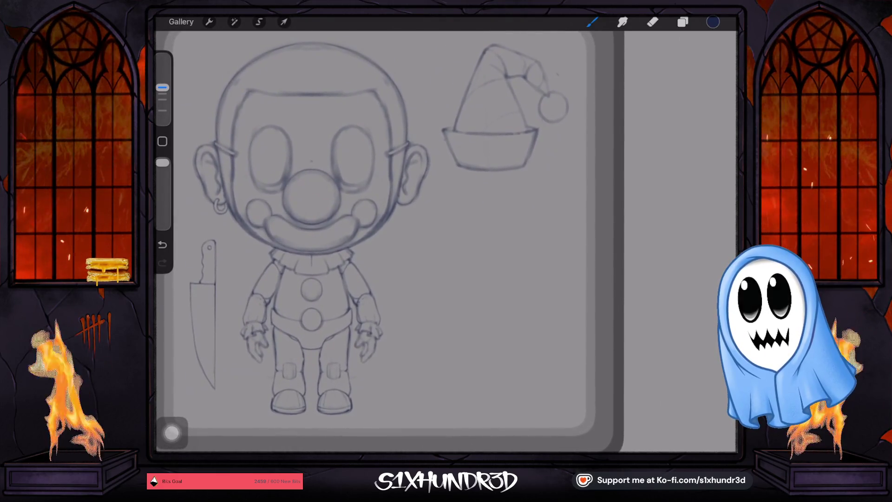
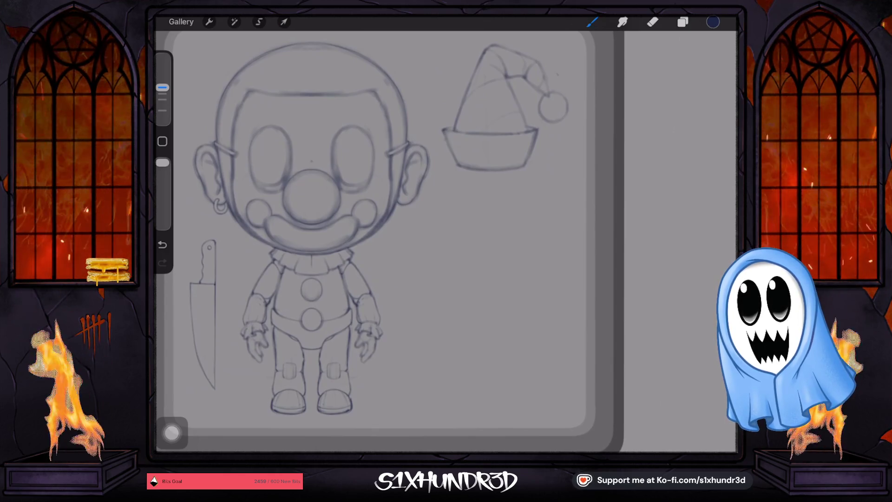
- Turn on a blue 2D Grid drawing guide with the grid size enlarged to 86px
left_click(682, 22)
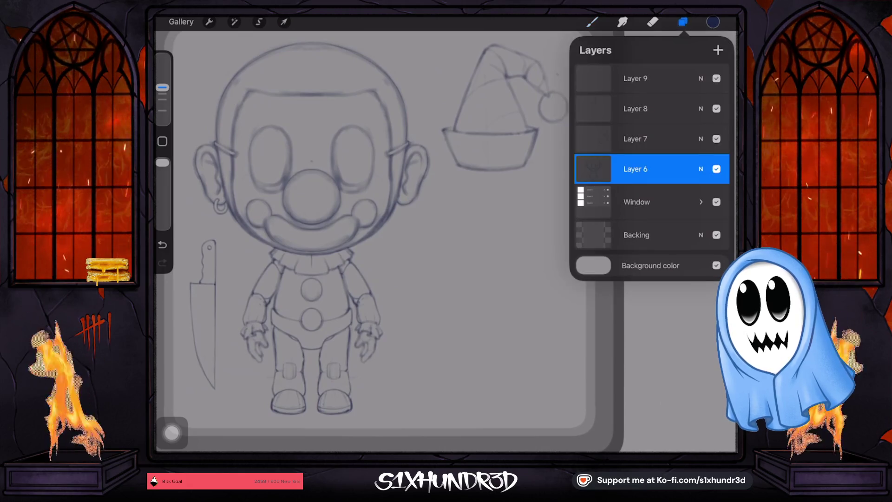
left_click(683, 21)
left_click(209, 22)
left_click(324, 171)
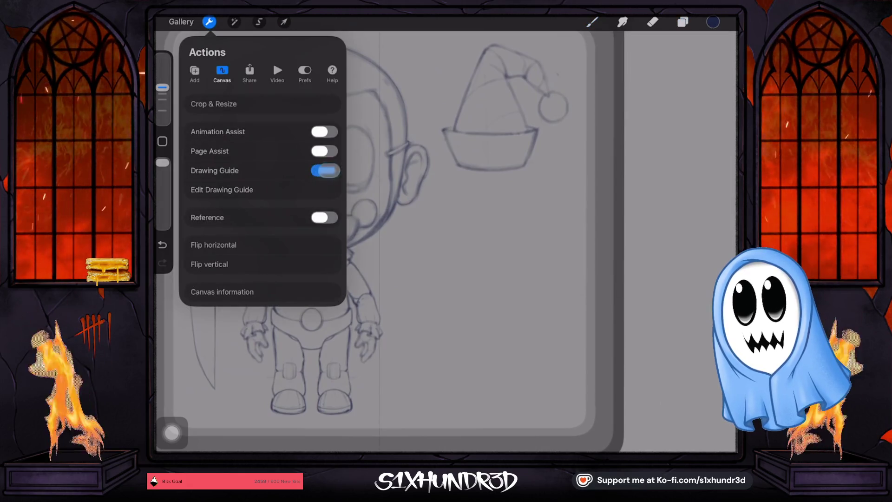
left_click(222, 190)
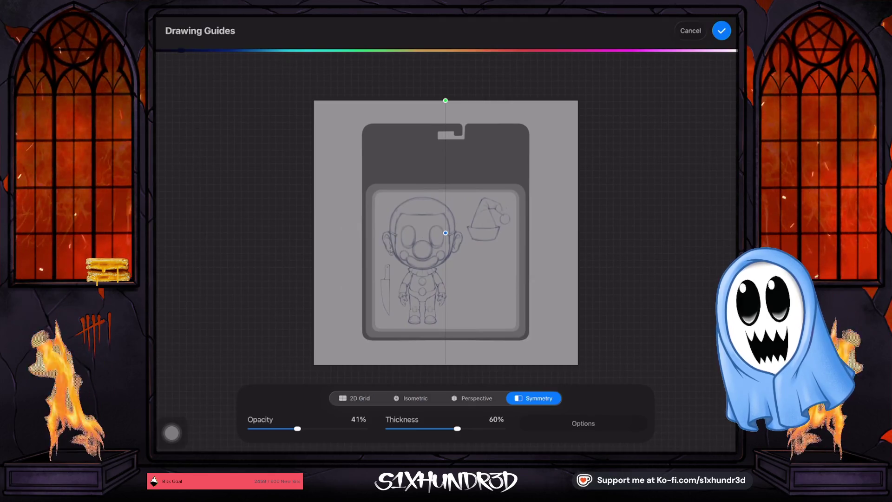
left_click(354, 398)
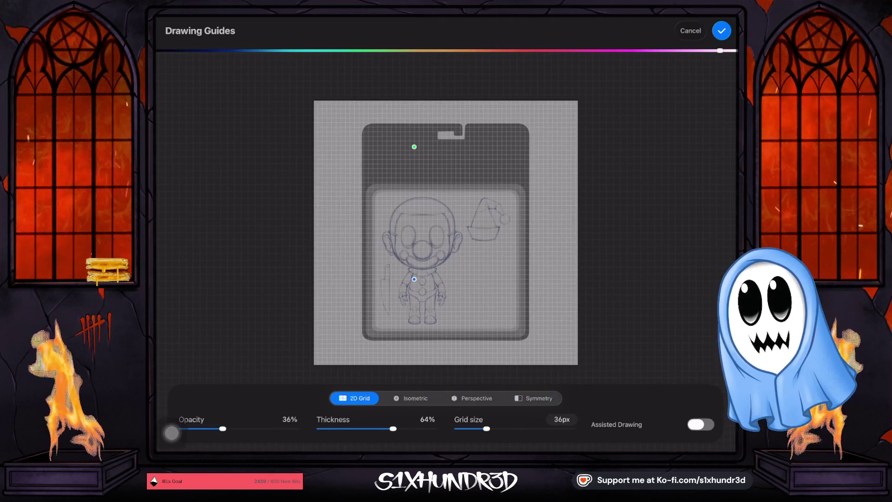
left_click_drag(720, 50, 191, 50)
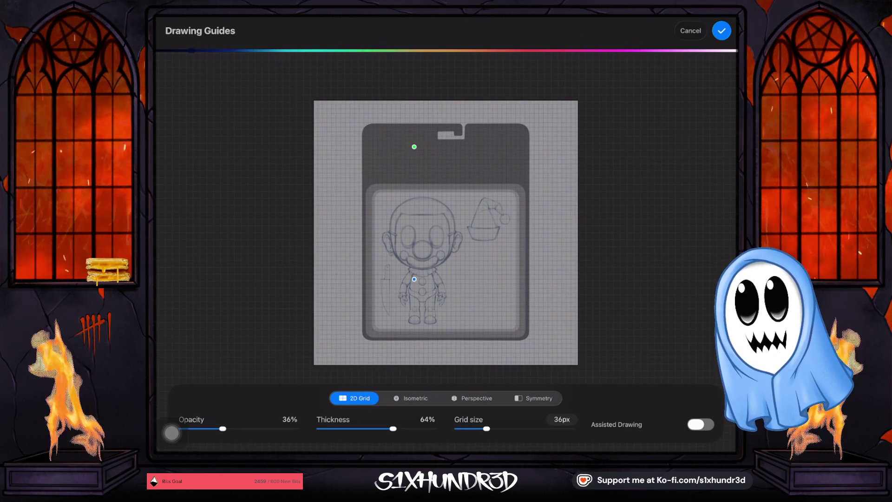
left_click_drag(487, 428, 505, 428)
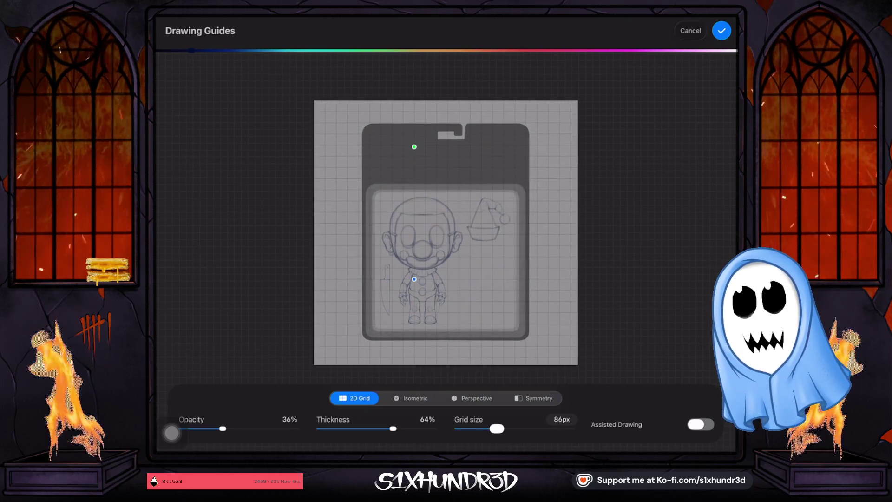
left_click(722, 31)
scroll(386, 232, "up", 5)
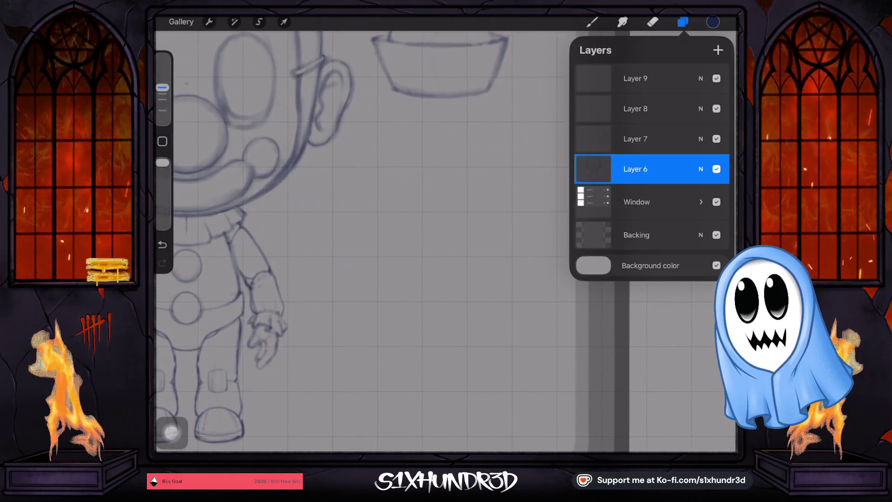
- Add Layer 10 above Layer 9 and pick a slightly thinner sketching brush
left_click(635, 79)
left_click(718, 49)
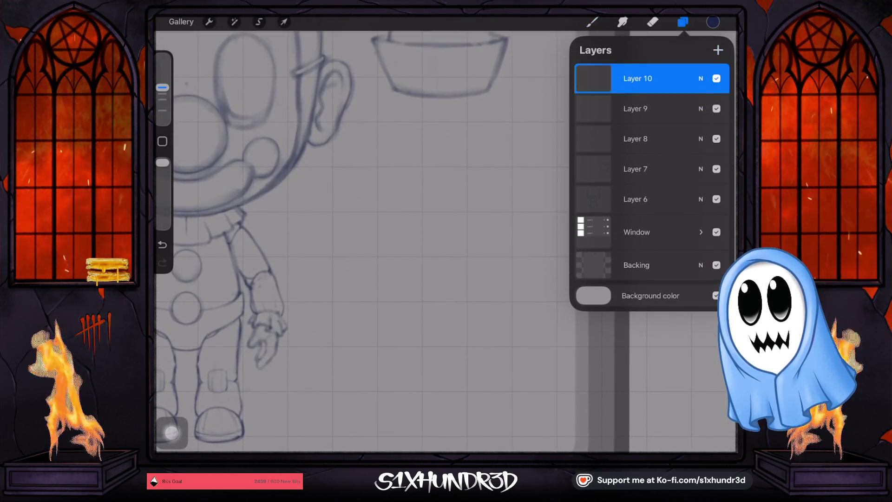
left_click(683, 22)
left_click(591, 22)
left_click(592, 22)
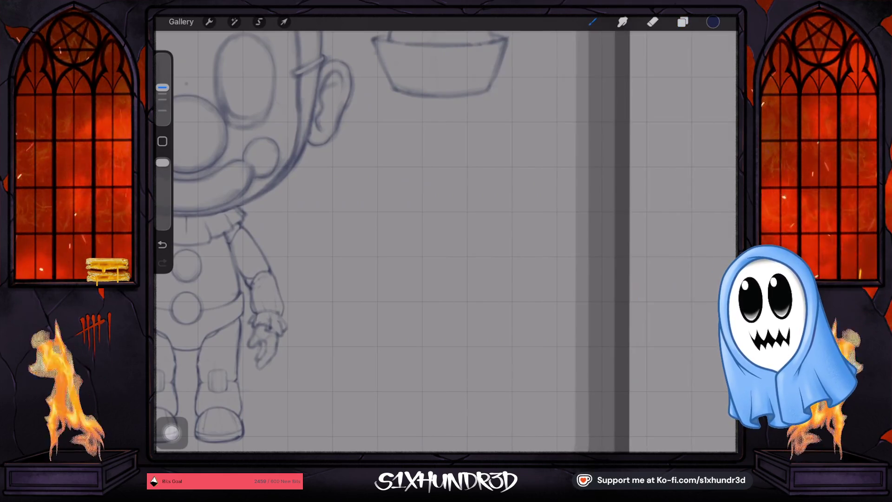
scroll(488, 219, "up", 3)
left_click_drag(163, 87, 162, 94)
left_click(479, 124)
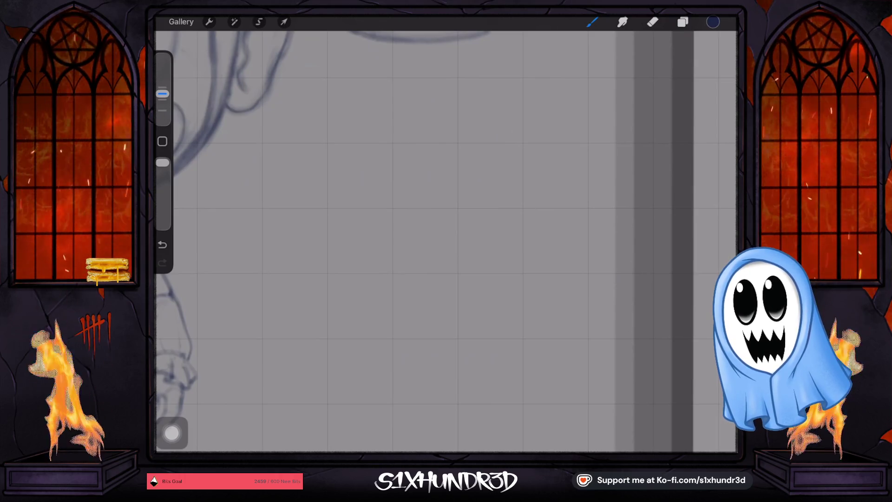
- Draw the box's straight top edge and its vertical right end
left_click_drag(350, 209, 546, 211)
left_click_drag(162, 94, 162, 100)
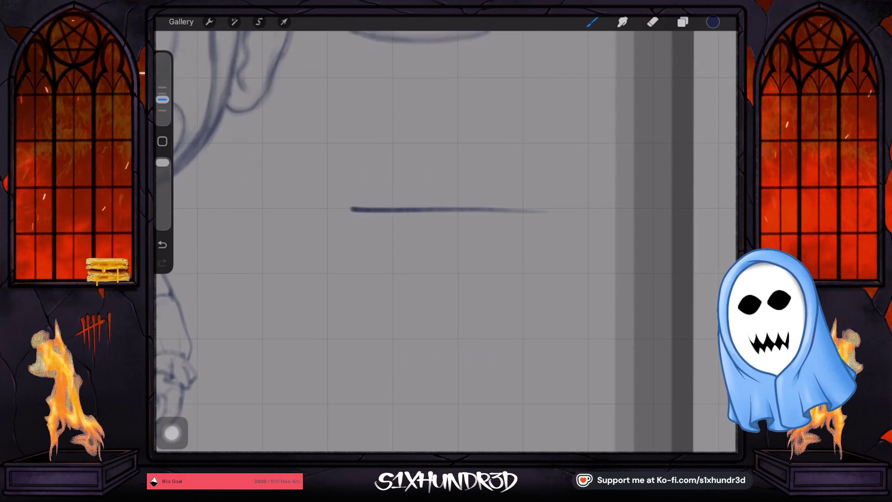
key("ctrl+z")
left_click_drag(351, 209, 540, 209)
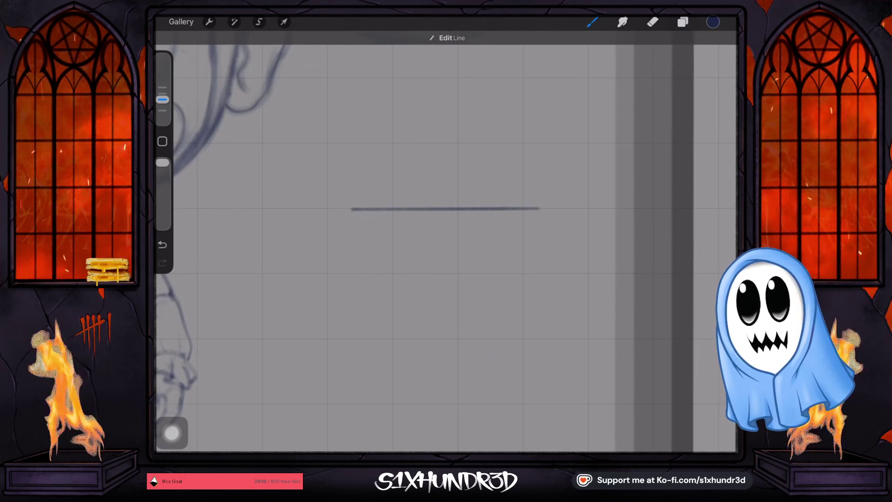
scroll(446, 223, "down", 5)
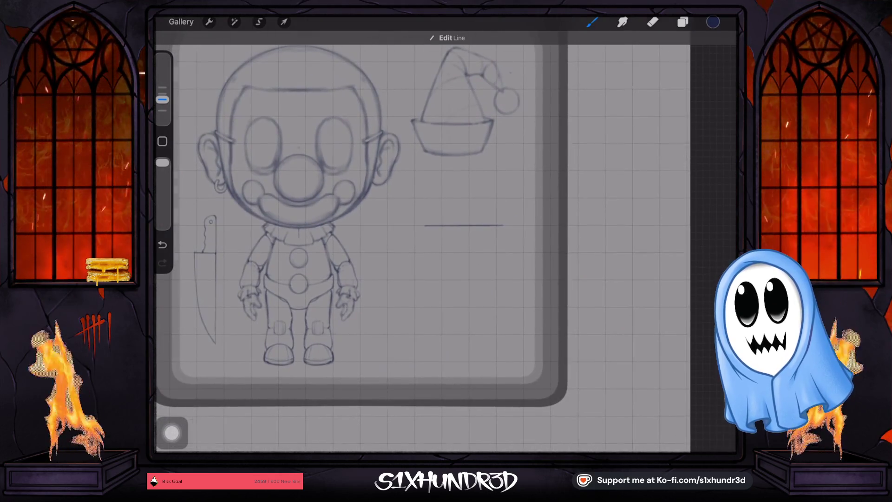
scroll(465, 225, "up", 5)
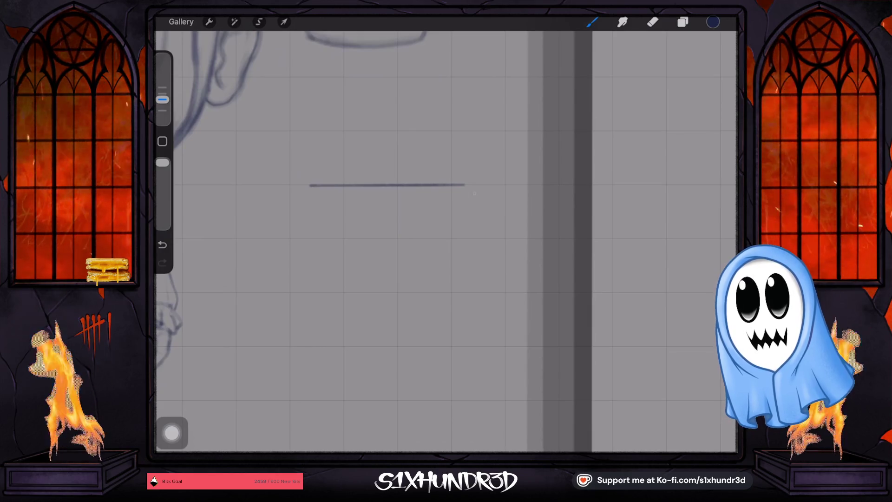
left_click_drag(474, 263, 474, 262)
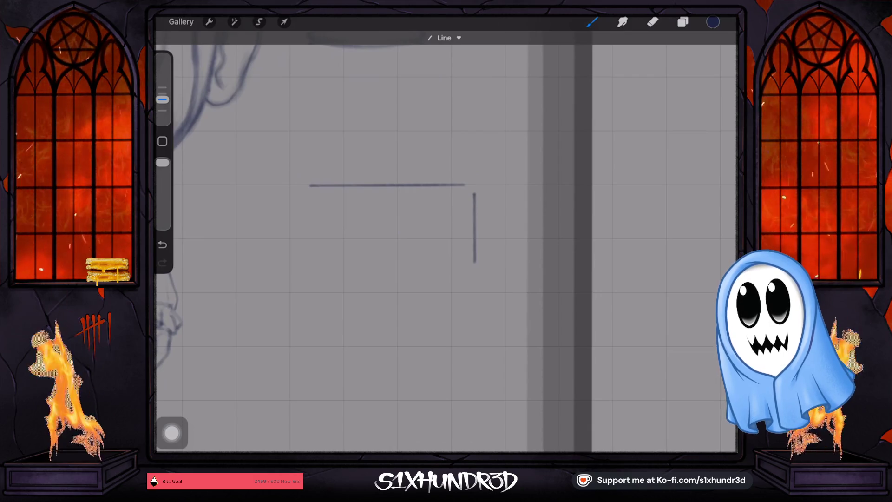
- Draw the box's shortened lower edge and rework the top-right corner join
left_click_drag(265, 254, 359, 256)
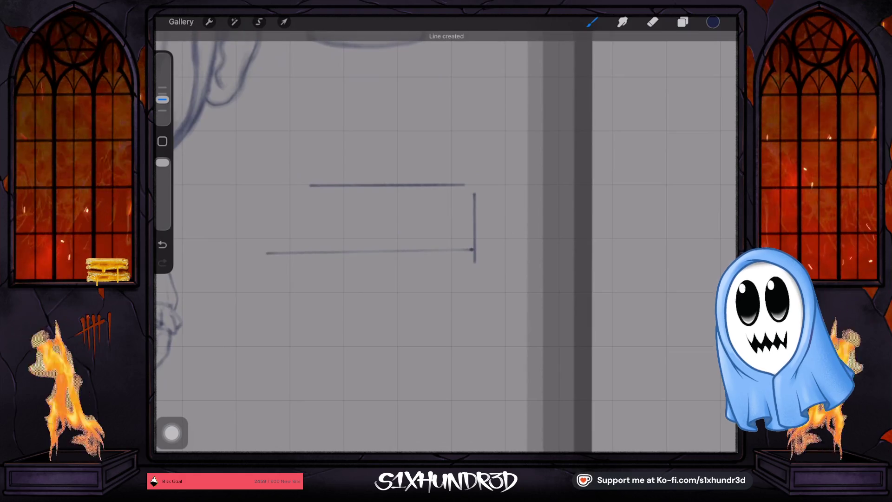
left_click_drag(473, 249, 461, 251)
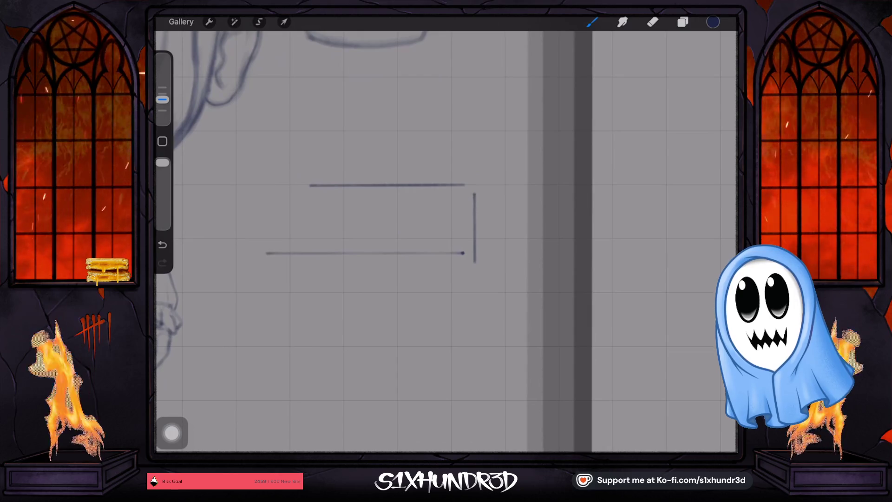
left_click_drag(475, 195, 474, 260)
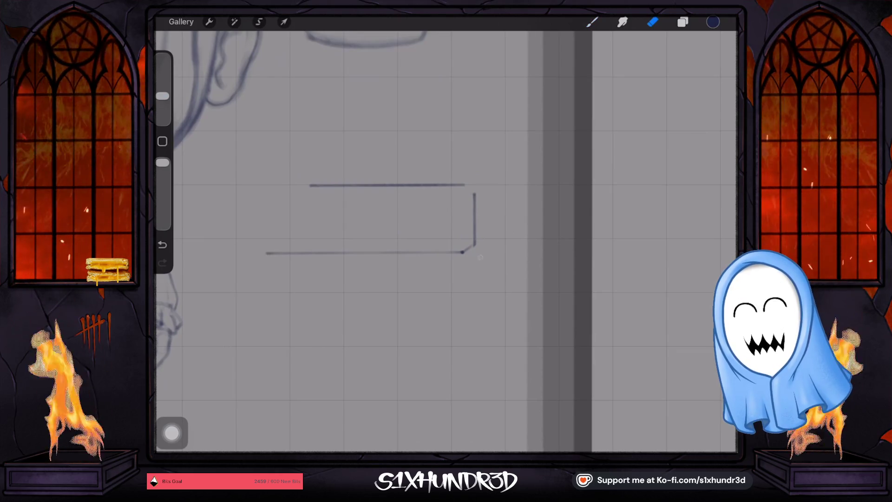
key("b")
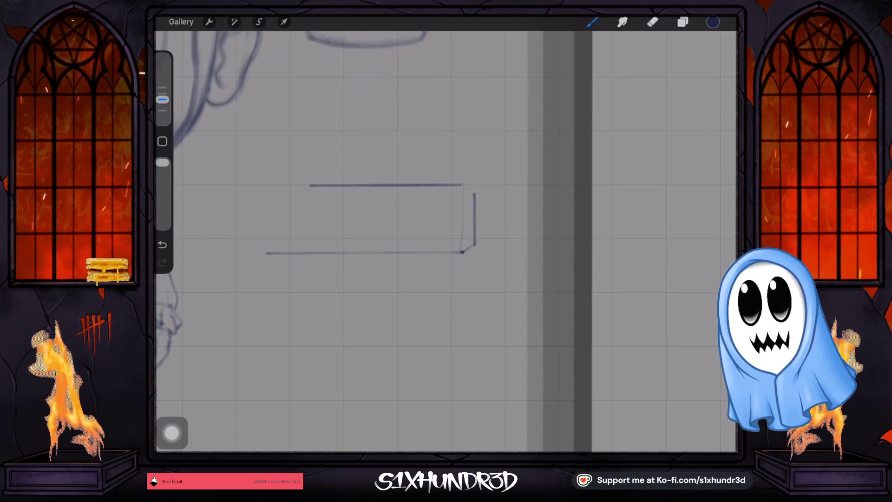
left_click_drag(464, 185, 464, 185)
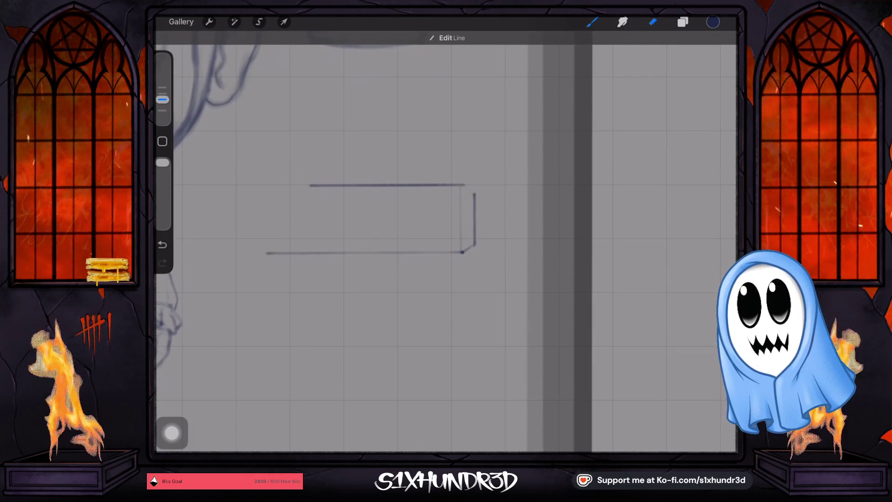
key("e")
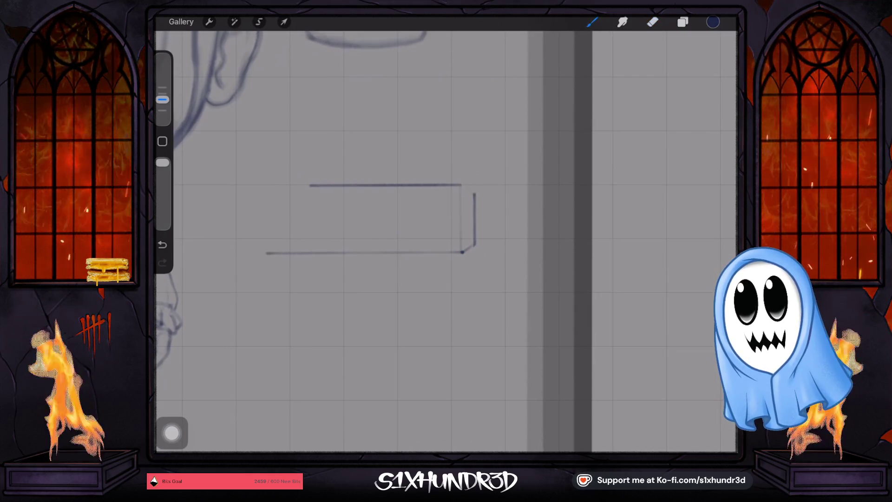
left_click_drag(461, 185, 474, 192)
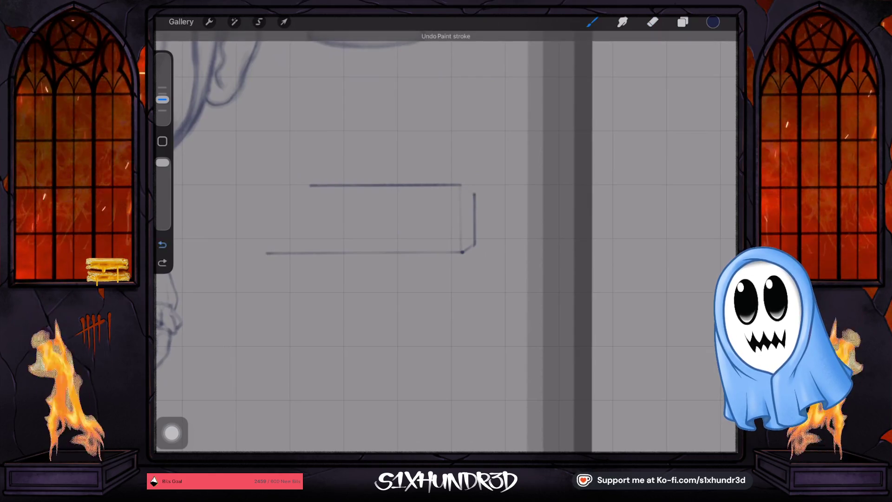
left_click(162, 245)
scroll(446, 242, "up", 3)
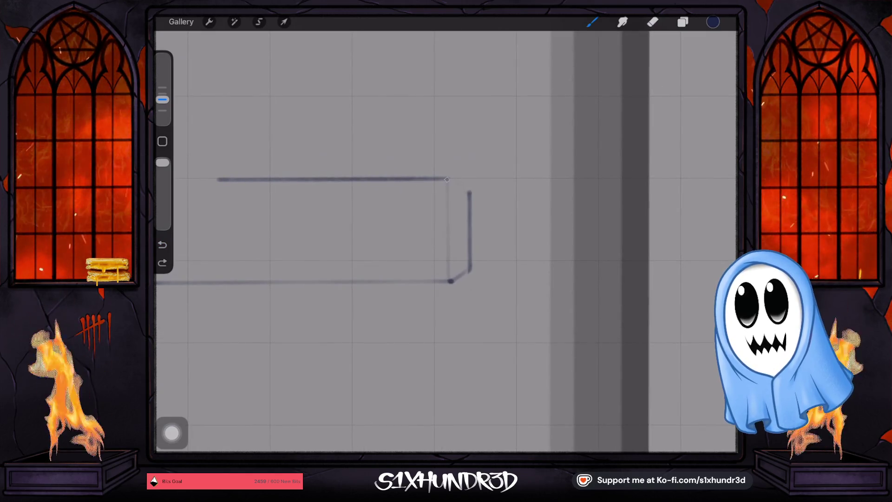
- Add an angled corner at the right end and a horizontal line across the box
left_click_drag(447, 179, 469, 192)
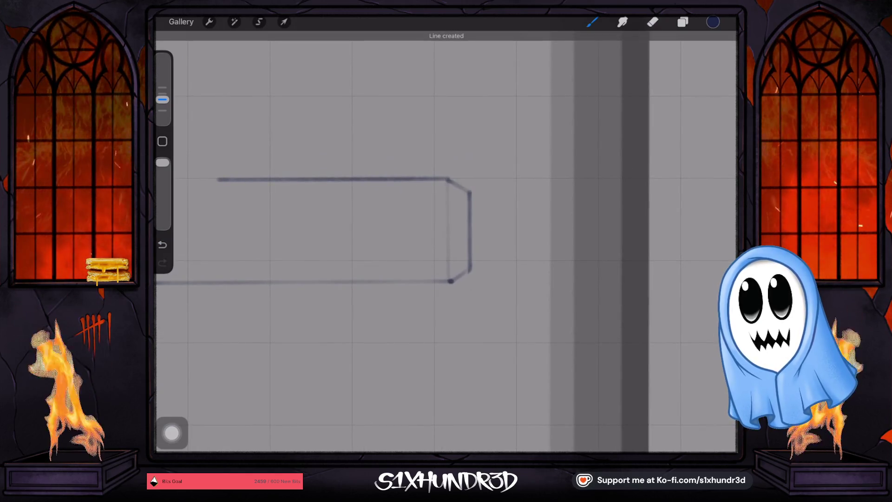
scroll(446, 242, "down", 2)
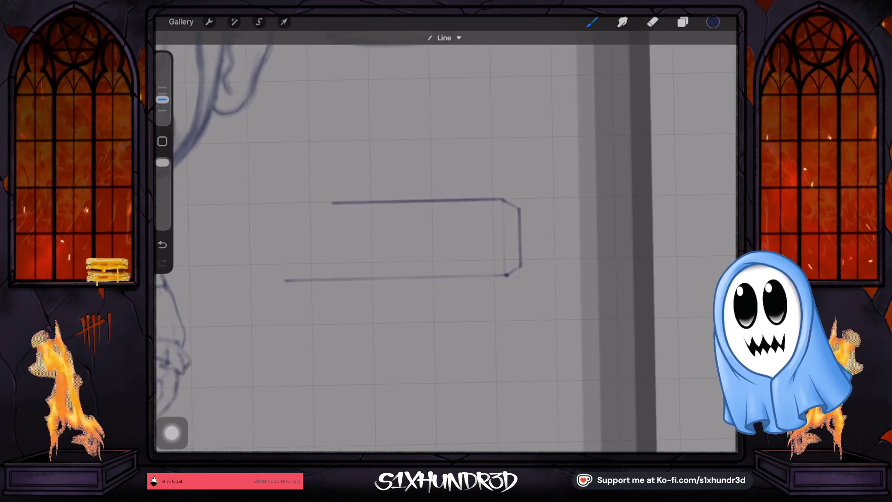
scroll(446, 241, "up", 1)
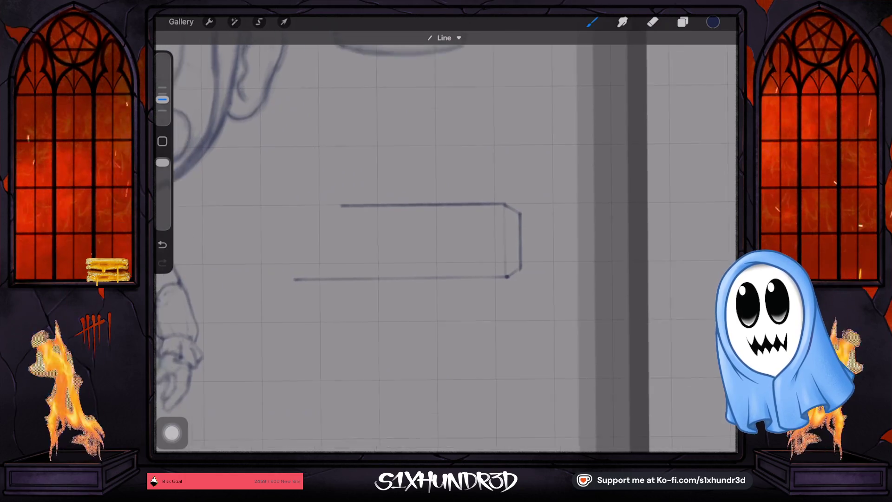
scroll(446, 241, "down", 5)
scroll(446, 241, "up", 4)
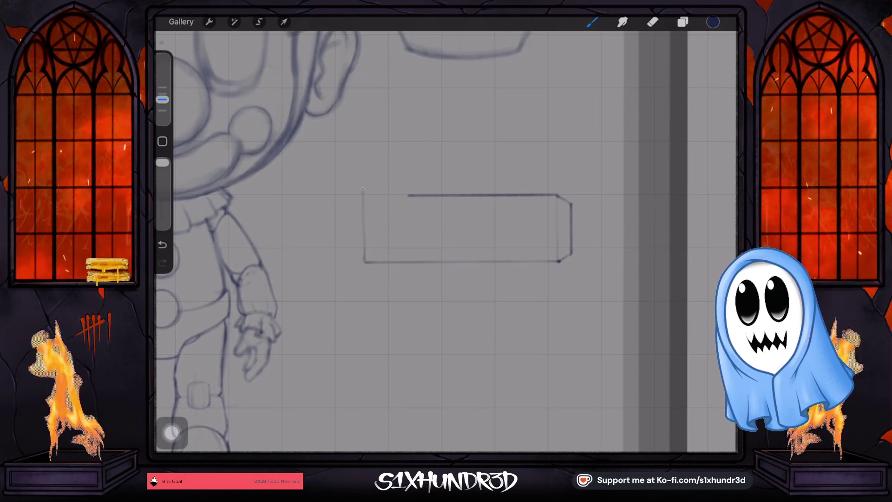
key("ctrl+z")
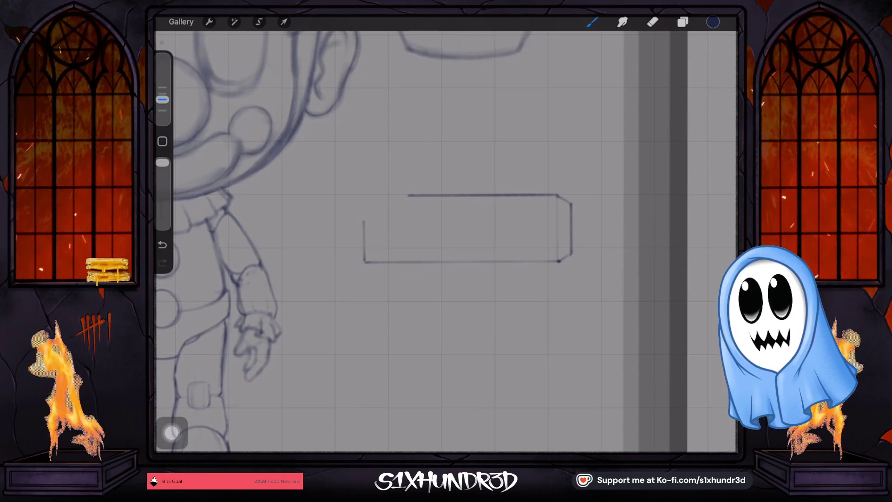
left_click_drag(364, 222, 556, 221)
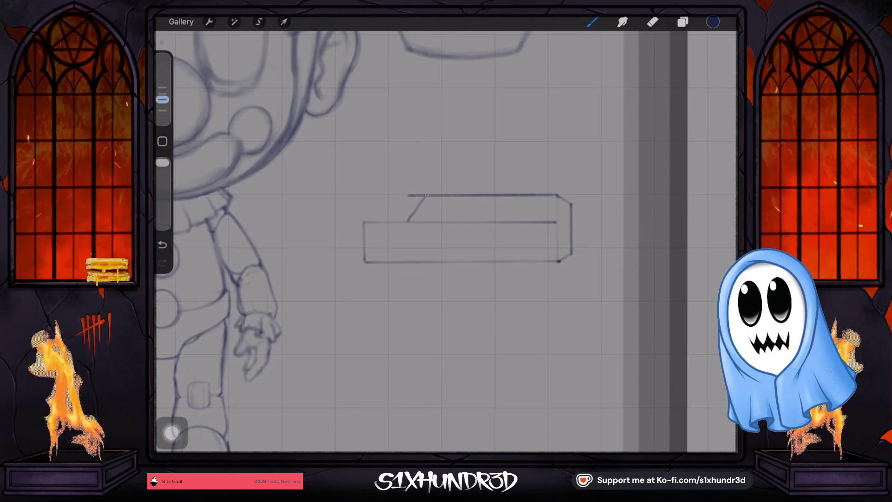
left_click(162, 245)
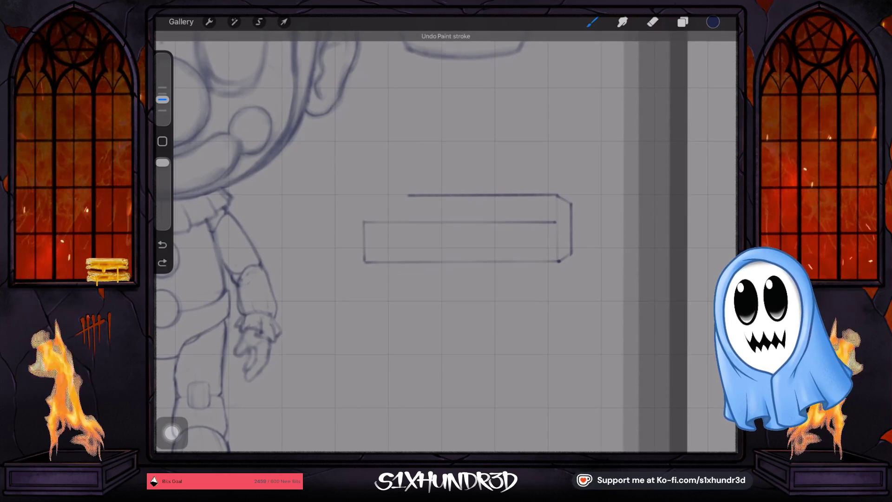
- Close the box's left end with diagonals at its upper and lower corners
left_click_drag(409, 195, 387, 223)
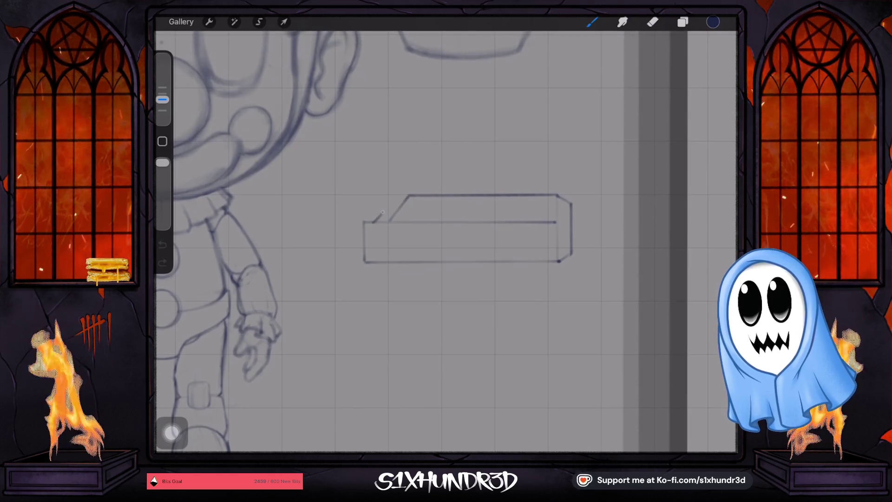
left_click_drag(373, 222, 382, 212)
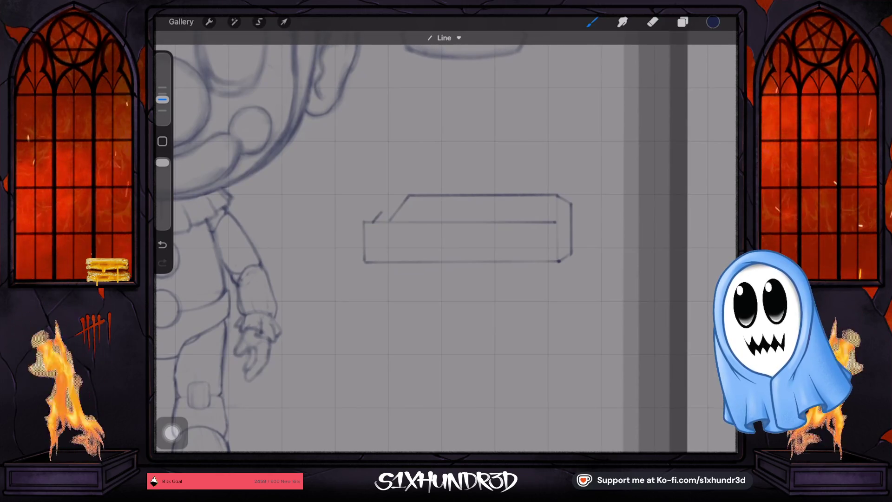
scroll(446, 242, "up", 3)
scroll(446, 242, "up", 3)
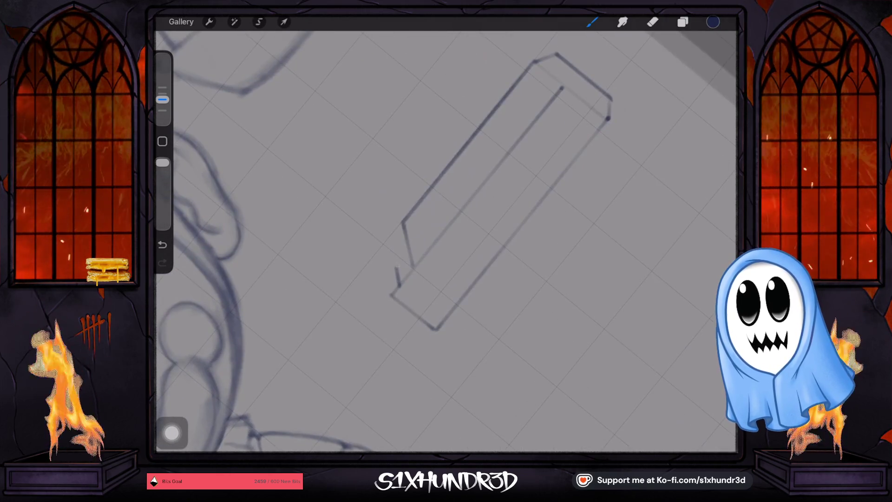
left_click_drag(396, 268, 409, 255)
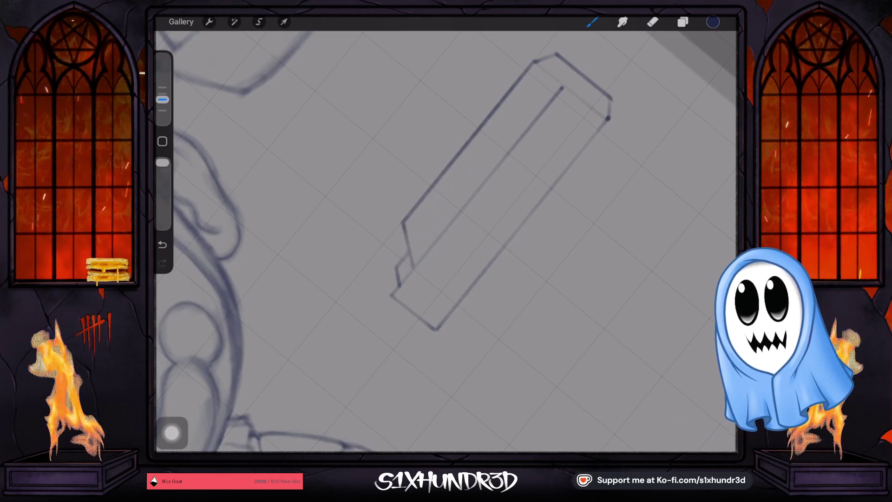
scroll(446, 241, "down", 3)
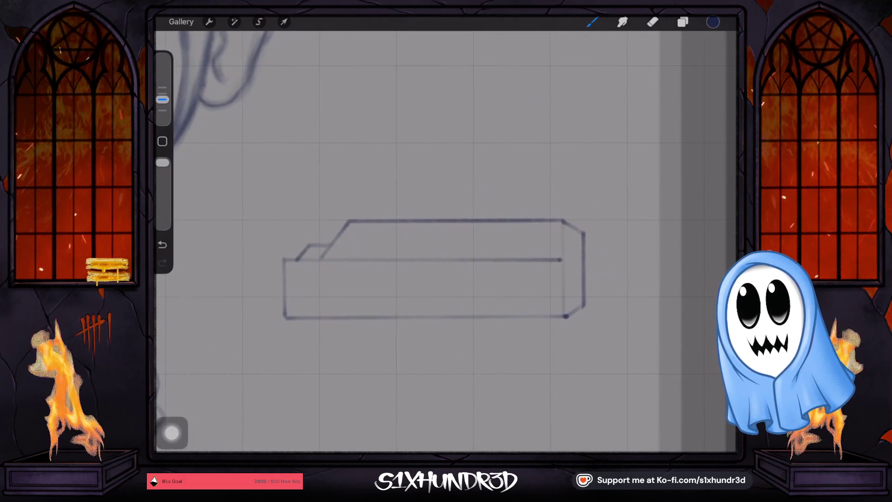
- Draw a raised rail strip along the box's top, closing its right end
left_click_drag(370, 211, 449, 210)
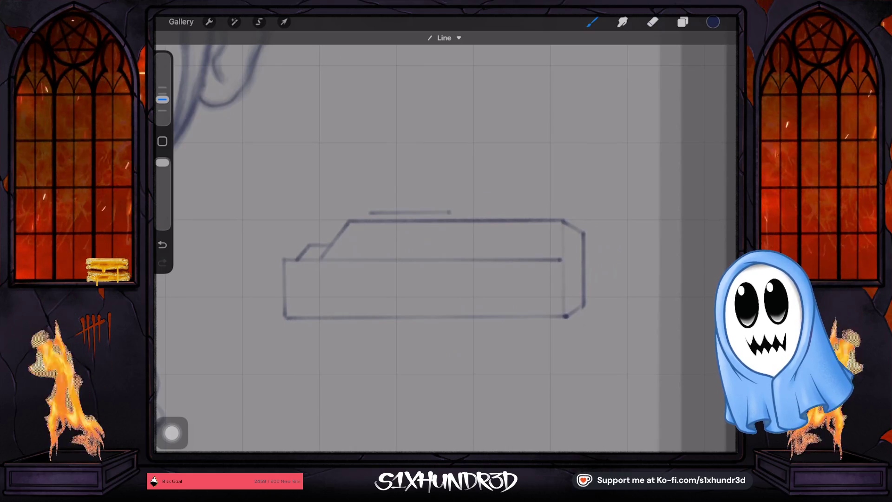
left_click_drag(370, 212, 365, 219)
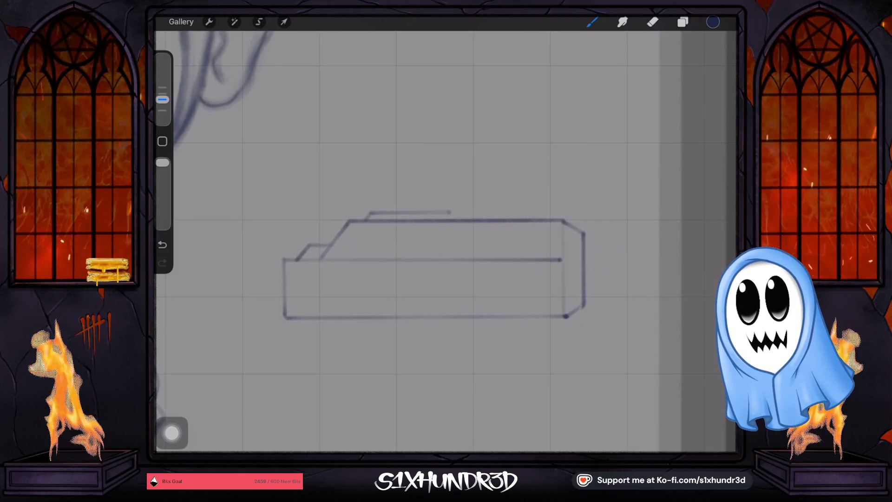
left_click_drag(370, 213, 475, 212)
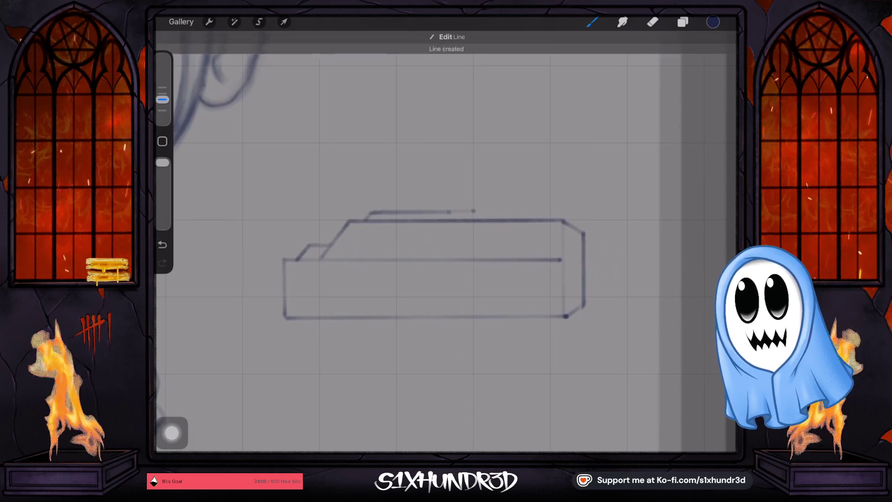
left_click(653, 22)
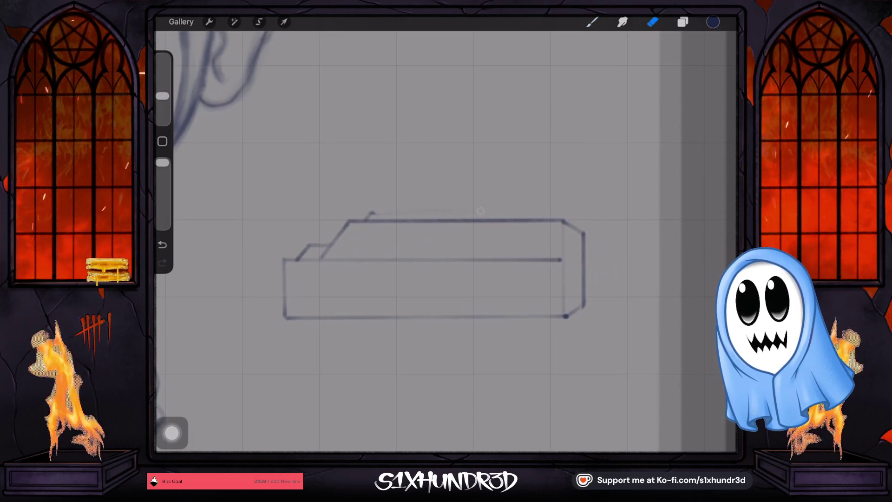
left_click(591, 21)
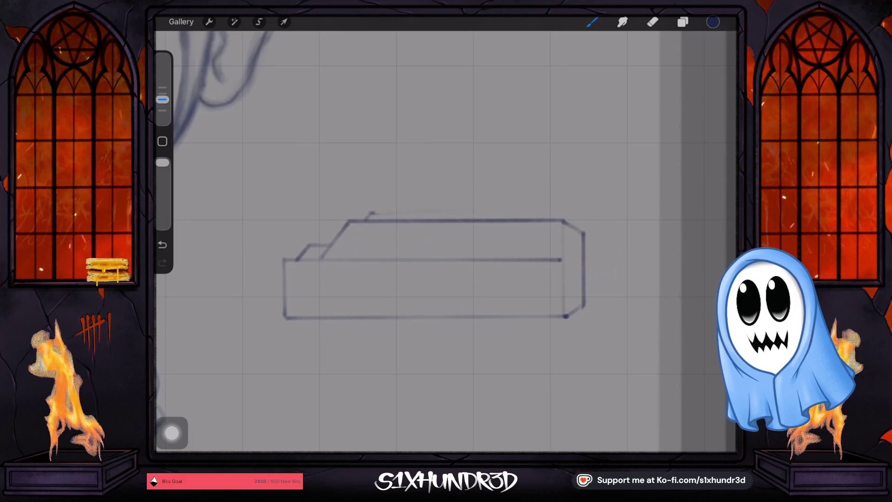
left_click_drag(372, 213, 473, 213)
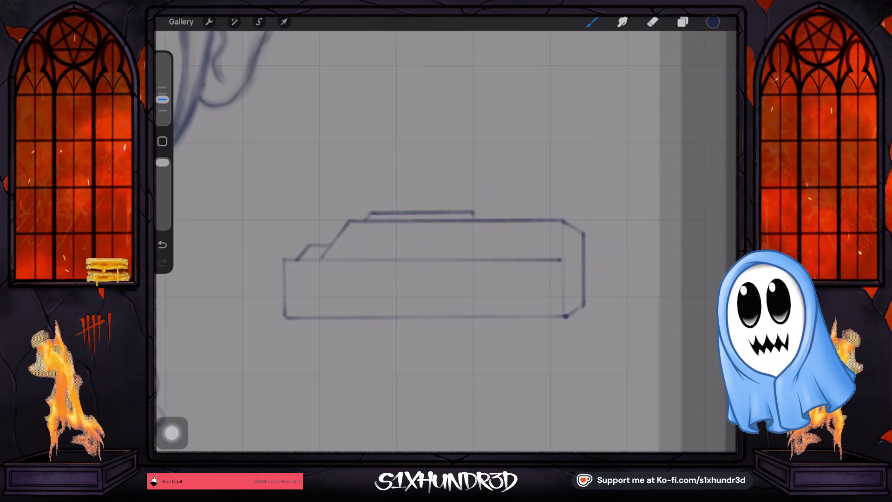
key("ctrl+z")
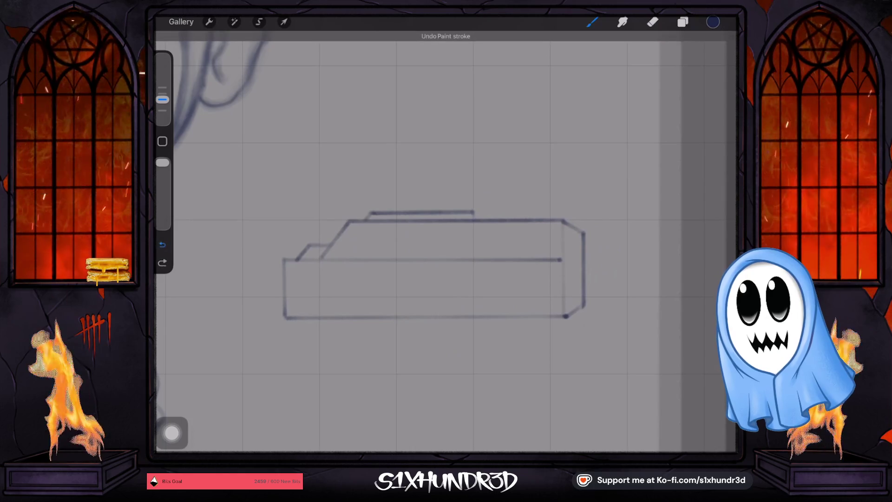
left_click_drag(472, 213, 472, 220)
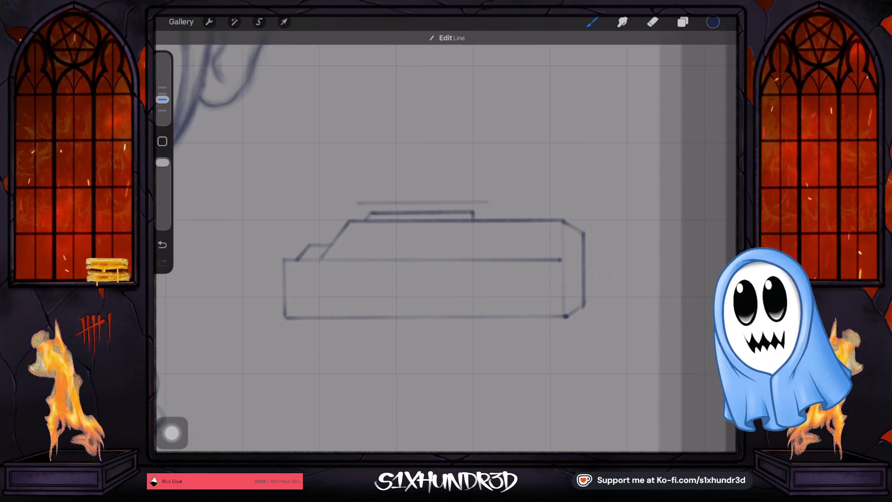
key("ctrl+z")
- Draw two long parallel scope lines above the box at 7% brush size
left_click_drag(357, 200, 484, 197)
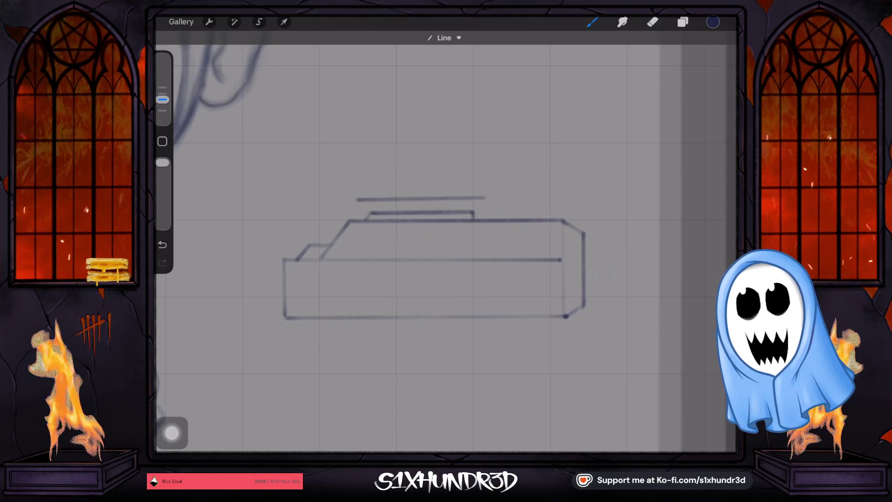
key("ctrl+z")
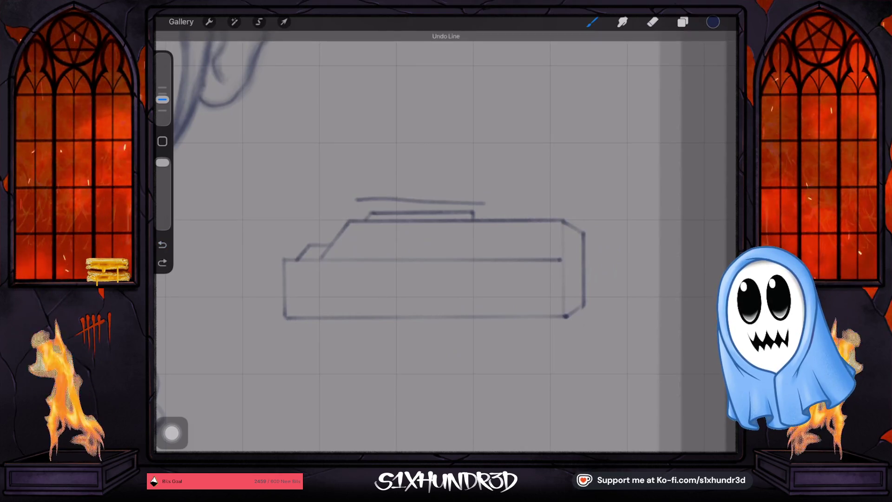
left_click_drag(353, 200, 489, 193)
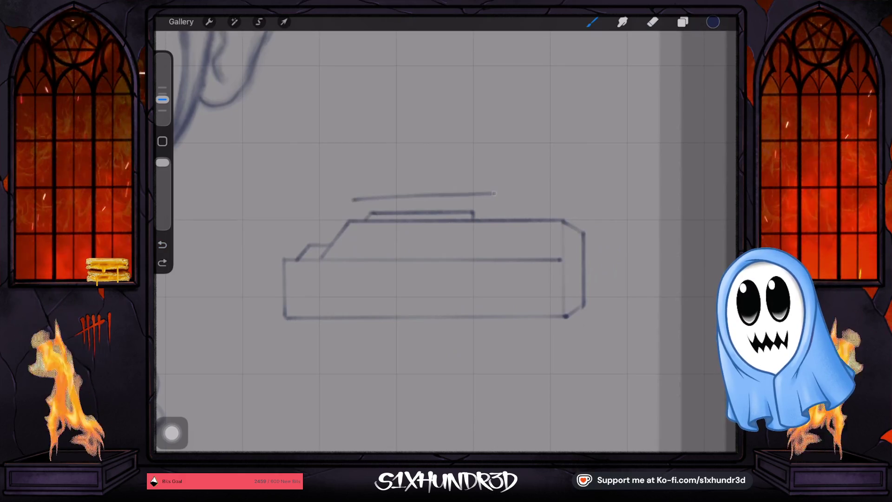
key("ctrl+z")
left_click_drag(353, 203, 489, 203)
key("ctrl+z")
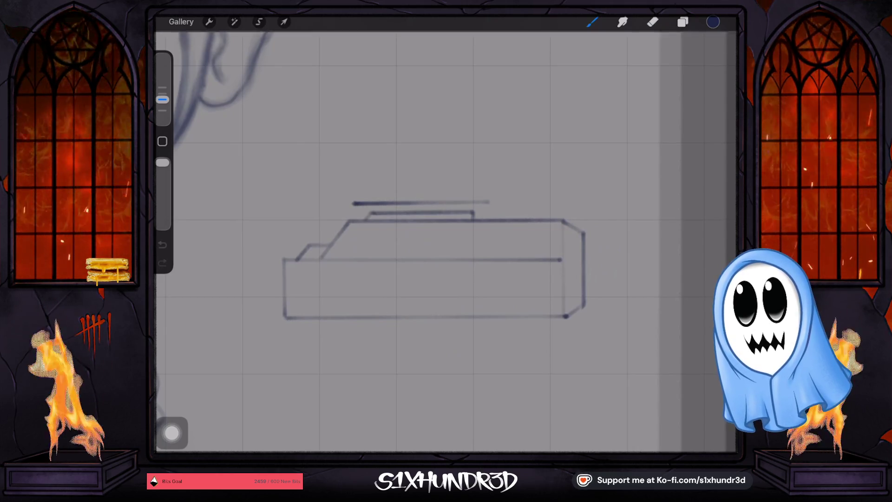
left_click_drag(162, 100, 162, 104)
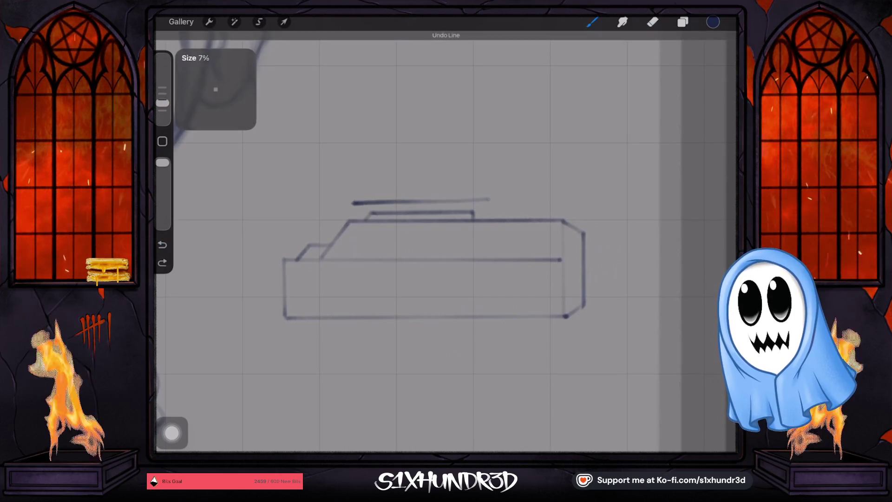
key("ctrl+z")
left_click_drag(352, 203, 488, 203)
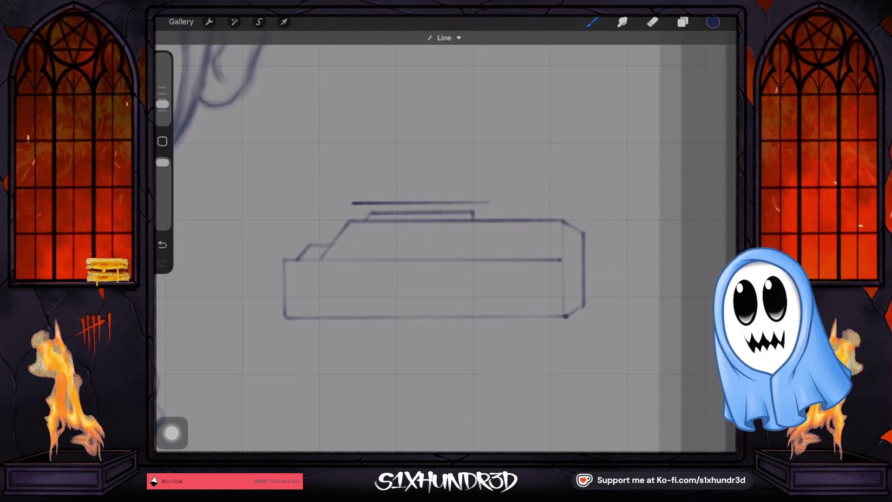
left_click_drag(350, 162, 487, 161)
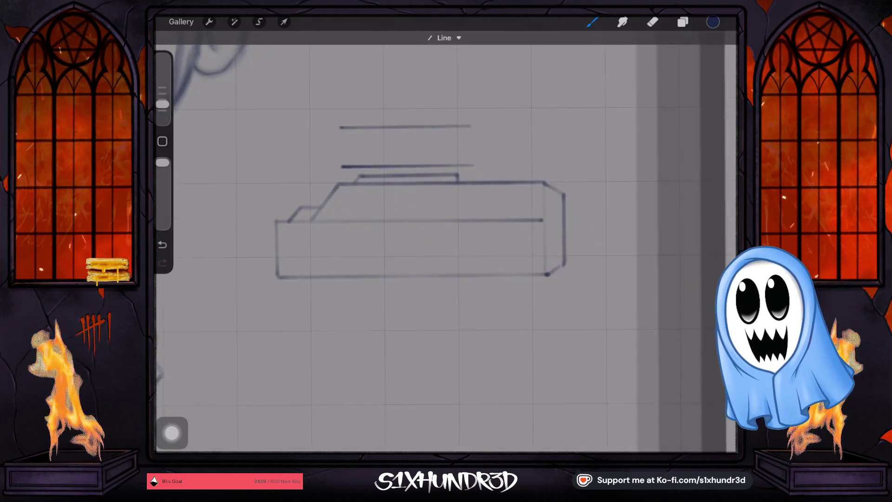
- Enlarge the brush again and start the grip line below the box's left end
scroll(433, 241, "down", 4)
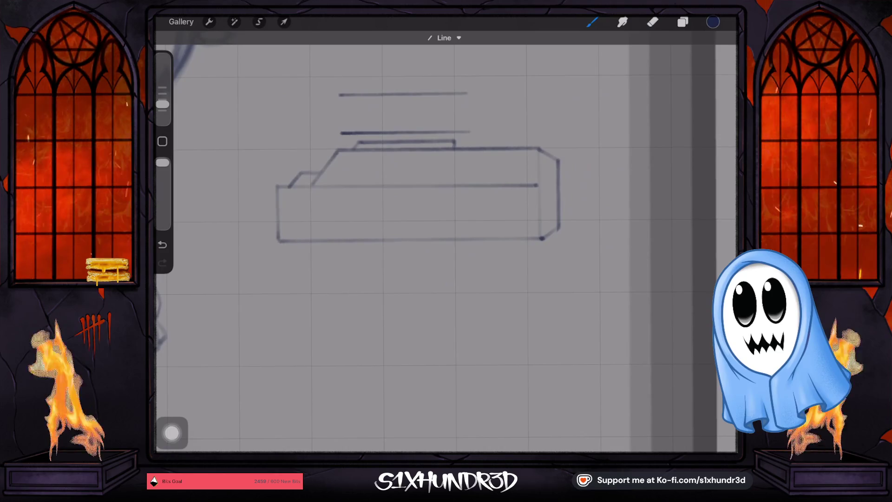
scroll(428, 196, "down", 2)
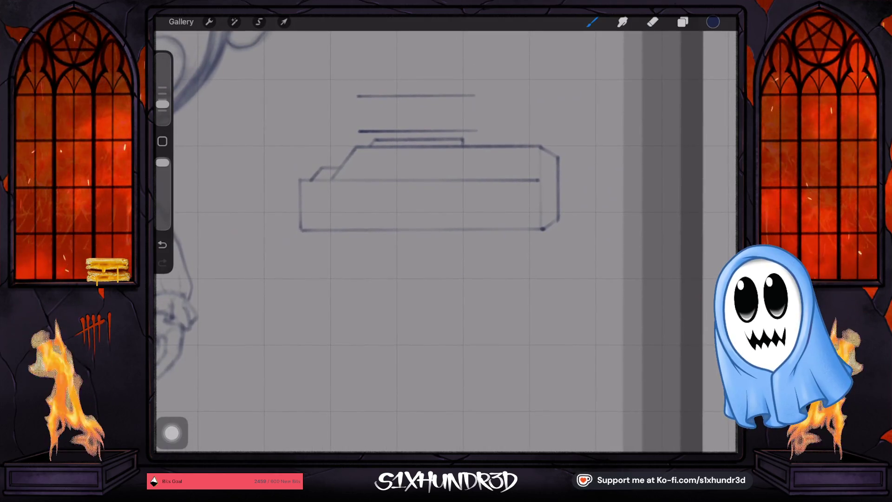
left_click_drag(162, 104, 162, 100)
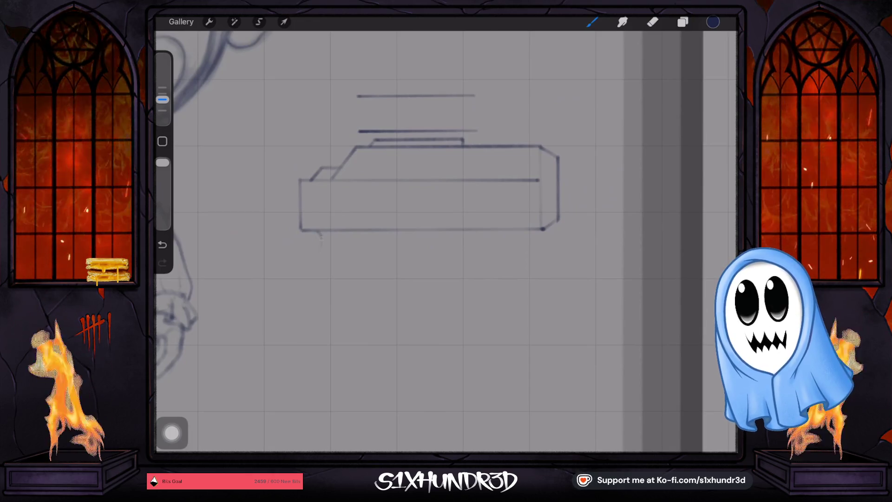
left_click_drag(310, 274, 298, 301)
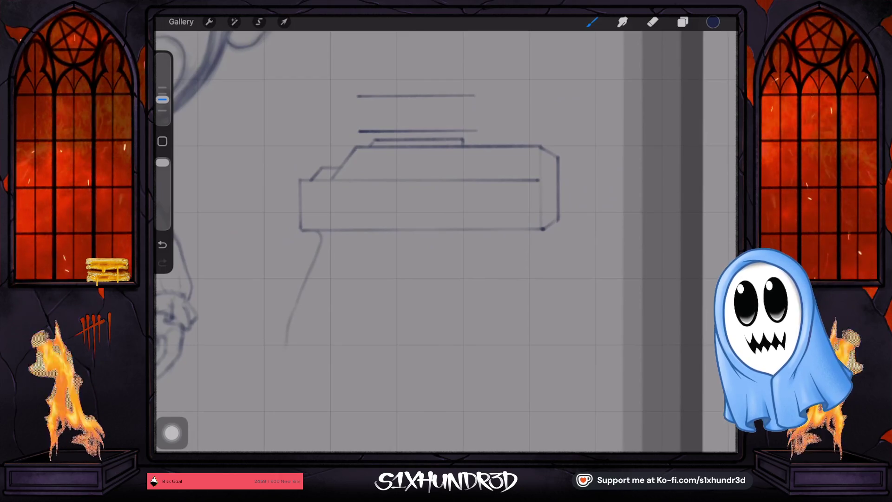
- Extend the grip downward, draw its curved bottom and its front edge upward
left_click_drag(288, 335, 288, 346)
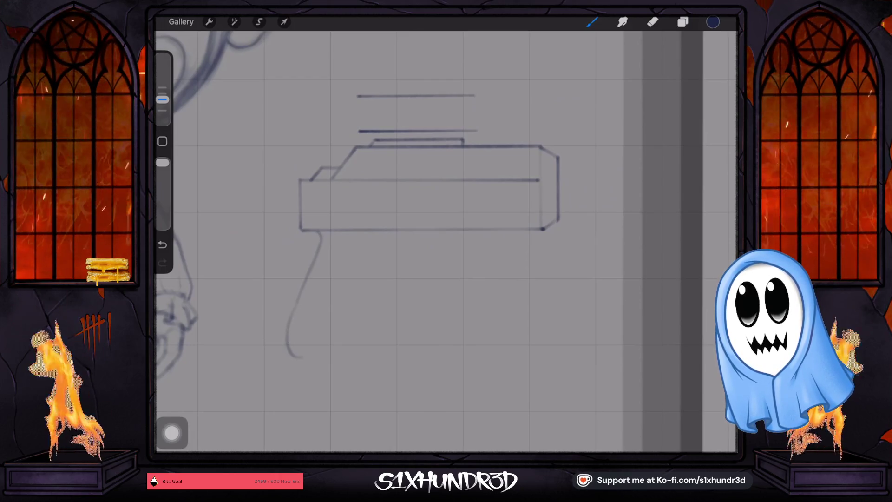
left_click(162, 245)
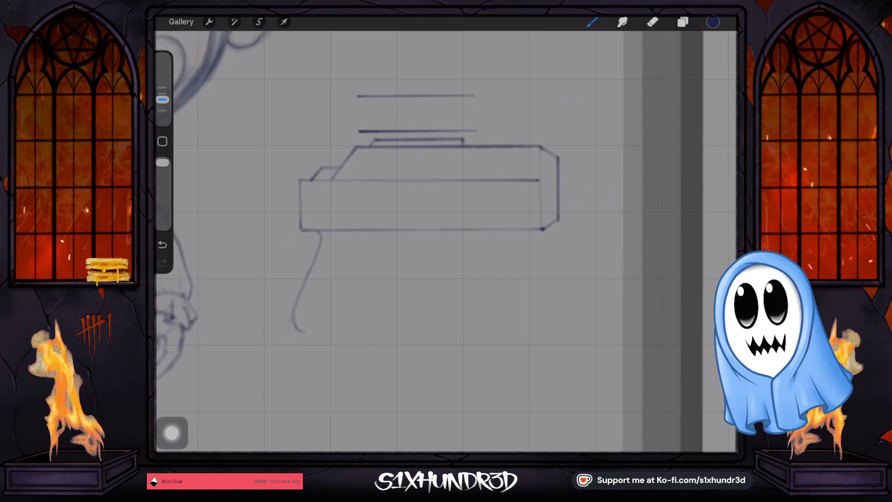
mouse_move(307, 332)
left_mouse_down()
mouse_move(374, 328)
mouse_move(352, 332)
left_mouse_up()
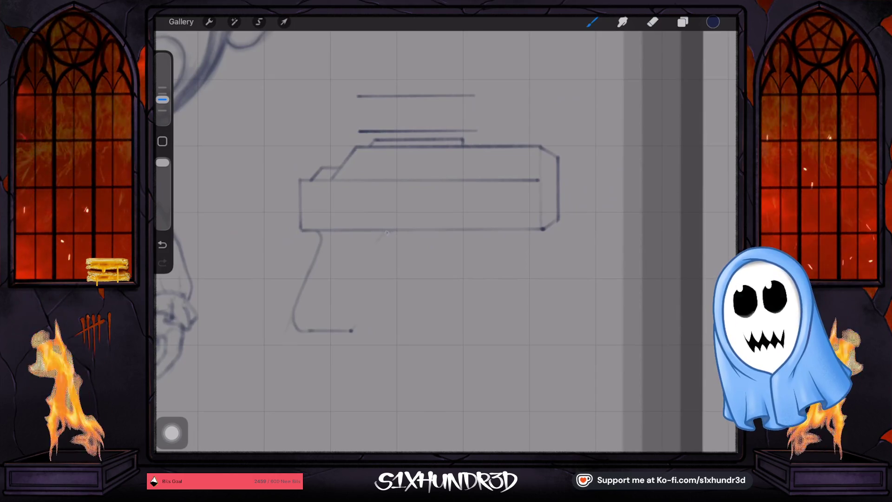
left_click_drag(379, 242, 370, 266)
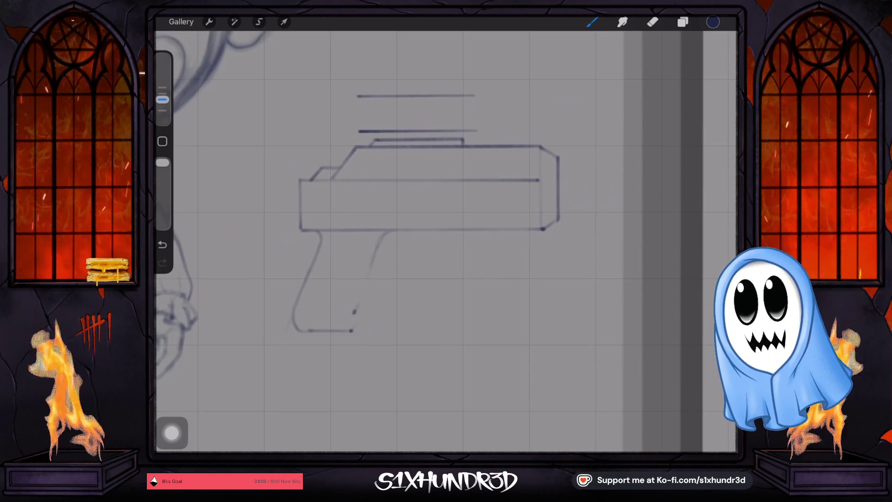
key("ctrl+z")
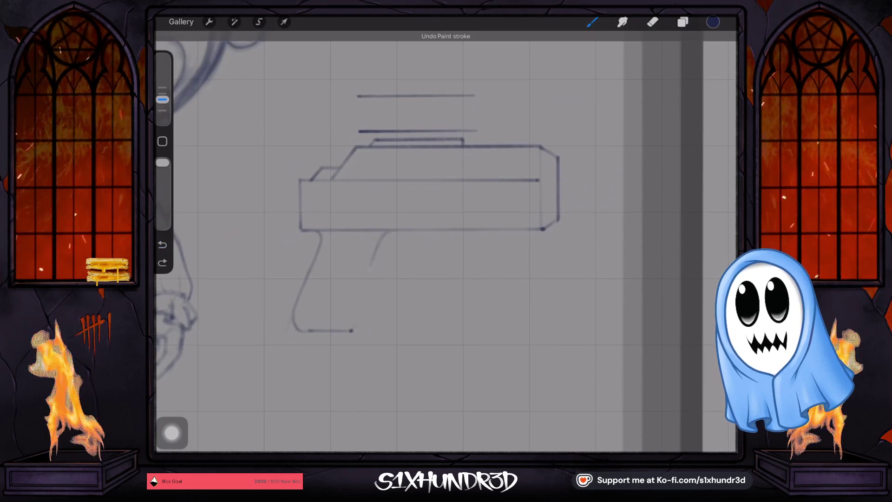
left_click(351, 330)
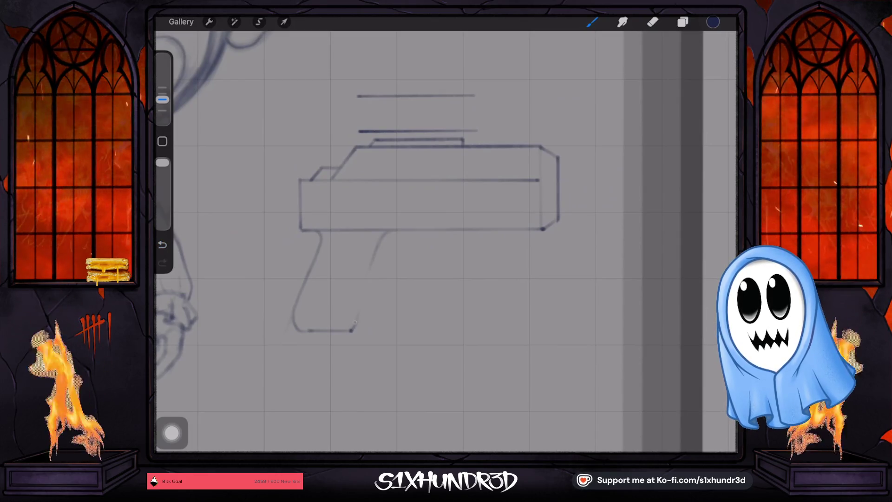
left_click_drag(355, 305, 360, 295)
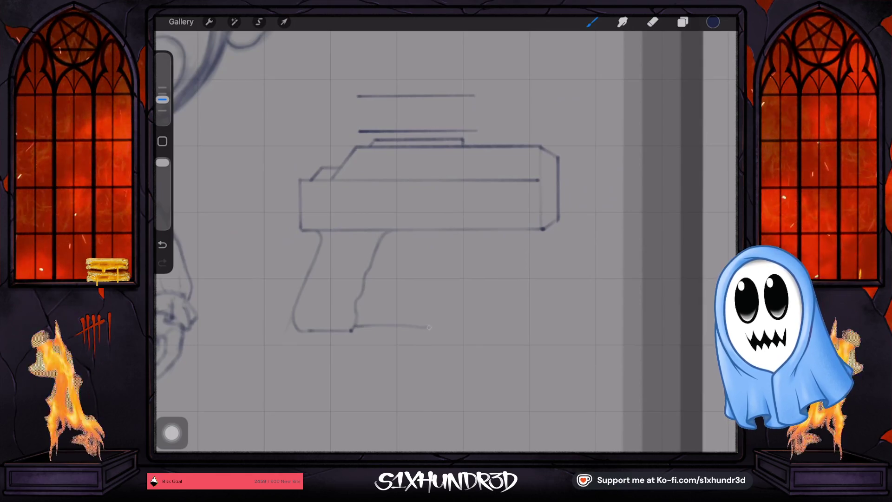
- Redraw a straight grip bottom line extending right, tweaking the brush thickness
left_click_drag(428, 327, 436, 324)
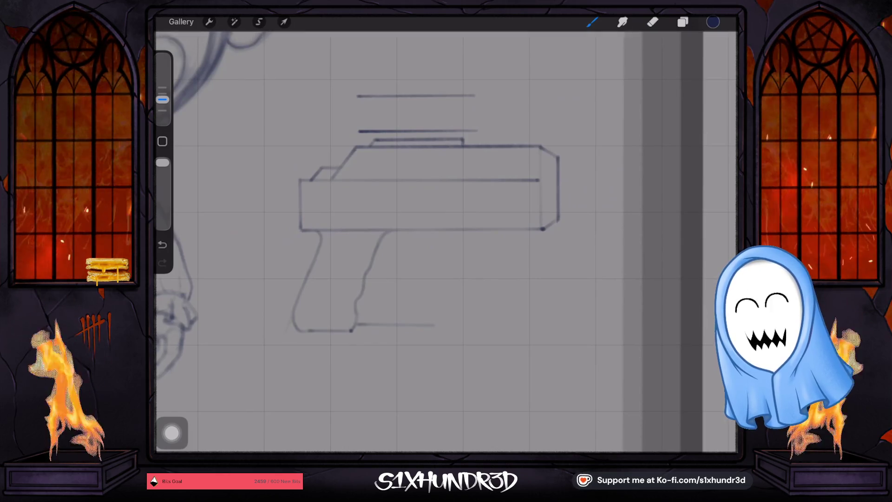
left_click(162, 245)
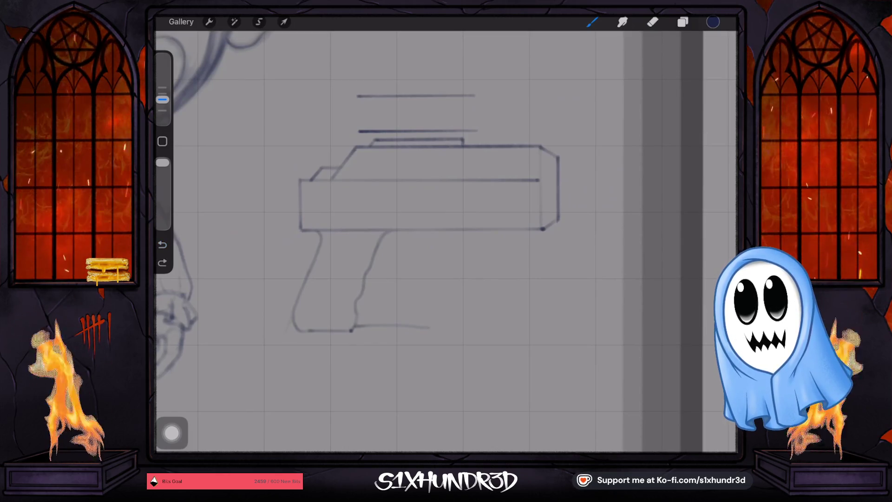
key("ctrl+z")
mouse_move(352, 329)
left_mouse_down()
mouse_move(441, 321)
mouse_move(435, 327)
left_mouse_up()
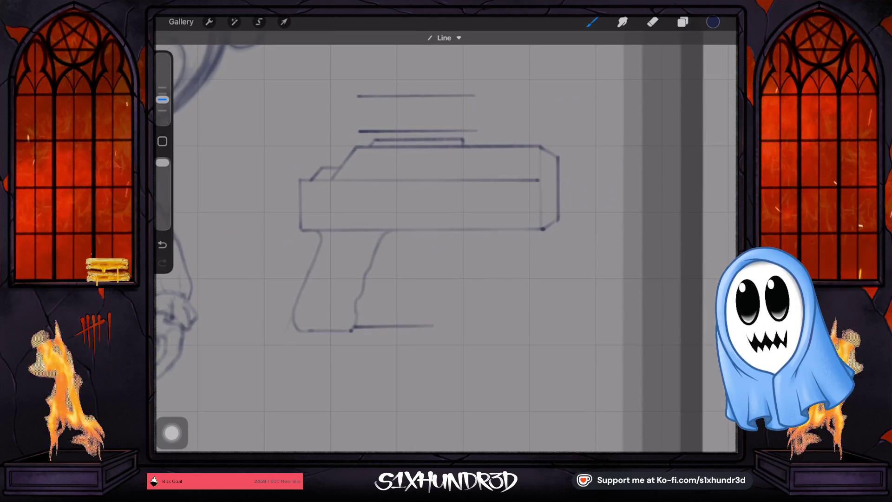
left_click_drag(162, 100, 162, 105)
key("ctrl+z")
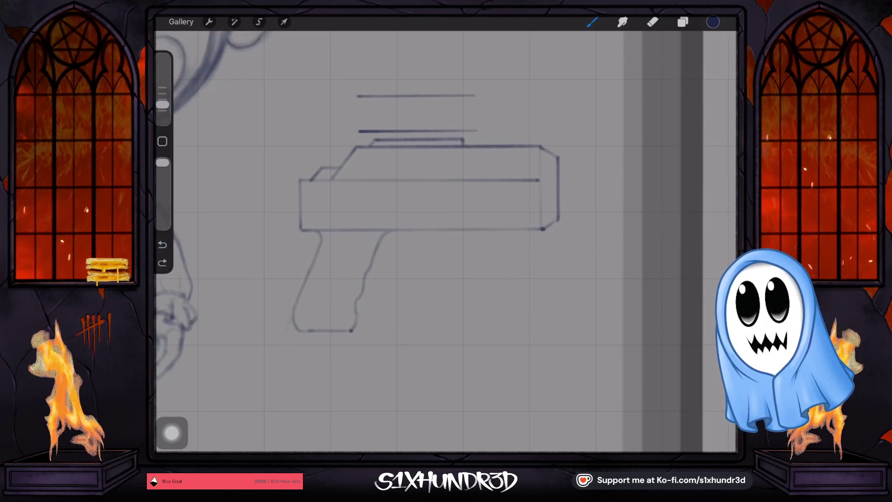
left_click_drag(354, 327, 439, 327)
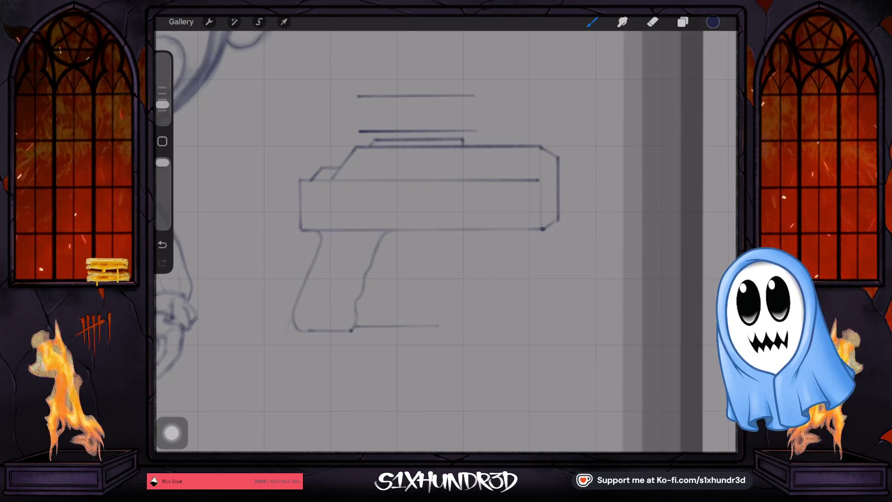
left_click_drag(162, 104, 162, 99)
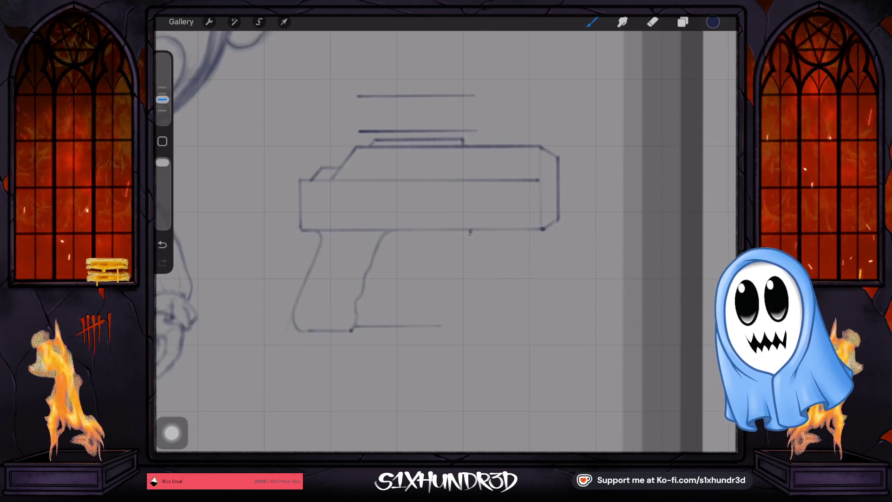
- Draw the trigger-guard frame's inner line across the grip and its near-vertical right edge
key("ctrl+z")
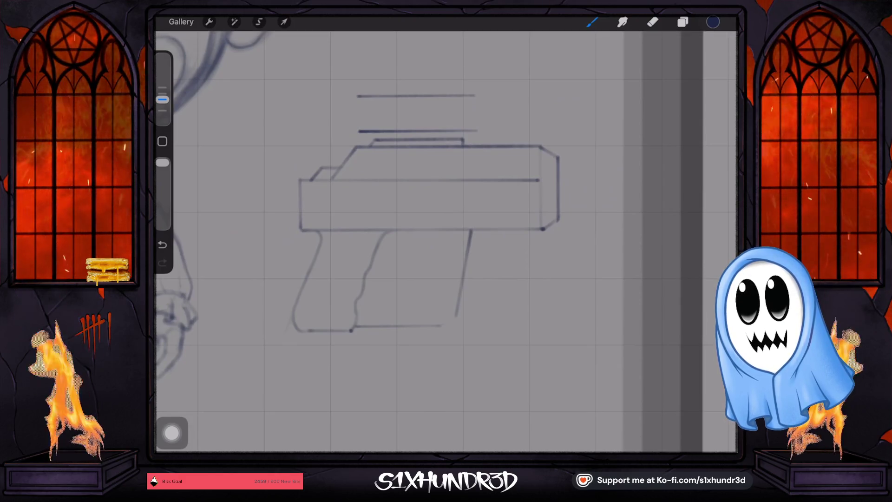
key("ctrl+shift+z")
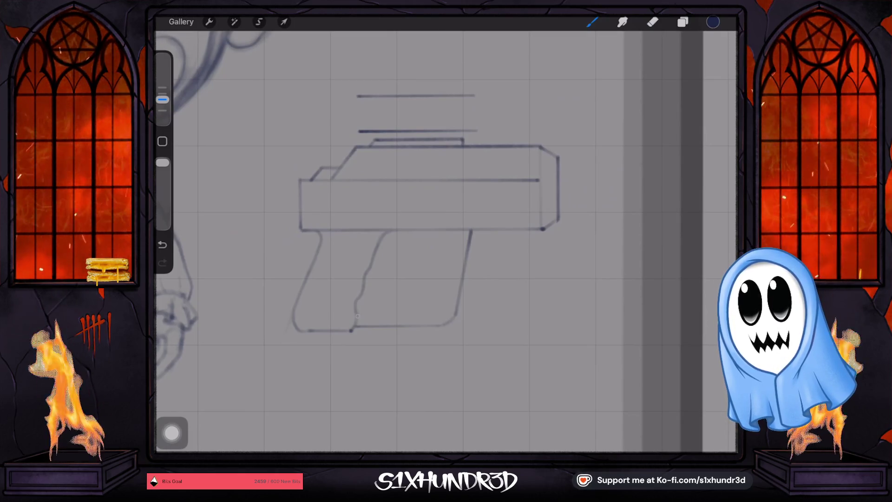
mouse_move(356, 314)
left_mouse_down()
mouse_move(443, 310)
mouse_move(437, 314)
left_mouse_up()
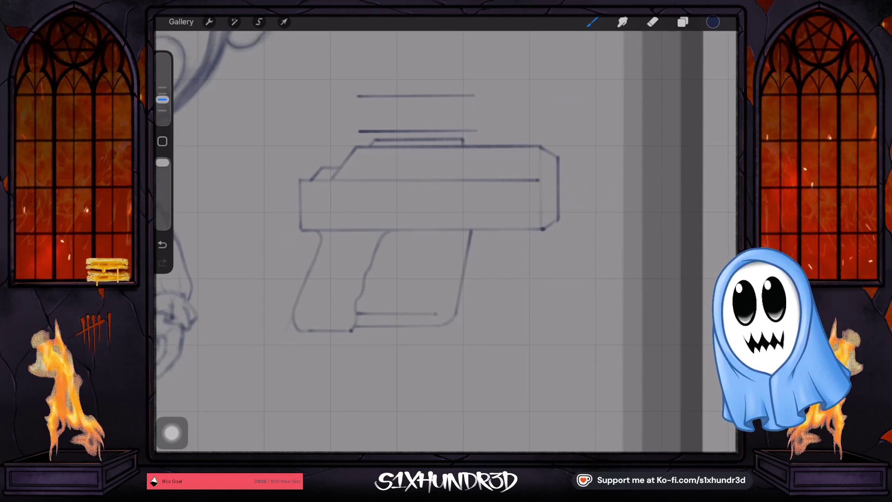
left_click_drag(437, 313, 436, 313)
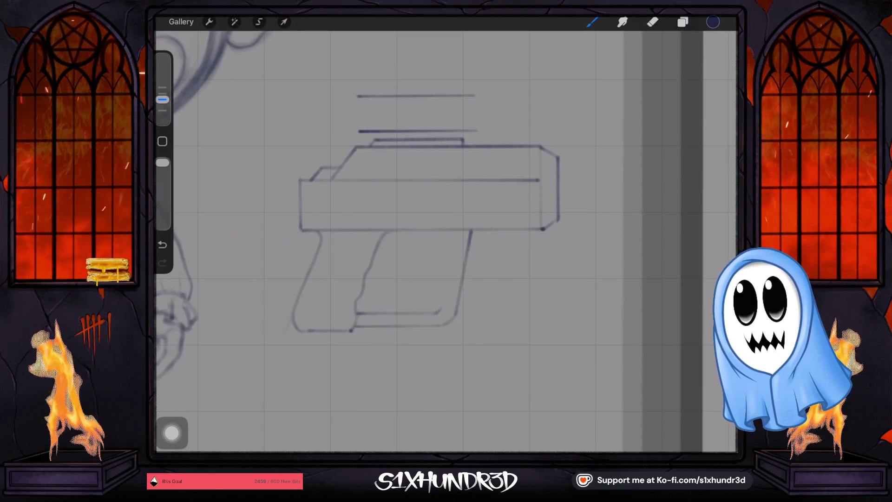
left_click_drag(441, 311, 455, 230)
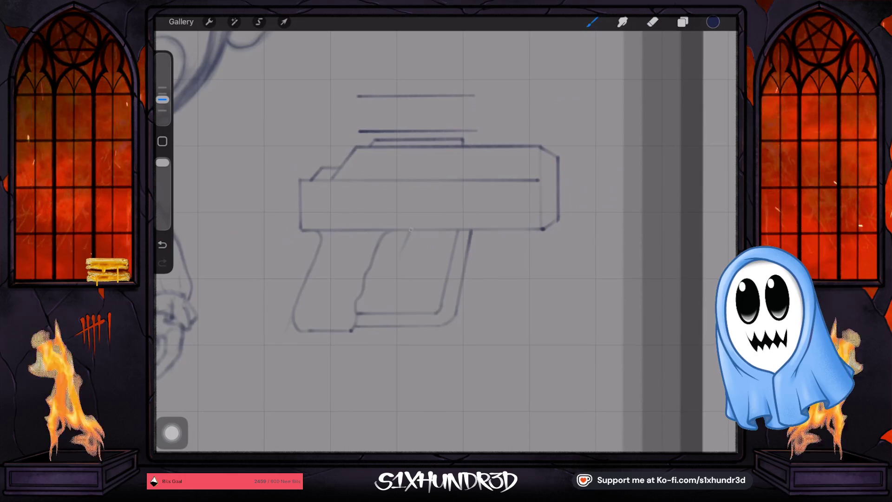
- Add a short diagonal, erase the stray line beside the guard, and redraw the frame's right line
left_click_drag(427, 232, 418, 200)
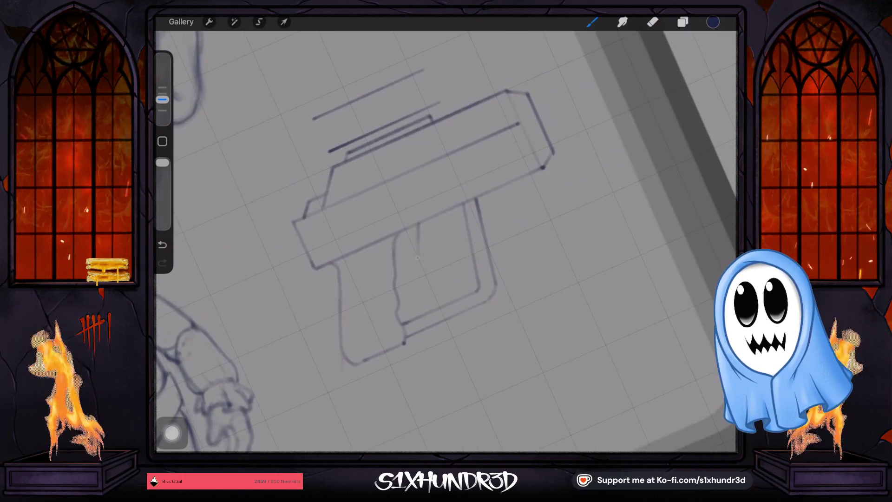
left_click_drag(394, 269, 417, 254)
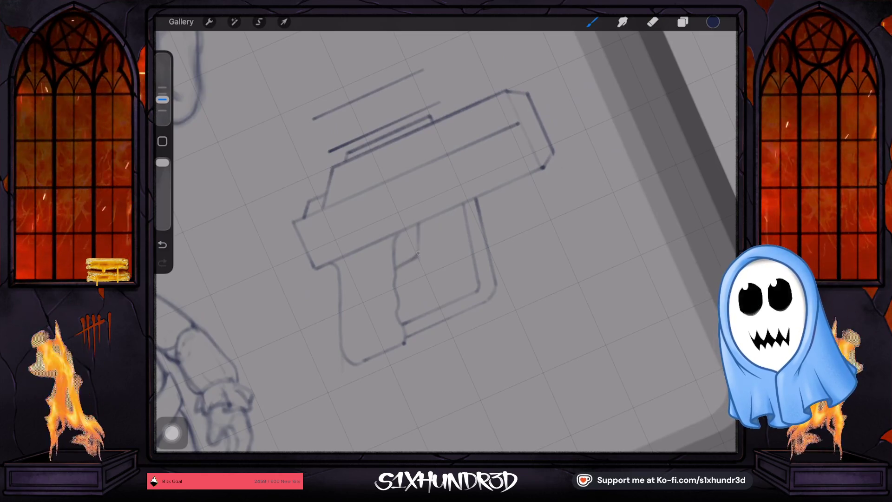
left_click_drag(418, 228, 428, 251)
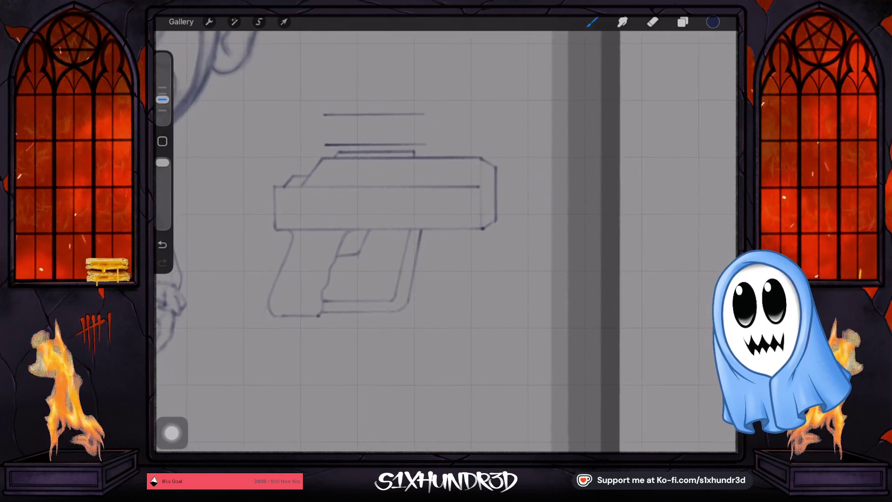
scroll(363, 195, "up", 2)
left_click(653, 22)
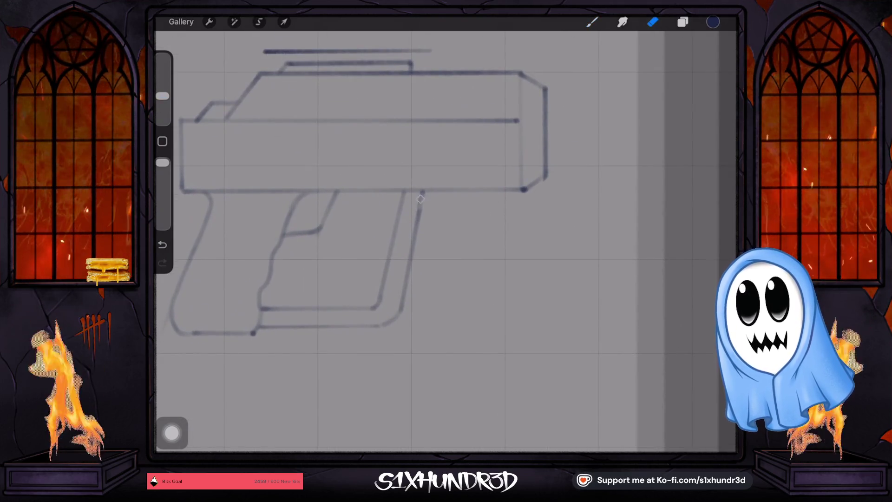
left_click_drag(424, 196, 408, 248)
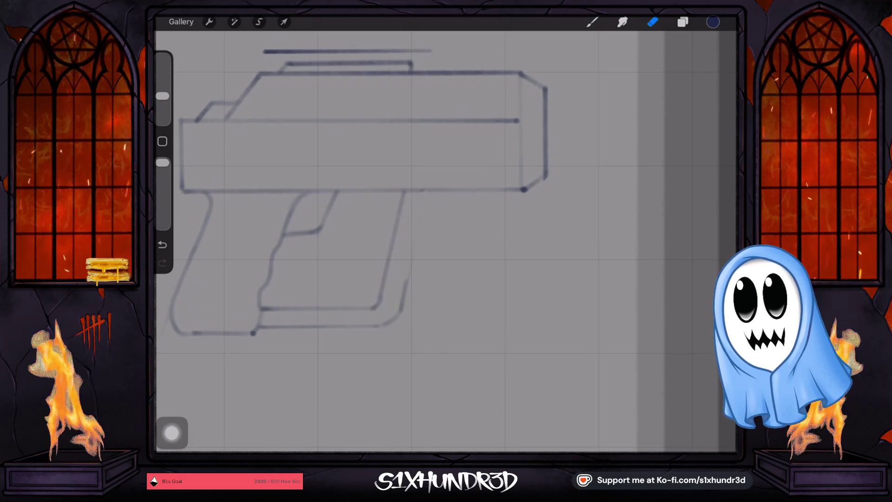
key("b")
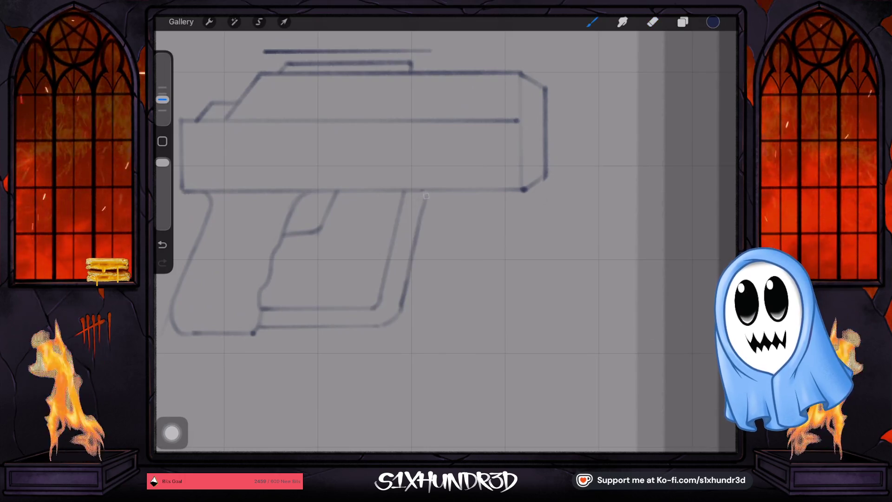
left_click_drag(400, 306, 427, 192)
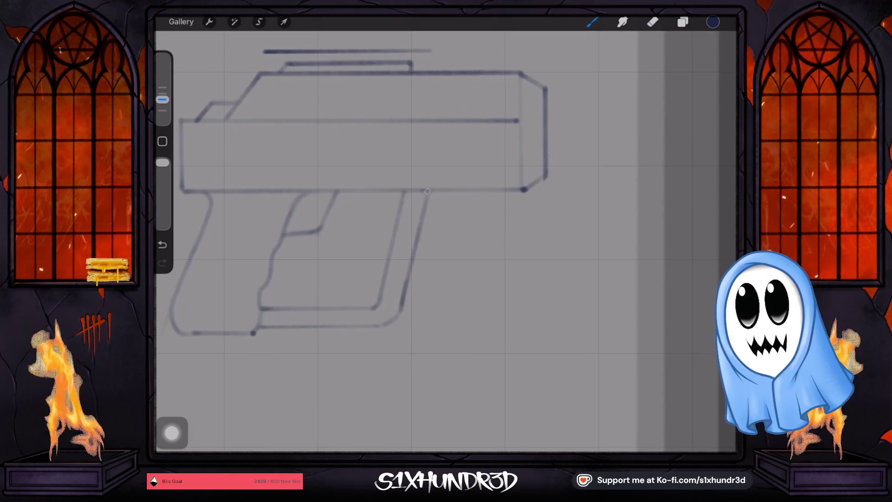
left_click_drag(162, 99, 163, 105)
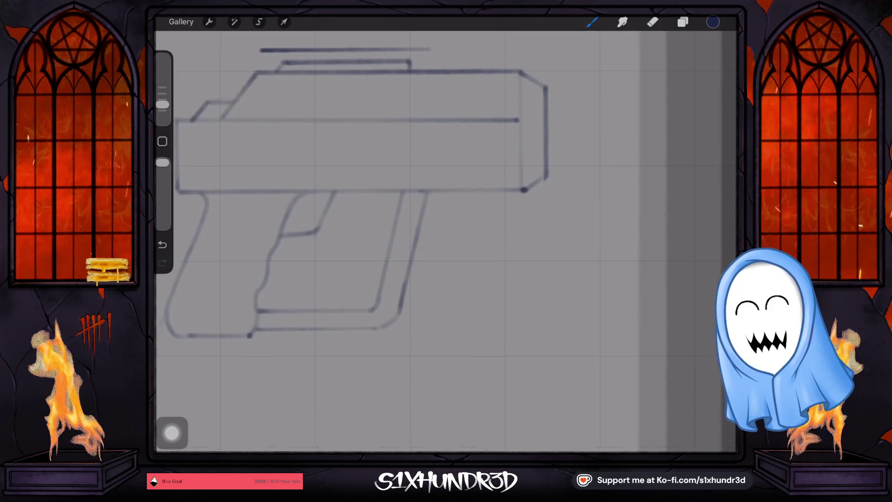
scroll(446, 242, "up", 3)
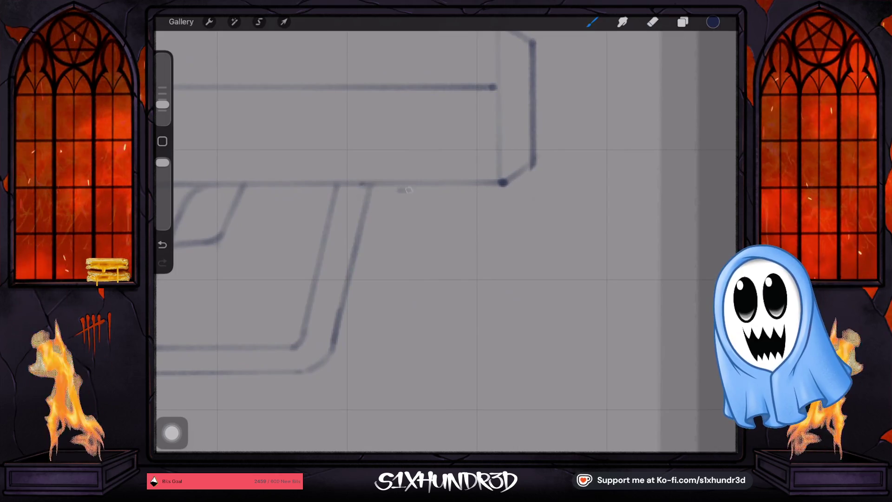
- Draw a small rectangular block under the barrel's front end from four straight lines
left_click_drag(398, 190, 510, 187)
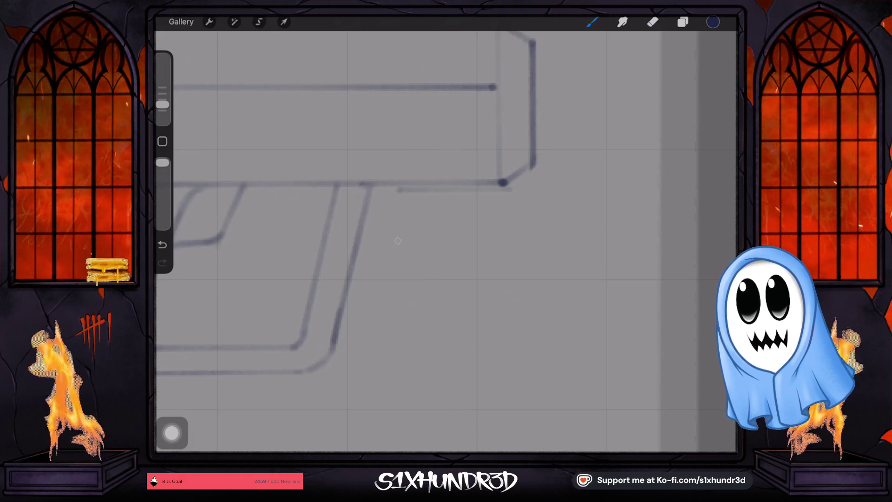
left_click_drag(397, 241, 510, 240)
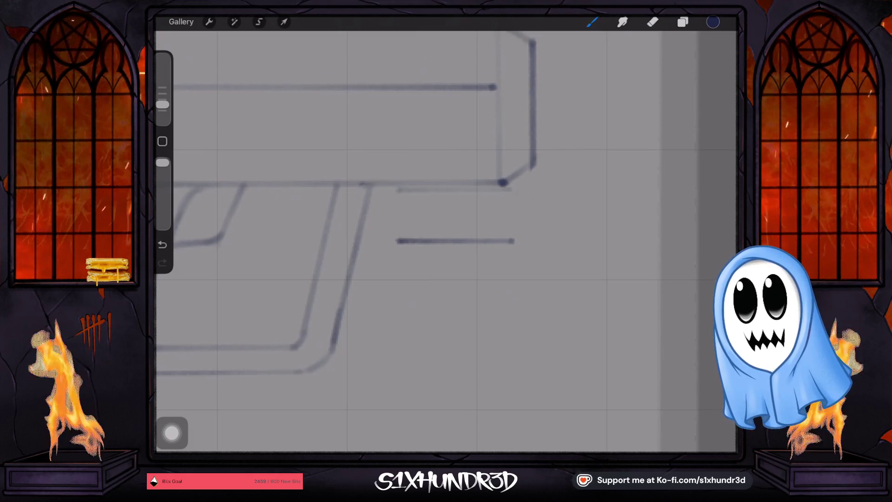
left_click_drag(397, 234, 398, 189)
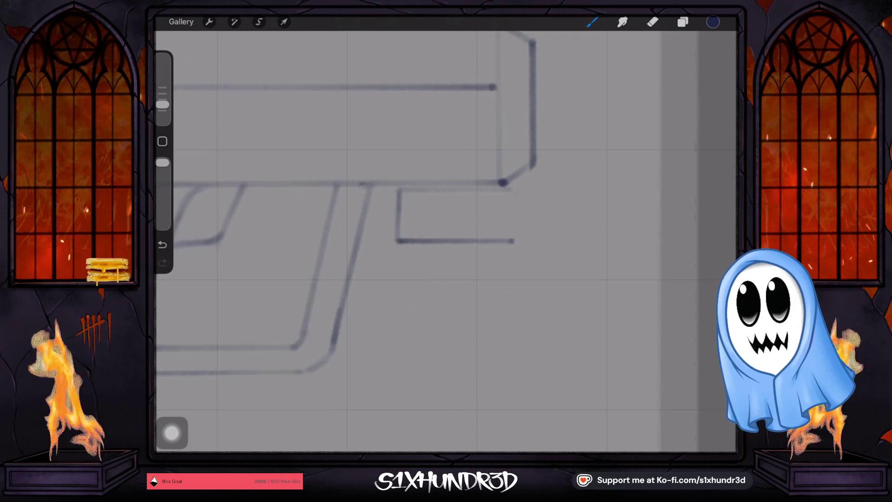
left_click_drag(511, 188, 514, 241)
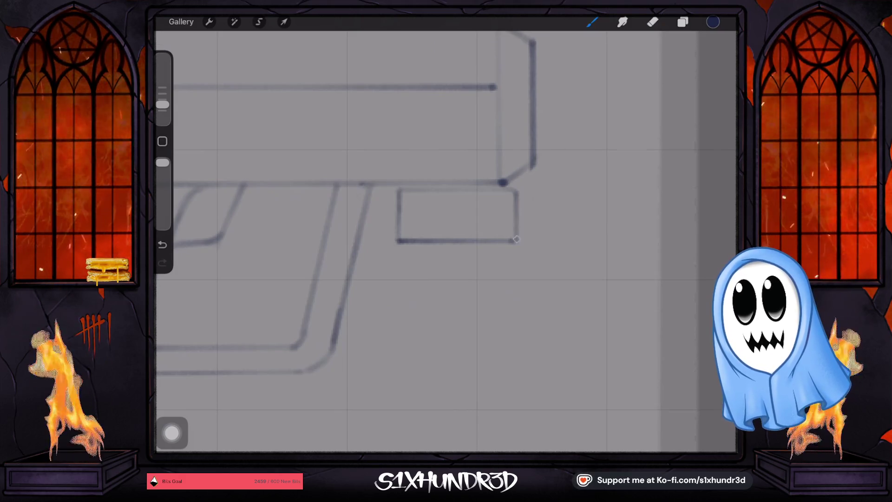
scroll(385, 260, "down", 5)
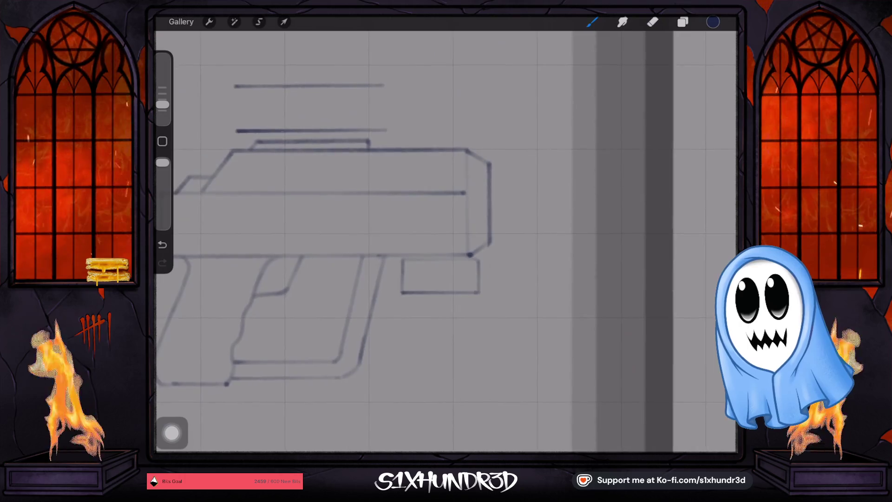
scroll(386, 241, "down", 5)
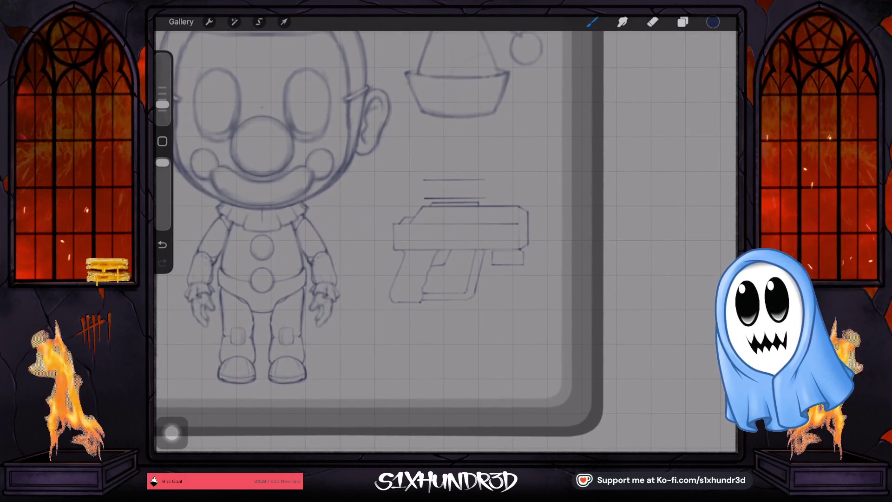
- Shift the blaster sketch left and draw the first muzzle block's lines
left_click(284, 22)
left_click_drag(458, 242, 440, 241)
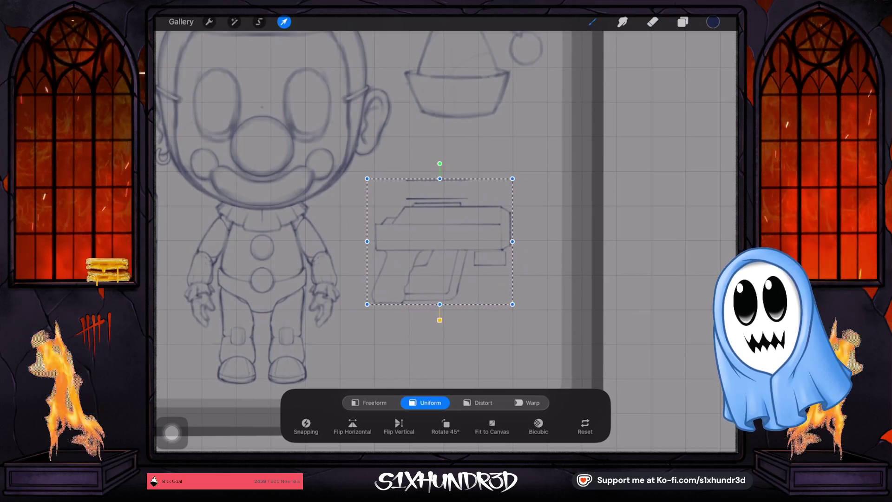
scroll(418, 242, "up", 5)
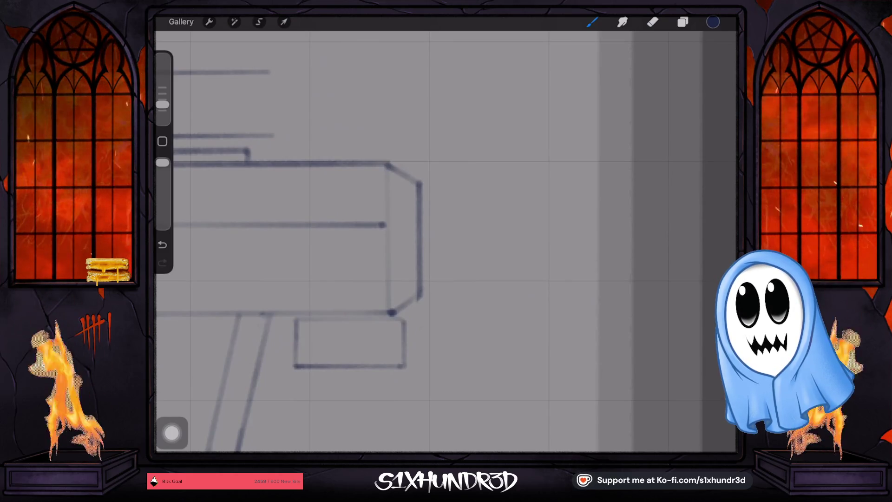
left_click_drag(436, 256, 438, 260)
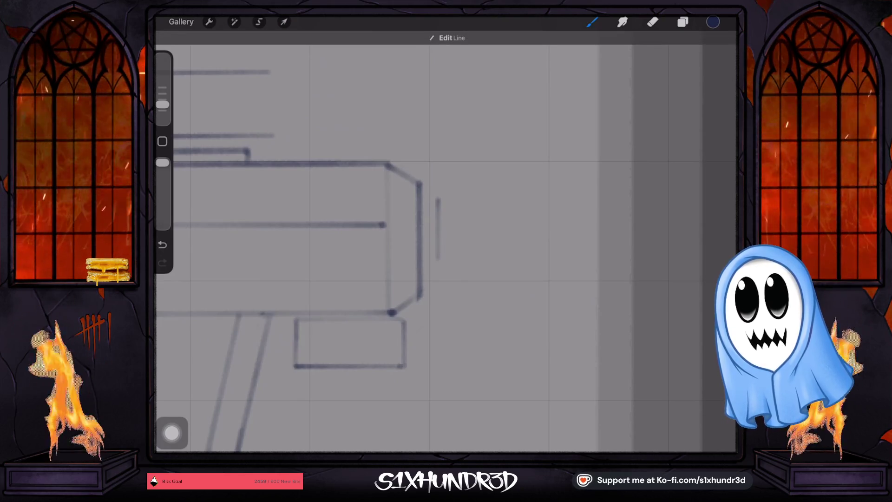
left_click_drag(418, 278, 409, 242)
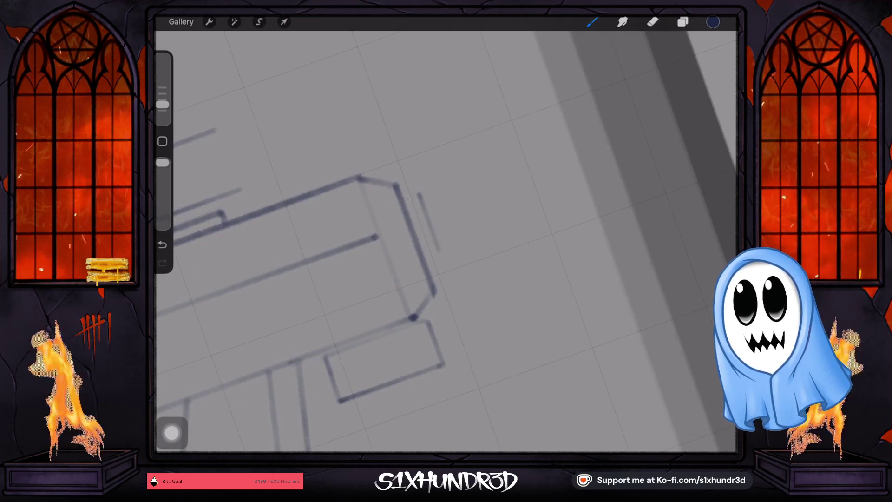
left_click_drag(404, 200, 420, 194)
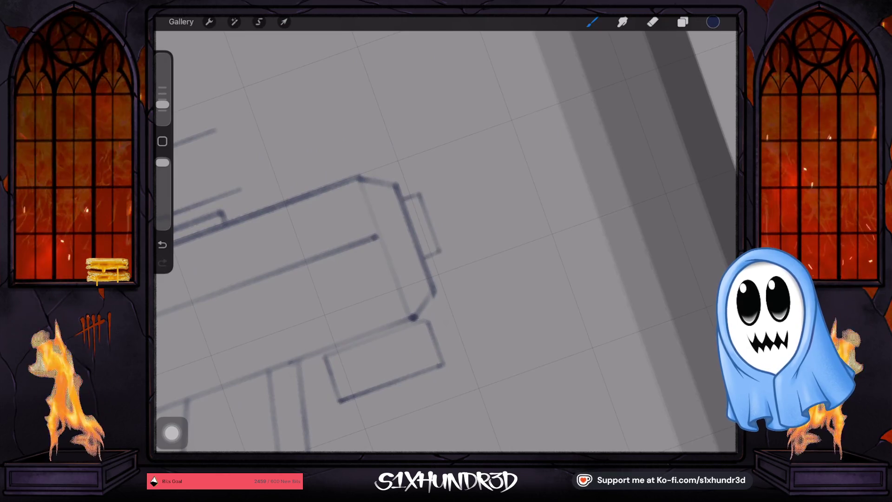
- Add the second muzzle block and cap it with a rounded tip
scroll(446, 241, "up", 5)
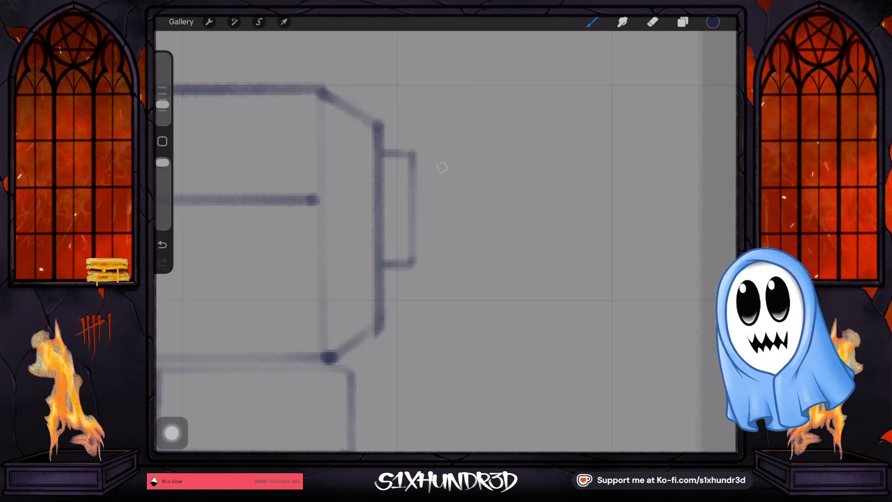
left_click_drag(441, 167, 441, 249)
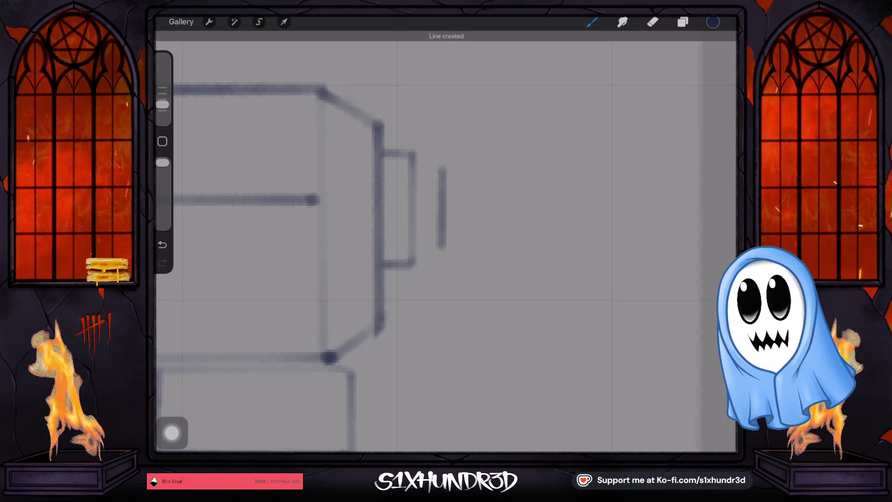
mouse_move(511, 139)
left_mouse_down()
mouse_move(581, 232)
mouse_move(599, 218)
left_mouse_up()
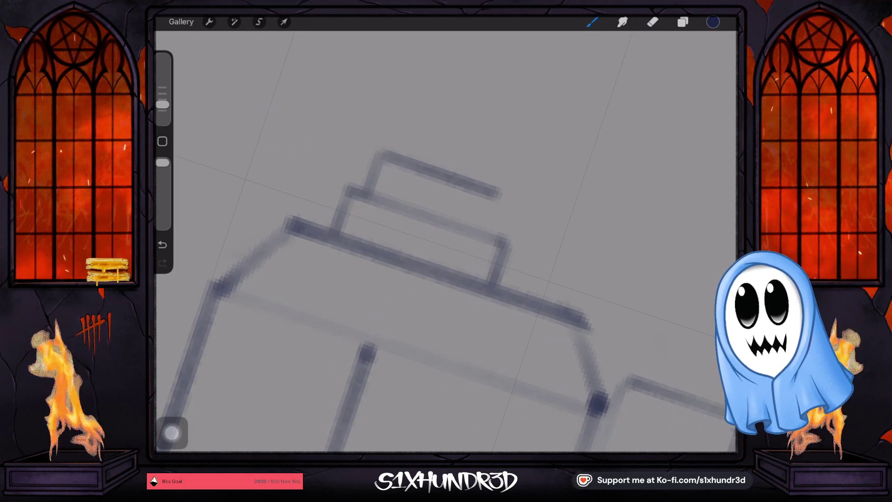
left_click_drag(484, 228, 498, 194)
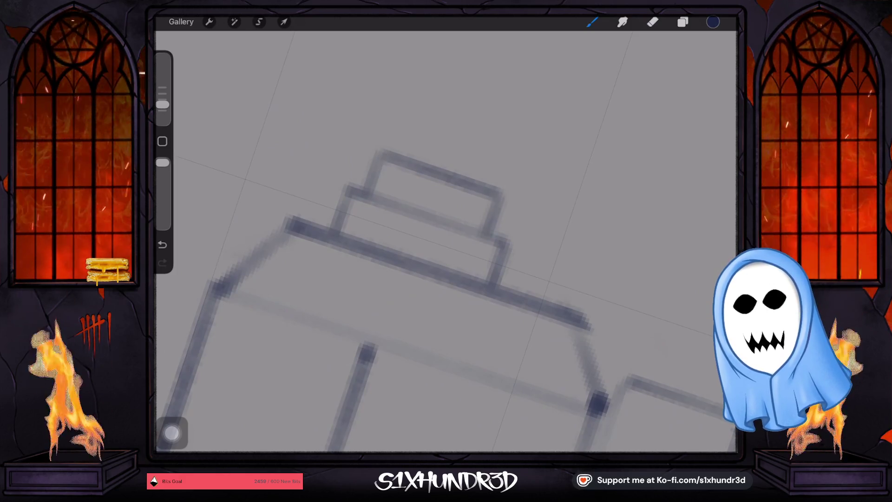
left_click_drag(418, 233, 325, 223)
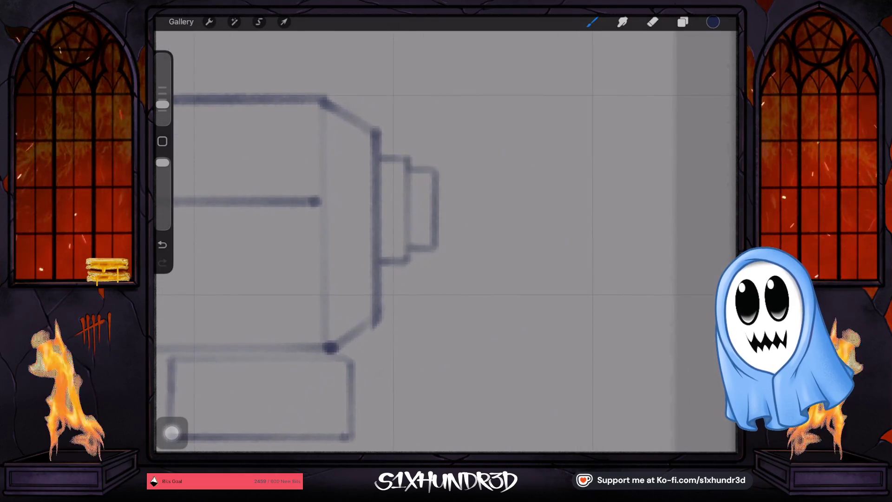
left_click_drag(439, 181, 448, 216)
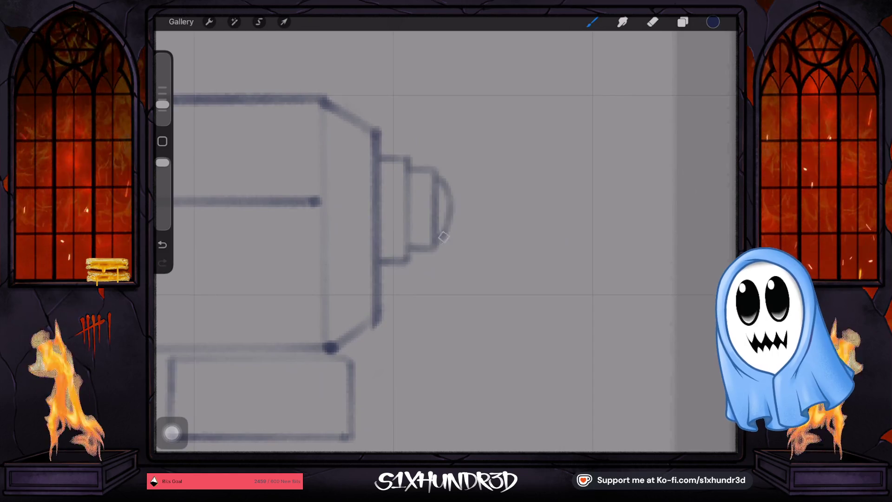
scroll(446, 233, "down", 5)
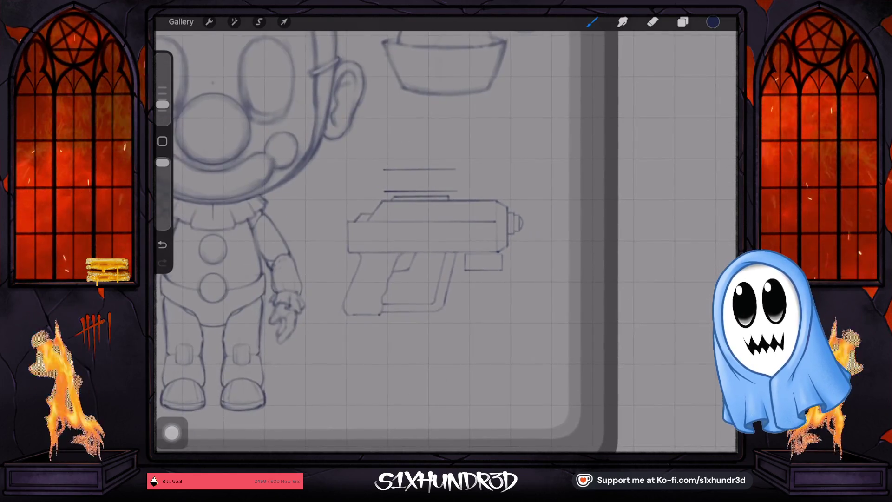
- Try a vertical line joining the two scope lines, then undo it
scroll(446, 233, "up", 3)
scroll(446, 241, "up", 3)
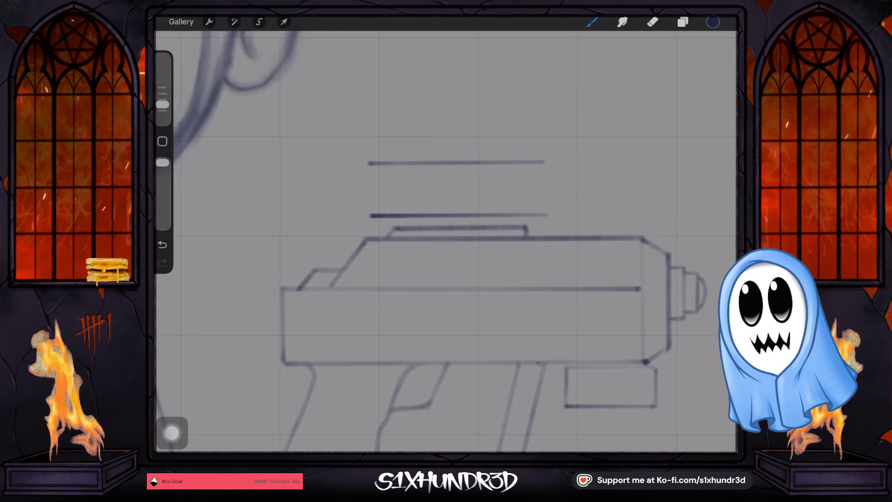
left_click_drag(162, 104, 162, 100)
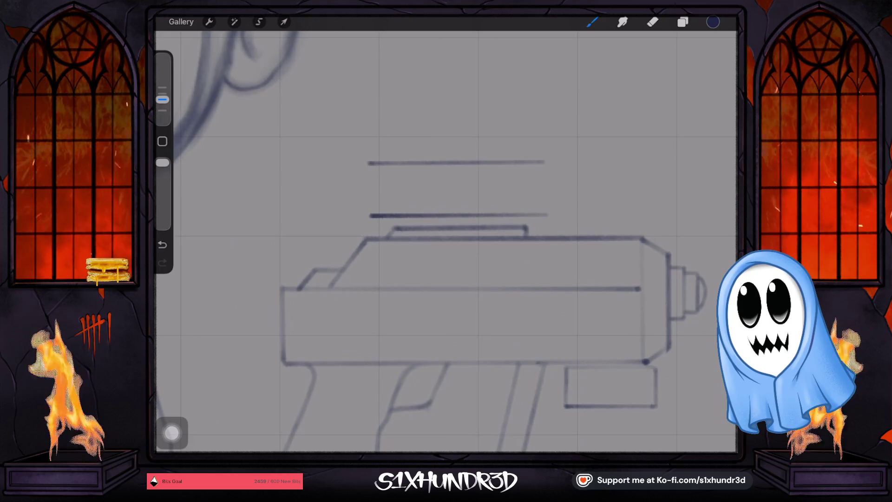
left_click_drag(372, 160, 373, 216)
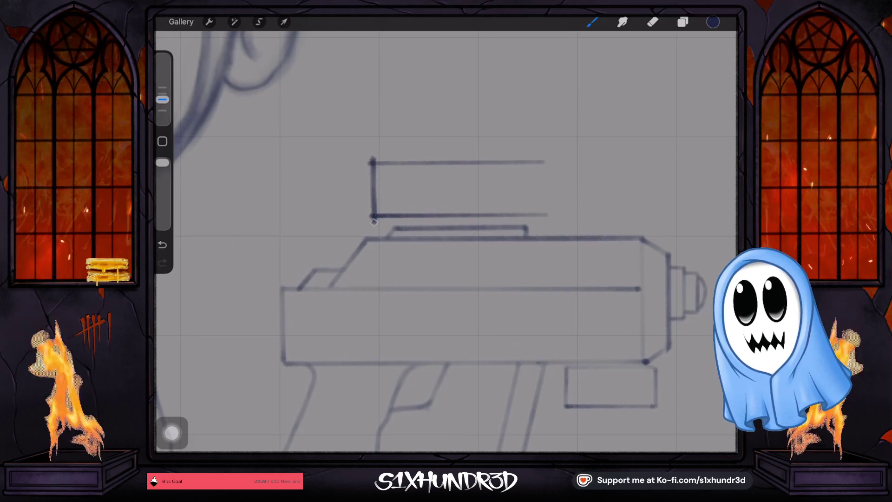
left_click_drag(162, 99, 162, 110)
left_click(162, 245)
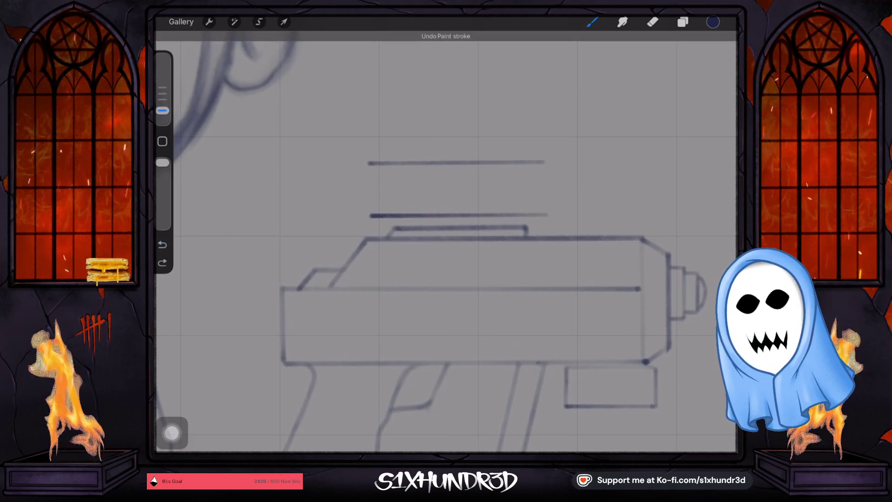
left_click_drag(373, 161, 372, 221)
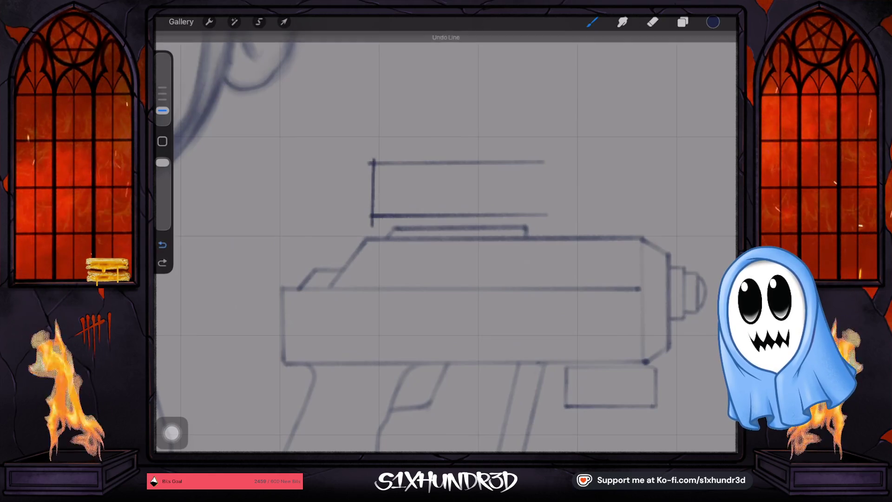
left_click(162, 244)
- Erase the right ends of both scope lines to matching lengths
left_click(652, 21)
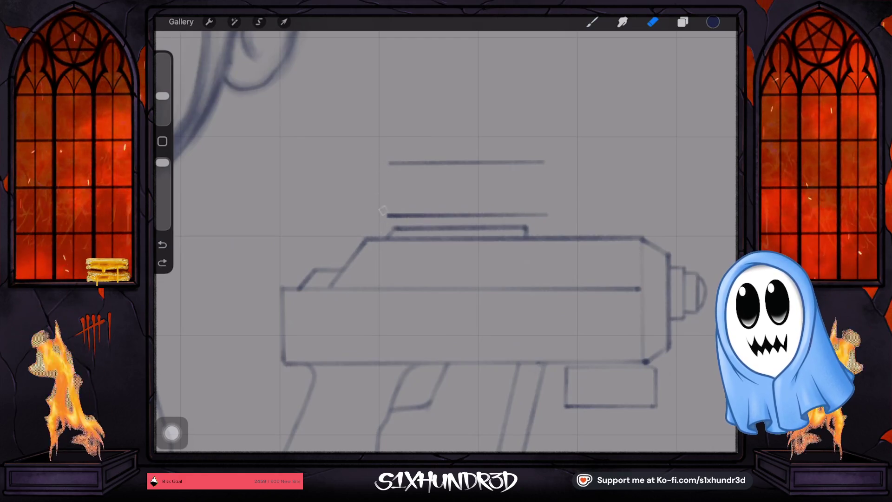
left_click_drag(538, 158, 539, 214)
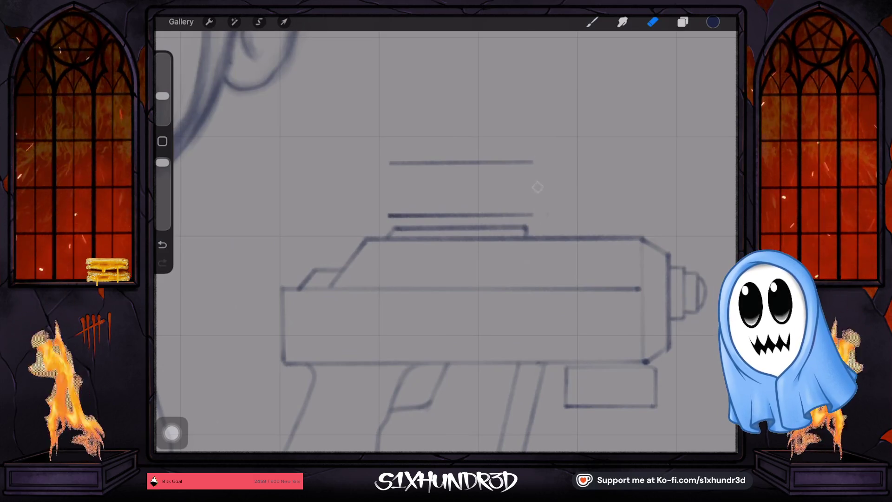
left_click(683, 21)
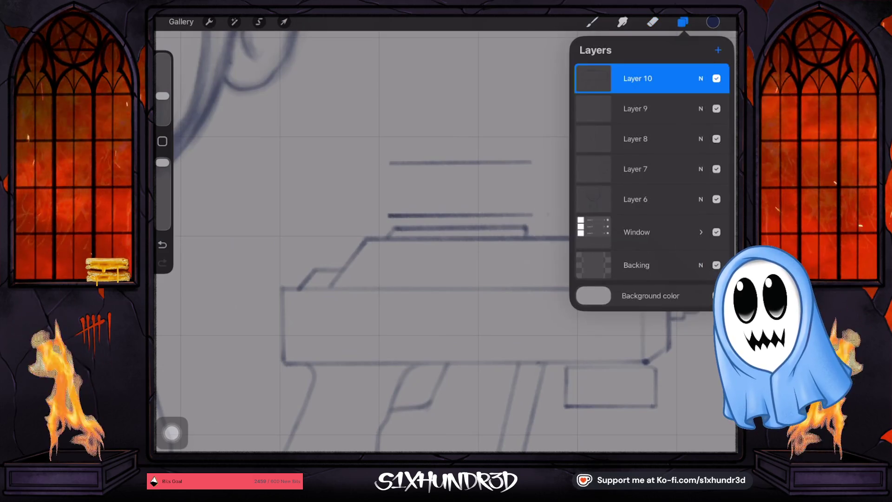
- Add a new layer for the scope and return to the brush
left_click(717, 48)
left_click(592, 22)
left_click(591, 21)
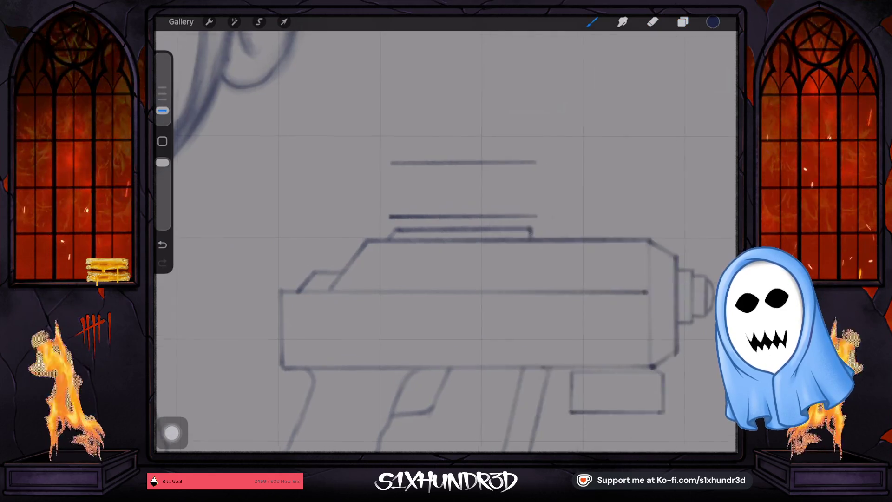
scroll(337, 217, "up", 5)
- Draw the vertical lines and joins forming rectangular end caps at the scope's ends
left_click_drag(420, 126, 419, 215)
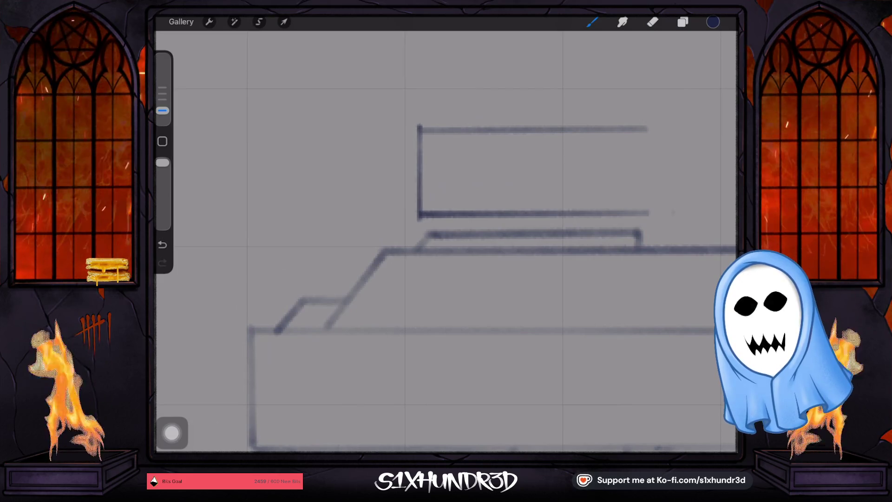
left_click_drag(390, 125, 391, 223)
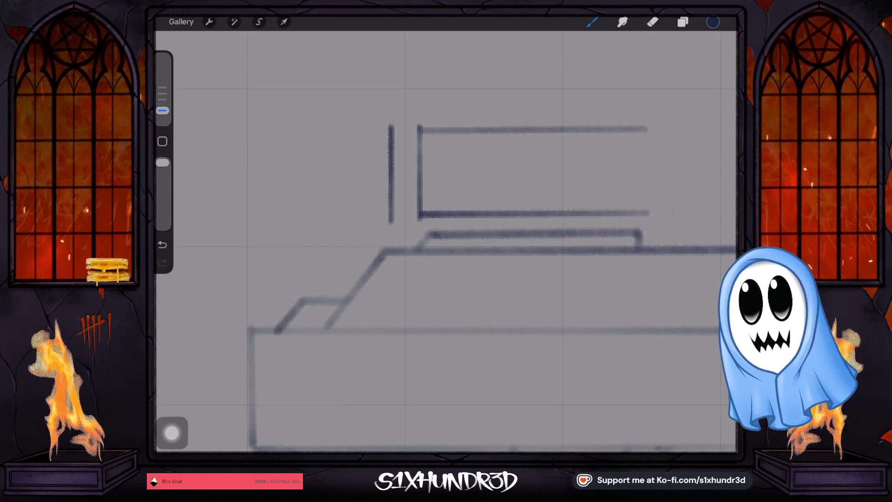
scroll(446, 242, "up", 3)
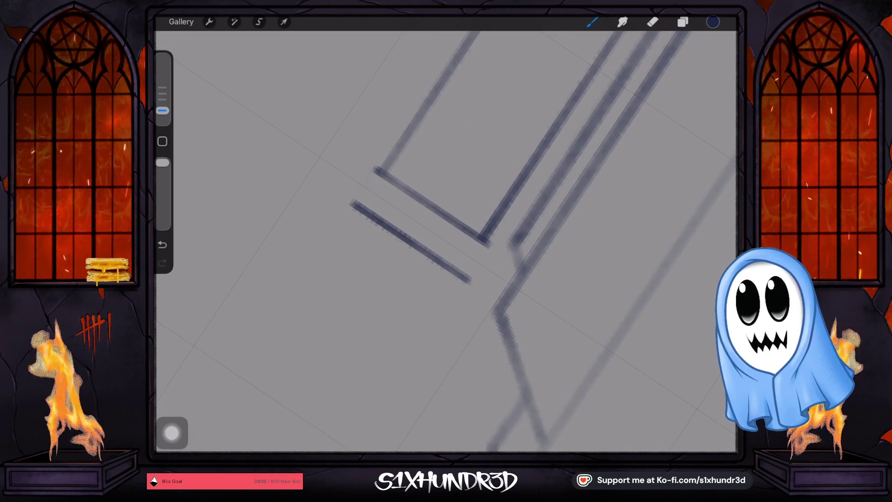
left_click_drag(376, 168, 353, 201)
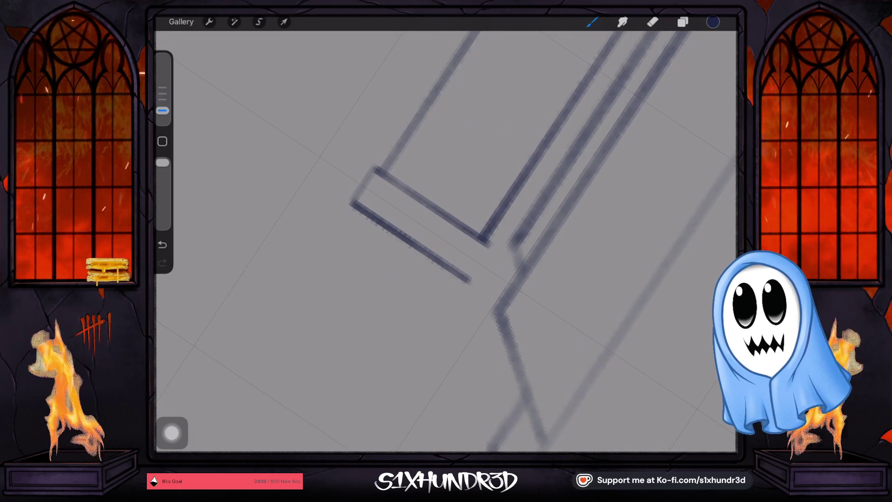
left_click_drag(485, 245, 488, 260)
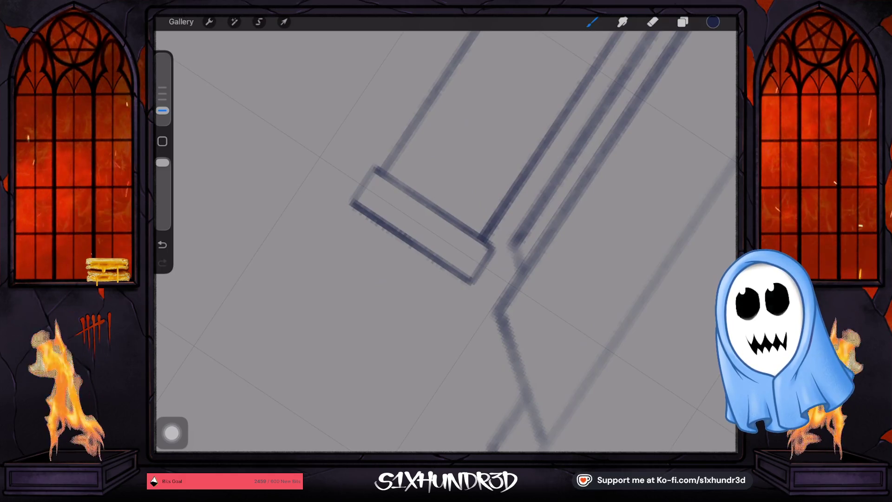
scroll(446, 242, "down", 5)
left_click(284, 22)
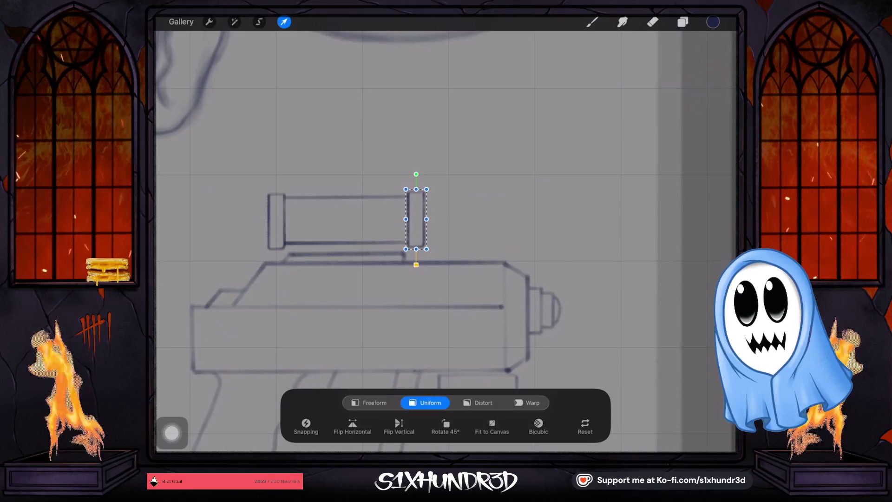
- Finish transforming the end-cap rectangle and check the current layer's options
left_click(592, 22)
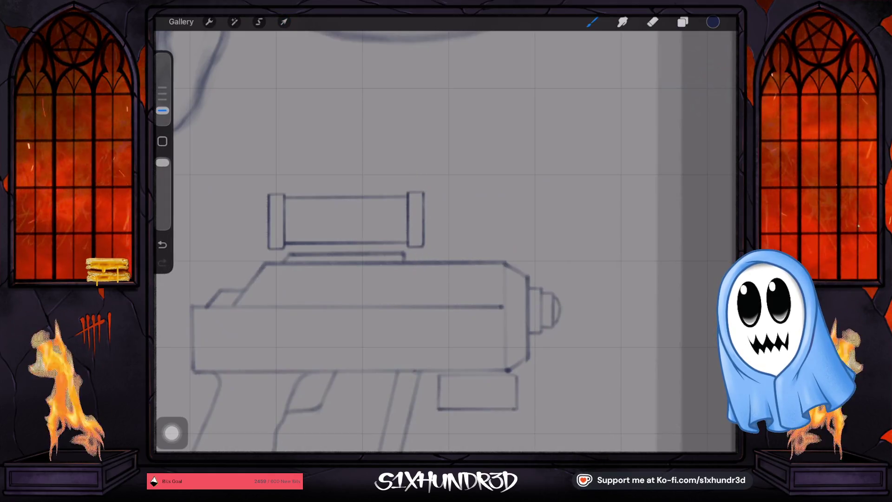
left_click(283, 22)
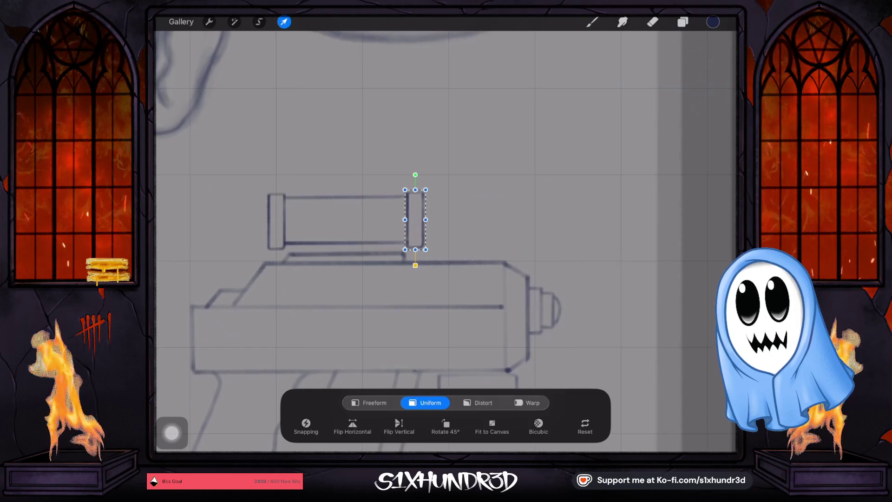
left_click(592, 22)
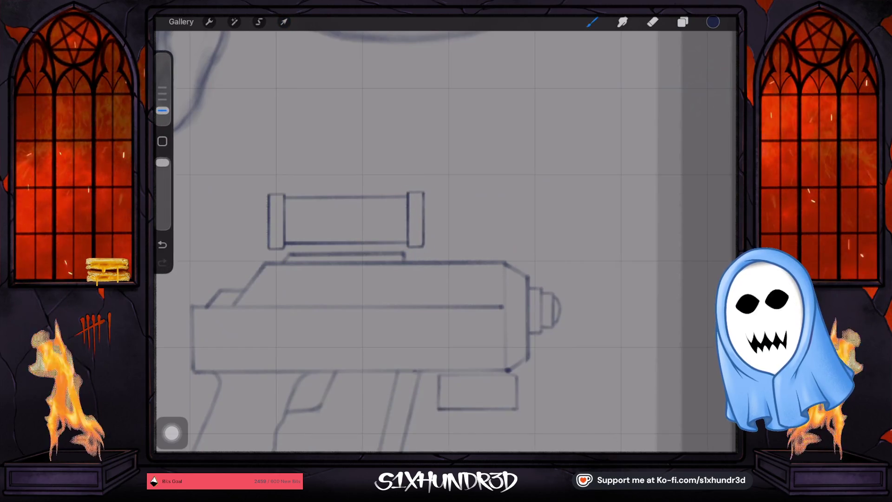
left_click(683, 22)
left_click(637, 79)
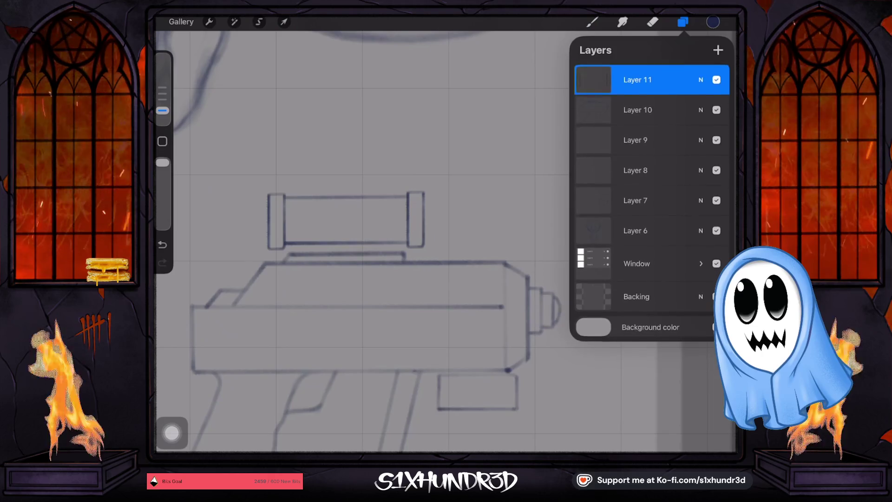
left_click(683, 21)
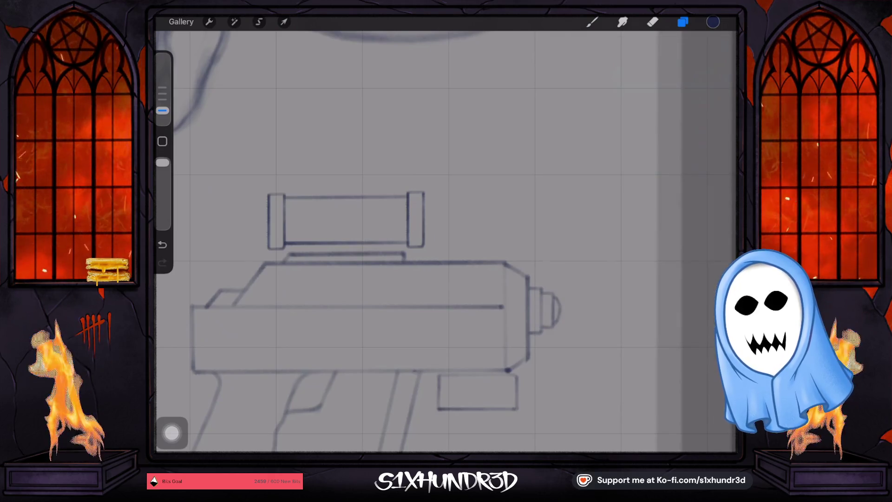
- Draw a vertical divider across the scope's middle and toggle the scope layer to compare
scroll(276, 239, "up", 5)
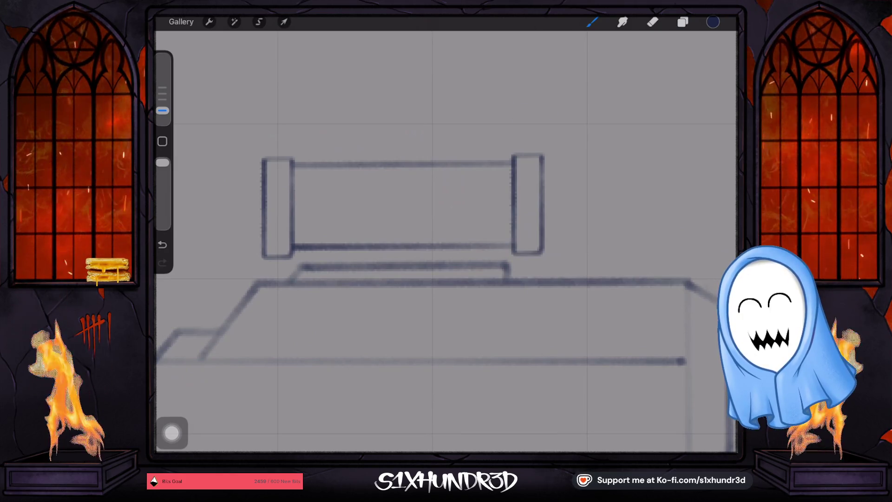
left_click_drag(383, 163, 385, 250)
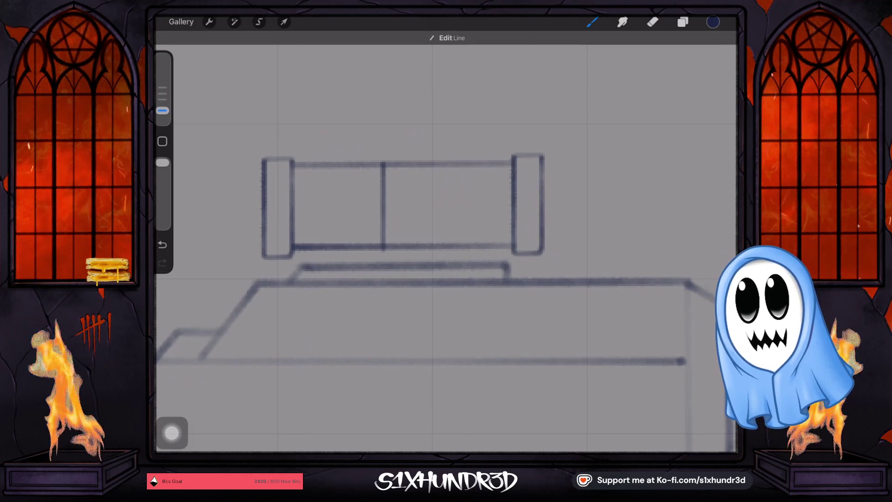
left_click(683, 22)
left_click(716, 78)
left_click(716, 79)
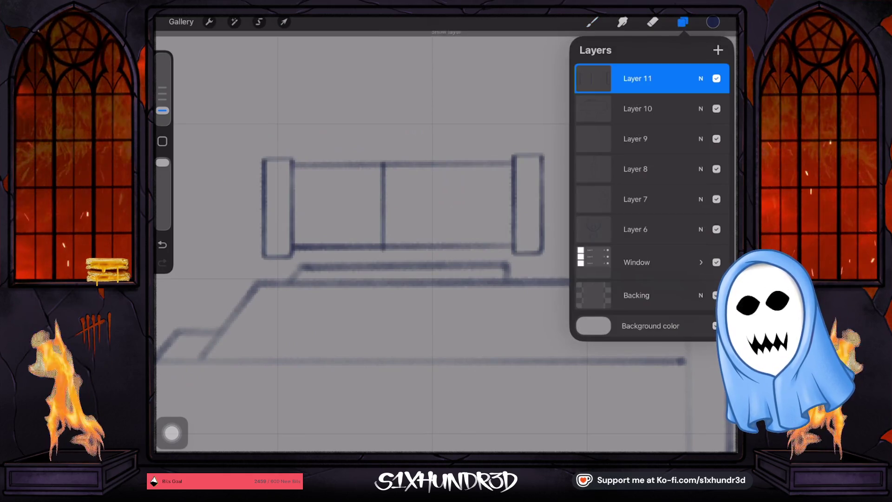
- Add a second vertical line inside the scope, redrawn slightly further left
left_click(592, 22)
left_click_drag(409, 164, 409, 236)
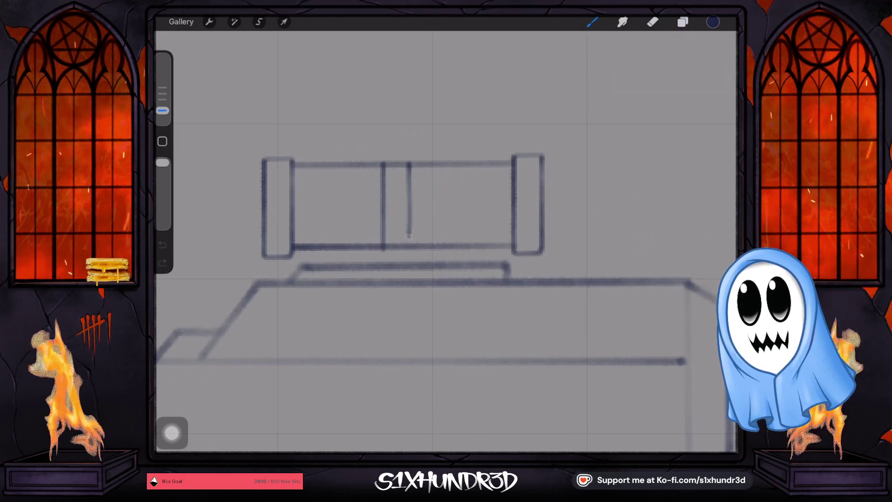
key("ctrl+z")
left_click_drag(404, 163, 404, 246)
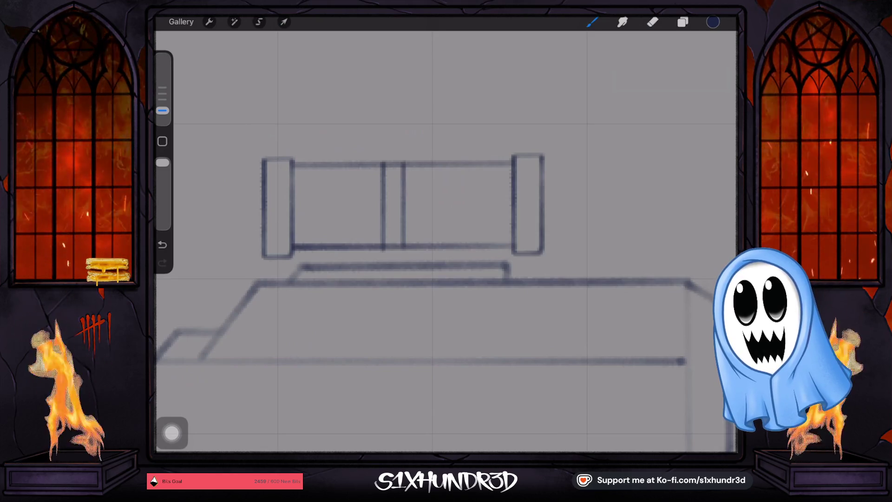
- Draw a flared foot with slanted sides under the middle ring down to the mount
scroll(446, 242, "up", 5)
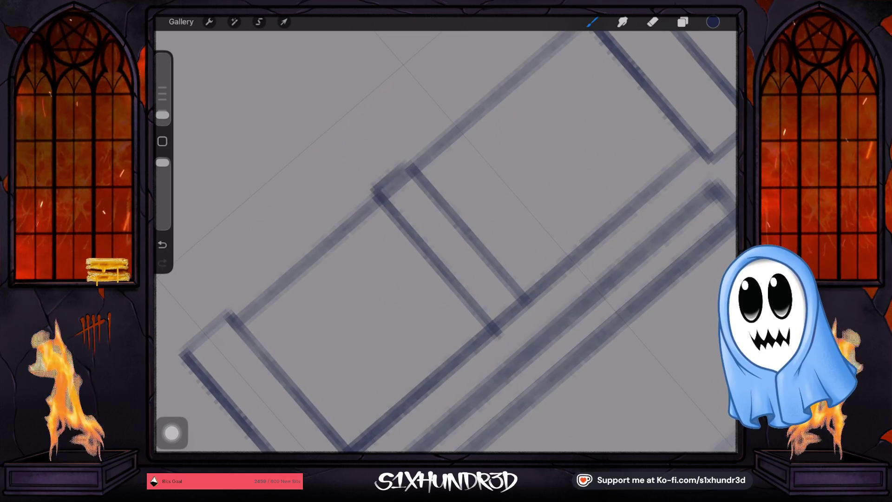
scroll(446, 241, "up", 3)
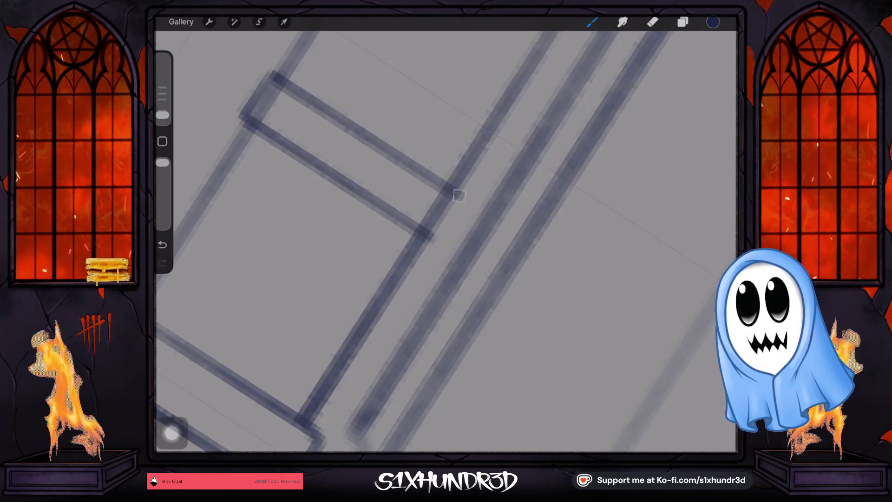
left_click_drag(459, 195, 438, 240)
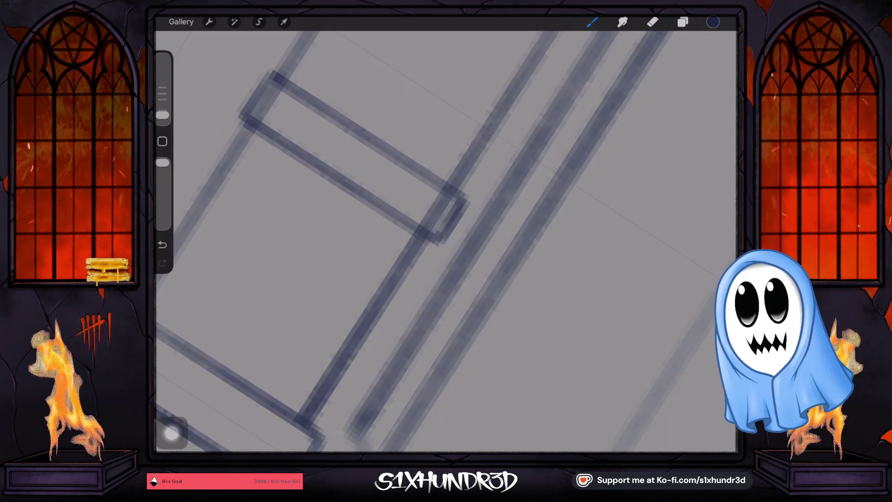
scroll(446, 242, "up", 3)
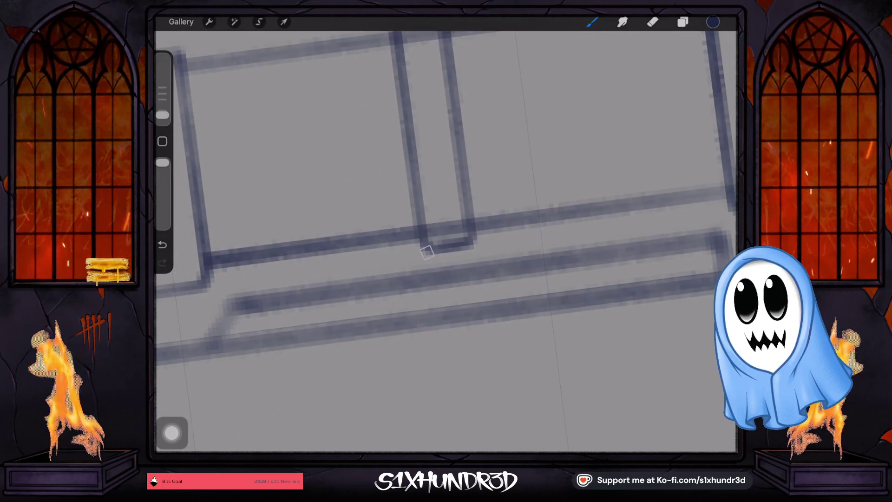
left_click_drag(431, 249, 410, 274)
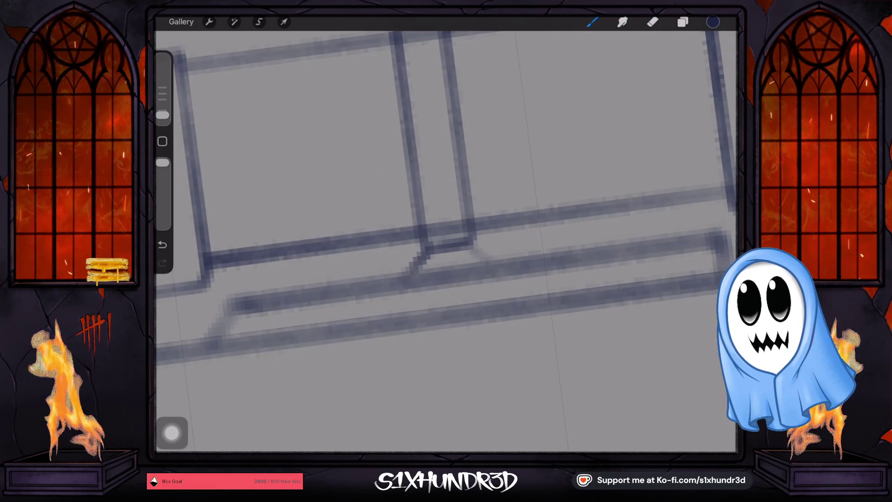
left_click_drag(499, 269, 470, 245)
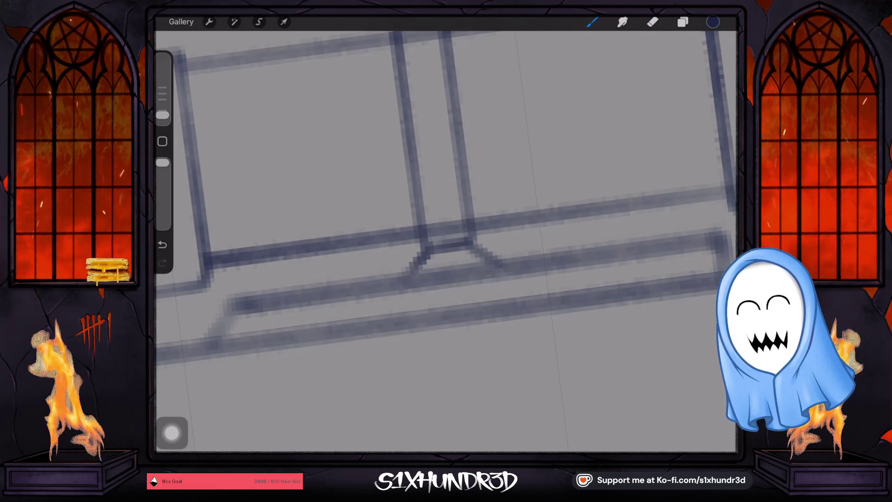
scroll(446, 242, "down", 3)
left_click(683, 21)
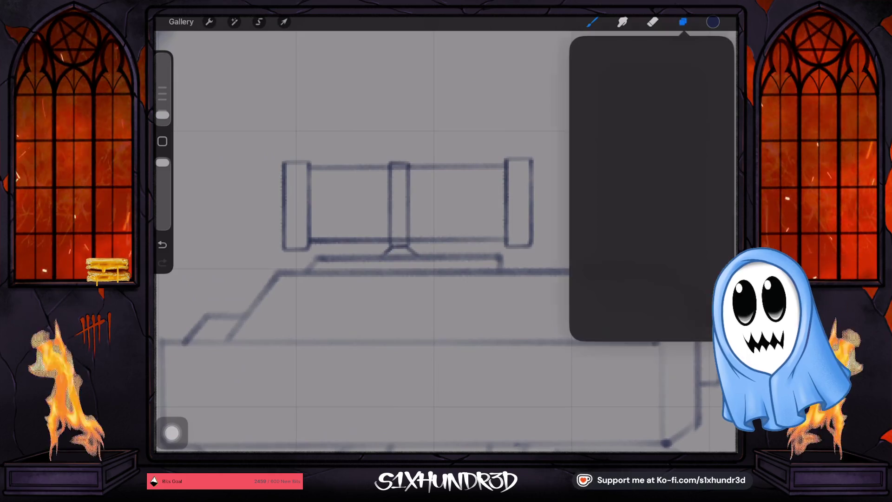
- Select Layer 10, check its contents, and undo the stray strokes
left_click(638, 109)
left_click(716, 108)
left_click(716, 108)
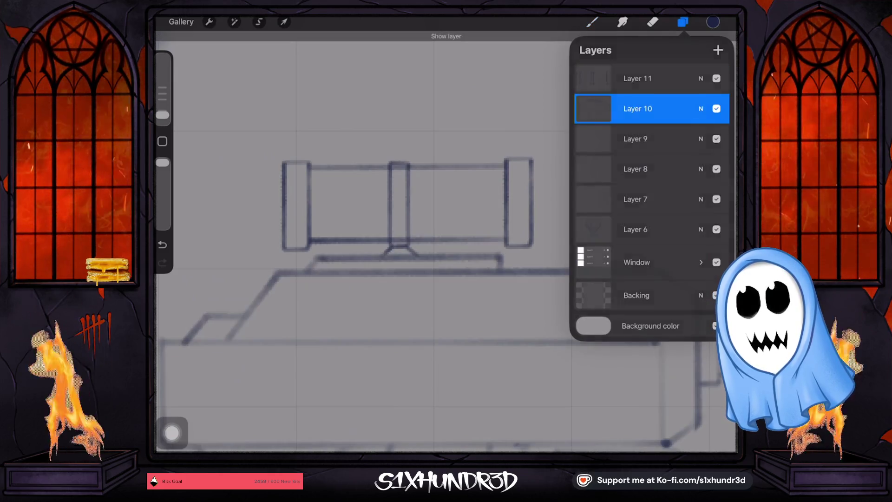
left_click(592, 22)
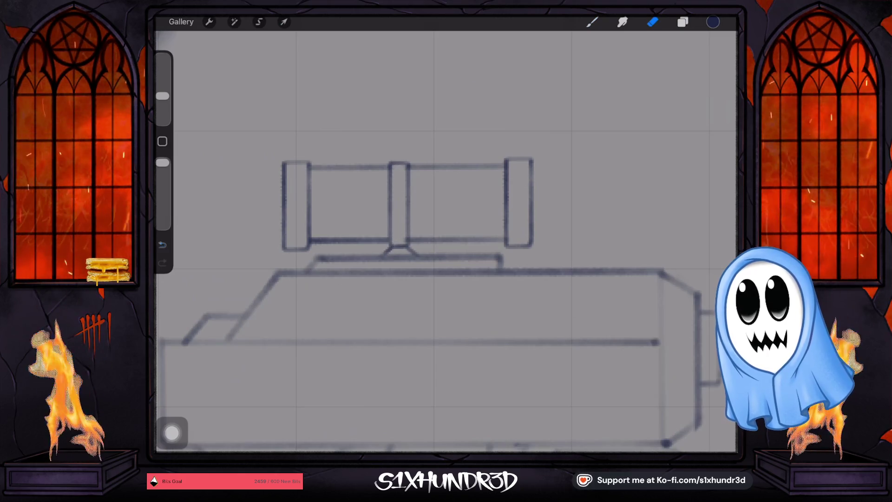
key("ctrl+z")
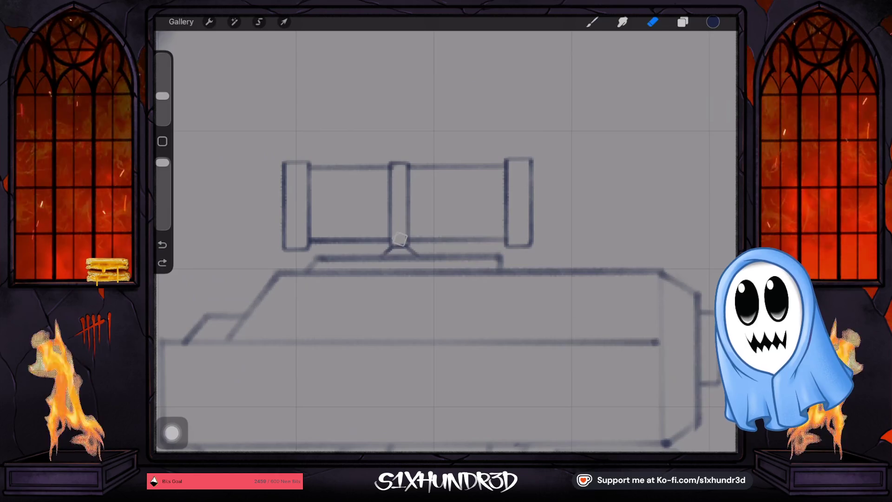
scroll(418, 241, "down", 5)
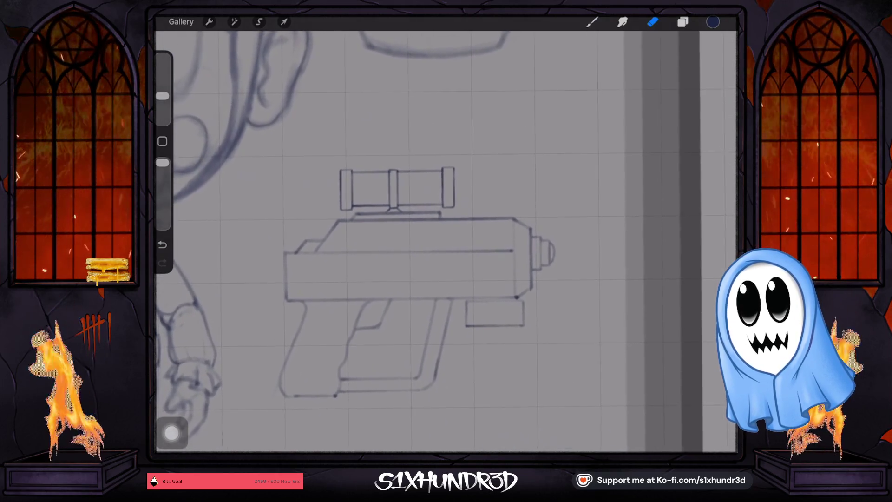
scroll(409, 279, "up", 2)
key("ctrl+z")
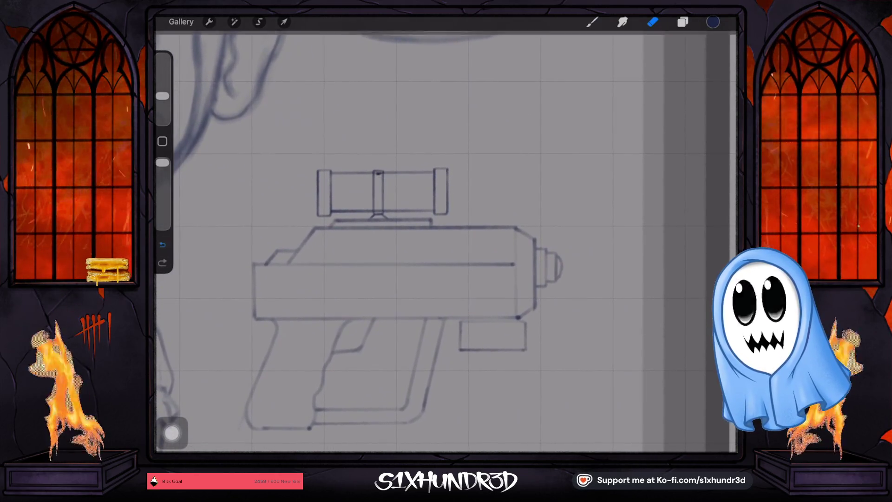
key("ctrl+z")
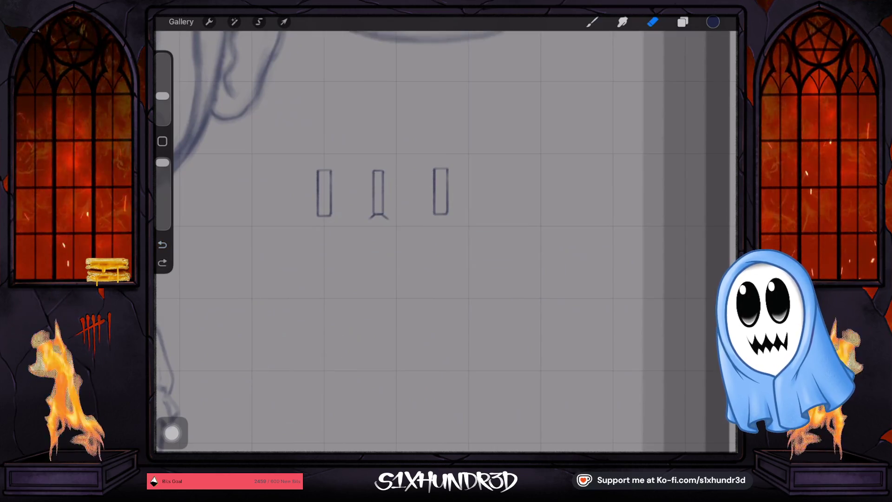
key("ctrl+shift+z")
- Lasso the scope's middle ring and nudge it slightly right and down
key("l")
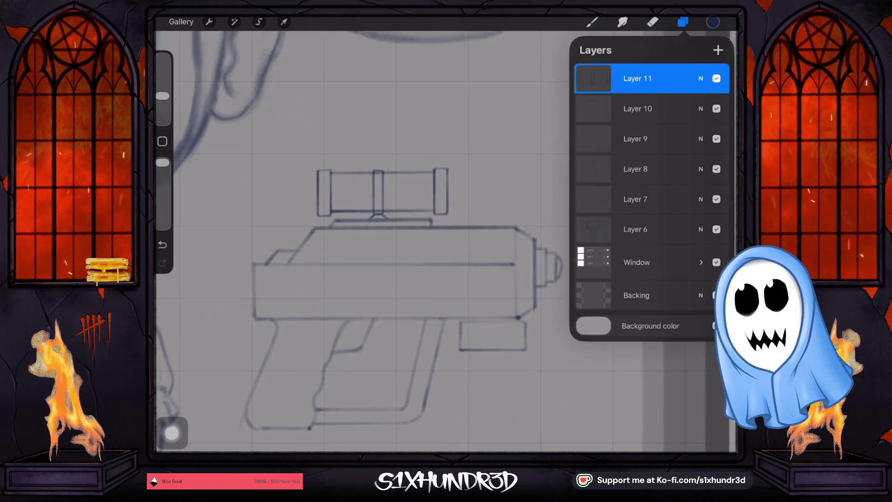
mouse_move(355, 137)
left_mouse_down()
mouse_move(362, 223)
mouse_move(396, 172)
left_mouse_up()
key("v")
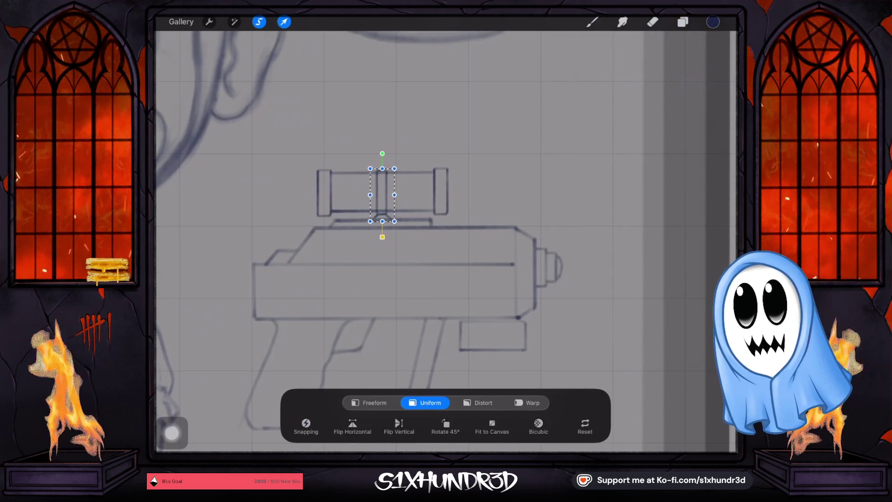
left_click_drag(383, 194, 384, 195)
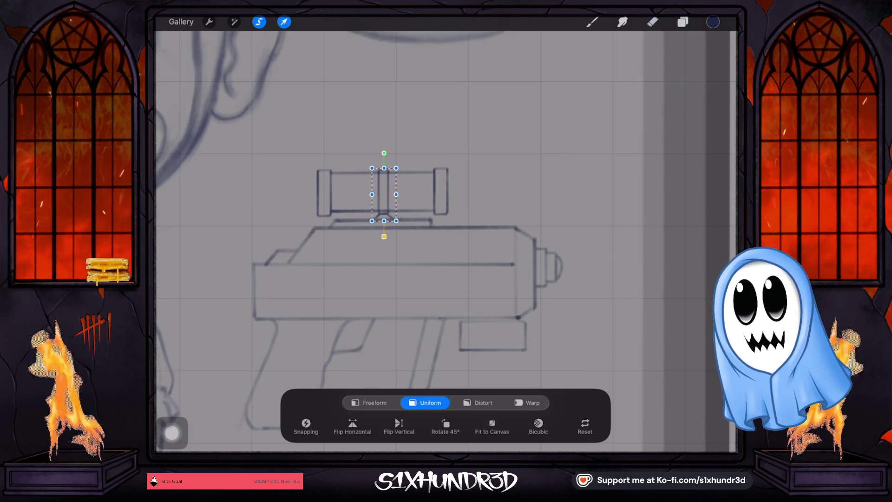
left_click(284, 22)
- Switch to Layer 10 and pick the Eraser at 10% size
left_click(682, 22)
left_click(637, 108)
left_click(717, 108)
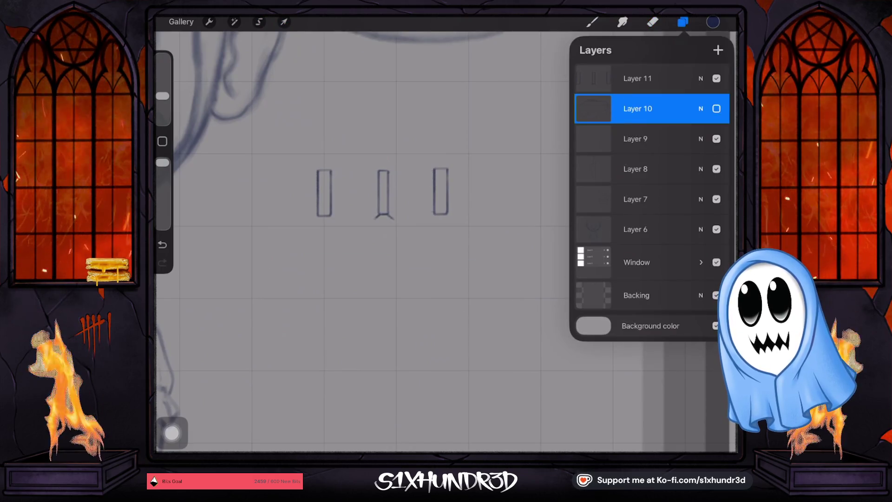
left_click(716, 108)
left_click(652, 22)
left_click_drag(162, 95, 162, 105)
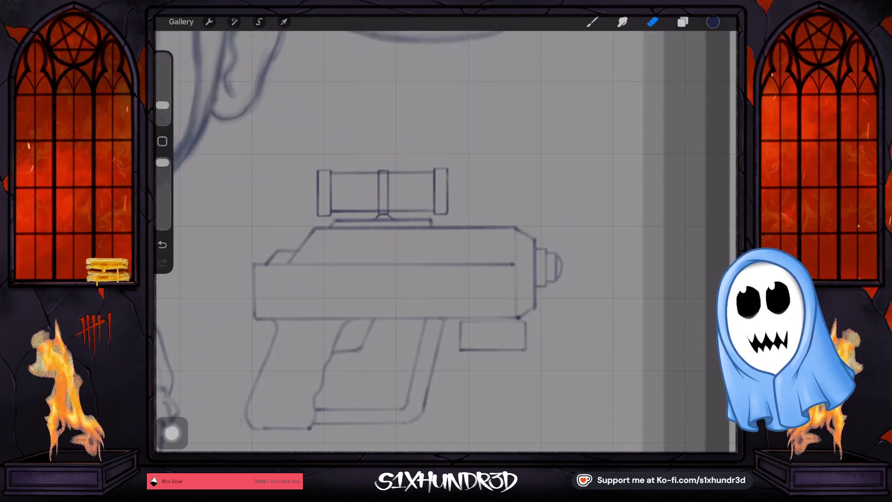
scroll(388, 195, "up", 5)
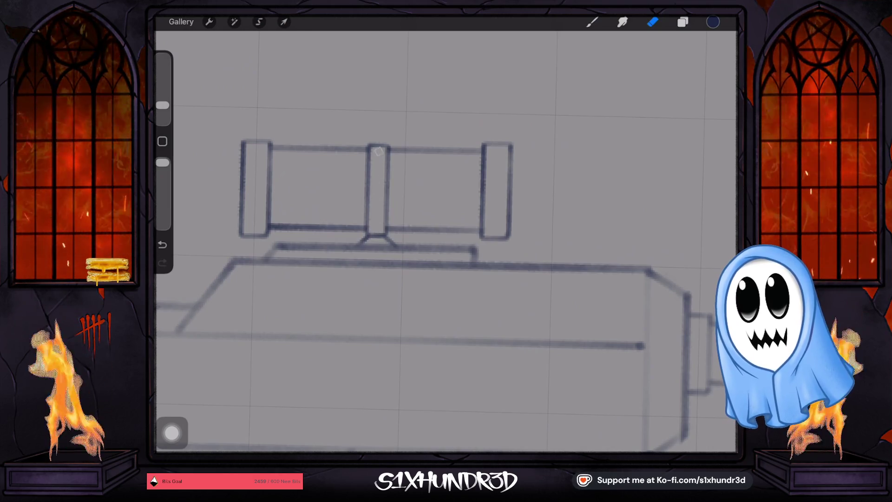
scroll(446, 232, "down", 5)
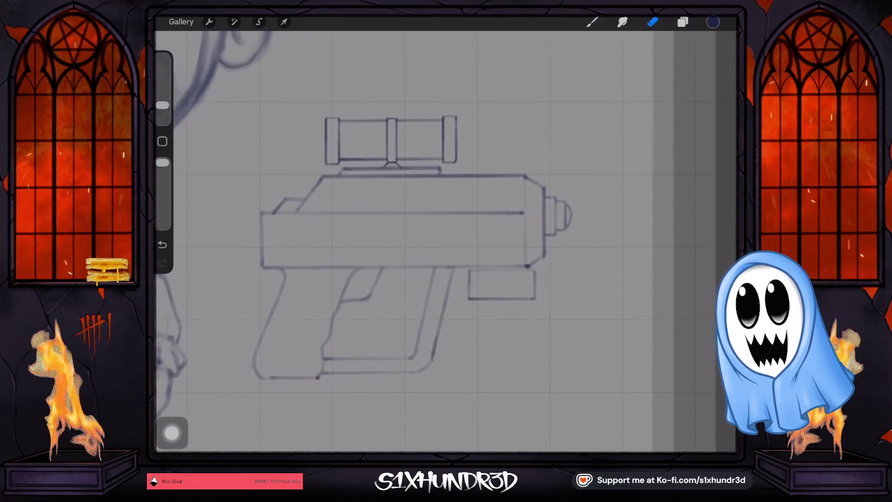
- Add an extra layer, delete it again, and return to the brush
left_click(683, 21)
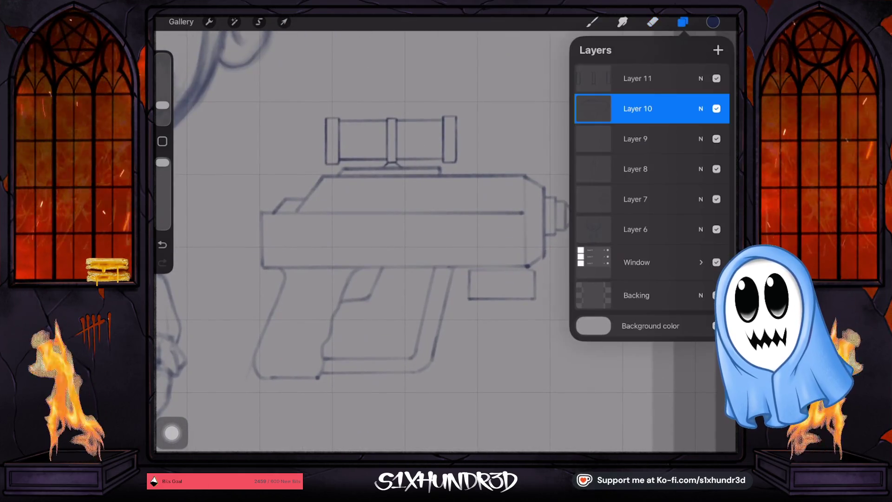
left_click(718, 50)
left_click(637, 82)
left_click(514, 227)
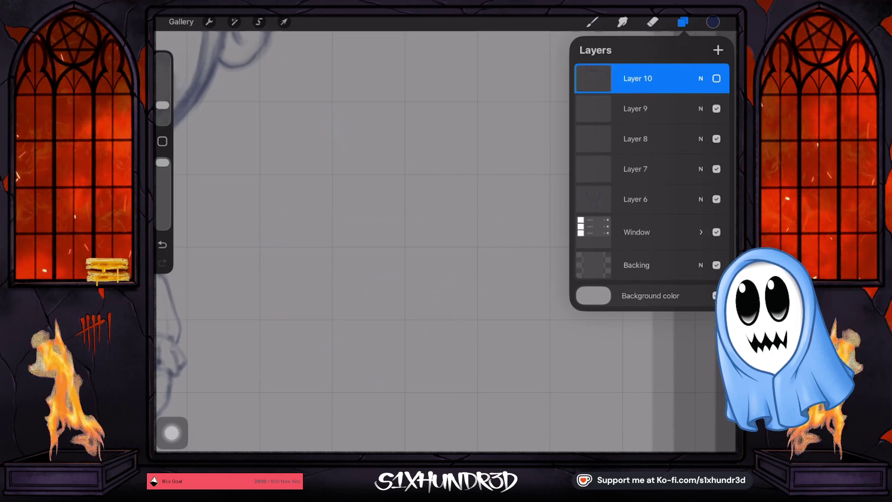
left_click(592, 22)
scroll(325, 232, "up", 5)
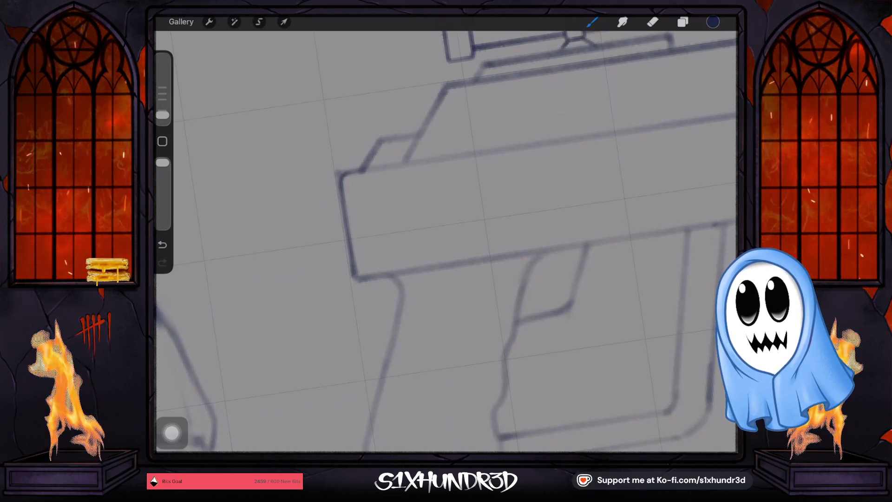
- Start a freehand selection along the grip's front edge, then cancel it
scroll(445, 242, "down", 5)
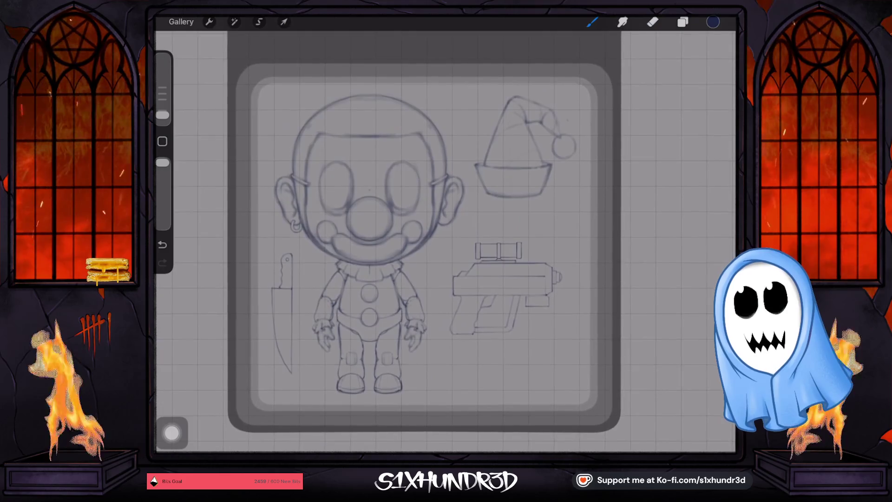
scroll(506, 285, "up", 5)
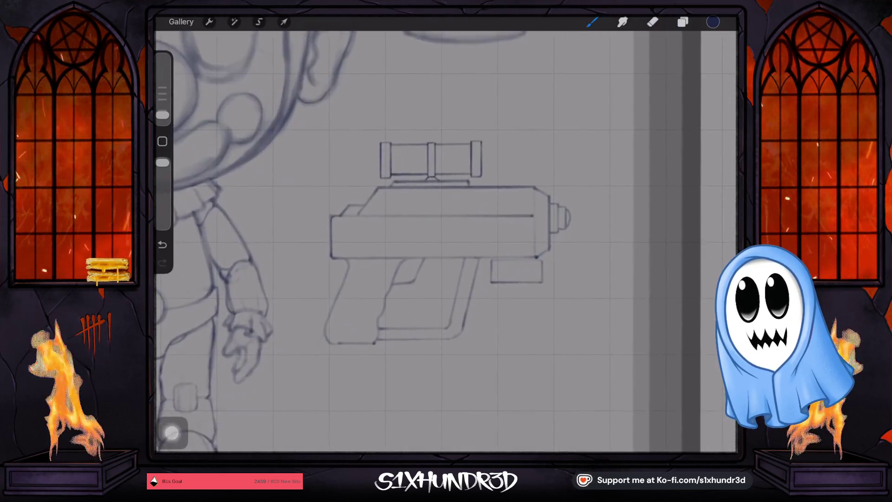
left_click(473, 347)
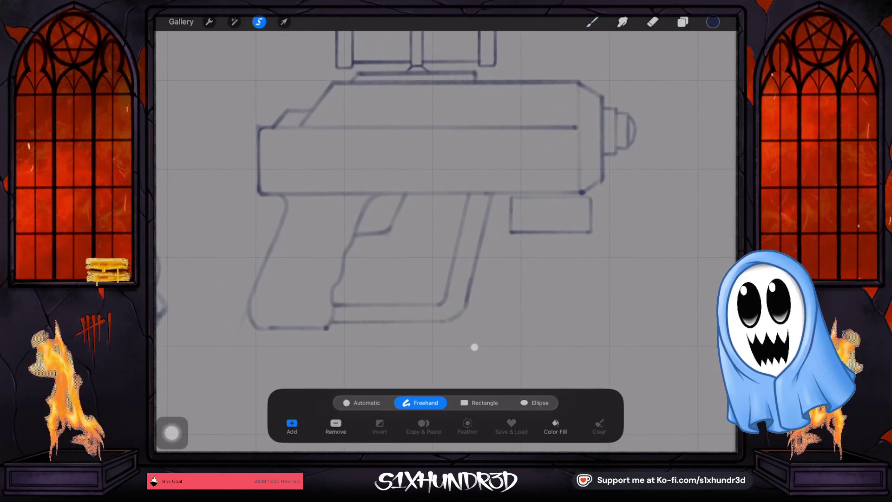
left_click(499, 203)
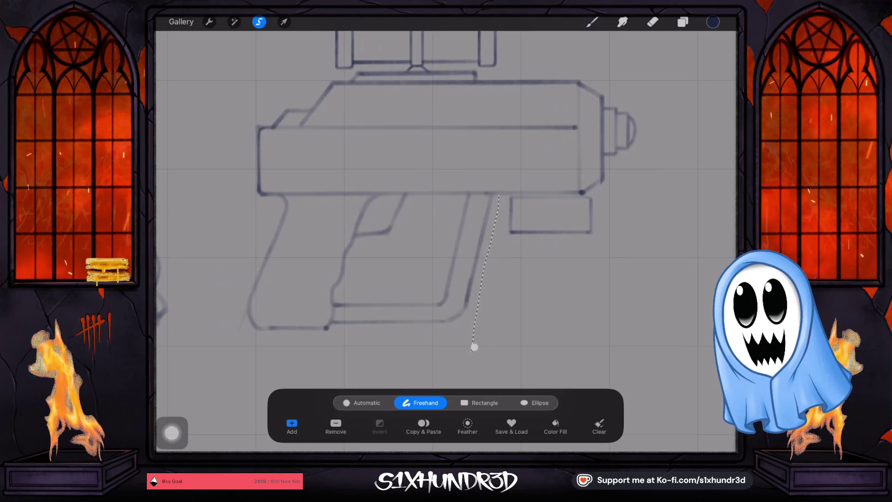
left_click(592, 22)
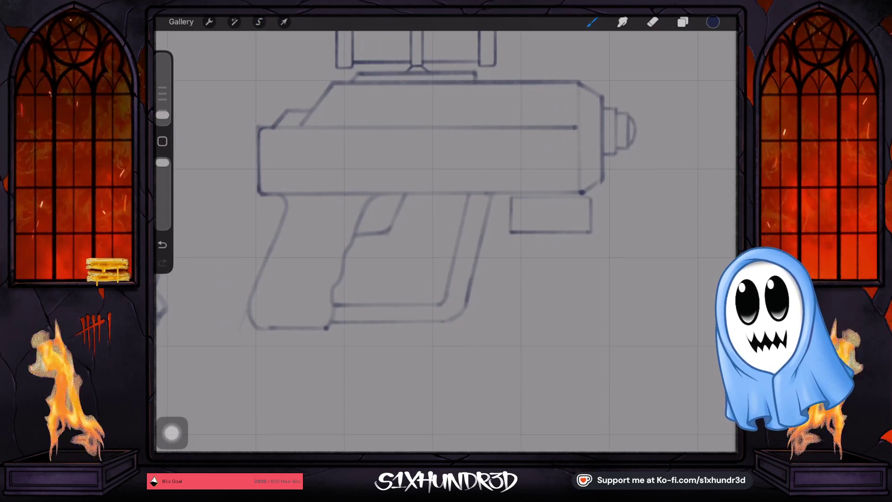
- Redraw the trigger guard's bottom line higher up its front edge and erase the old line
scroll(354, 370, "up", 3)
left_click_drag(324, 265, 475, 265)
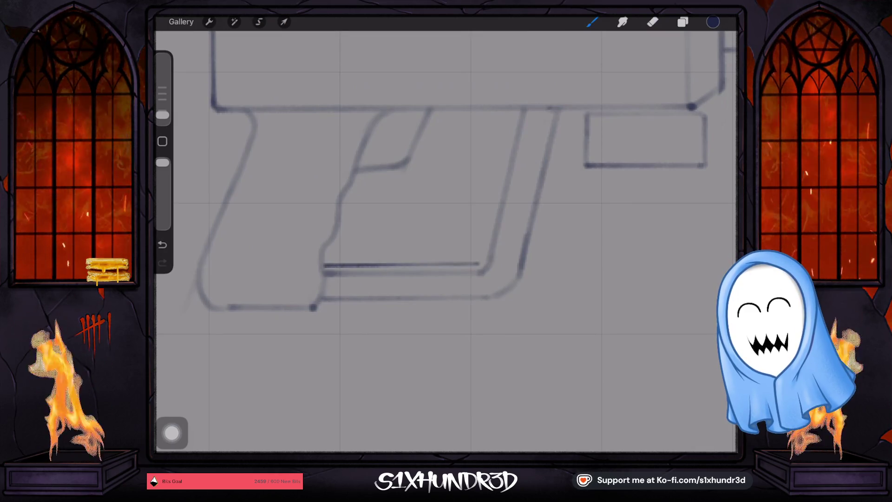
left_click_drag(482, 265, 492, 252)
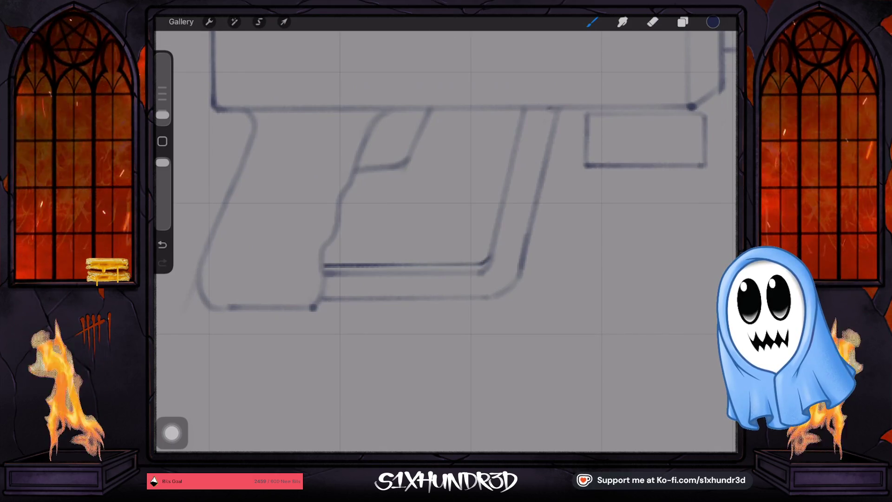
mouse_move(483, 272)
left_mouse_down()
mouse_move(334, 273)
mouse_move(491, 263)
left_mouse_up()
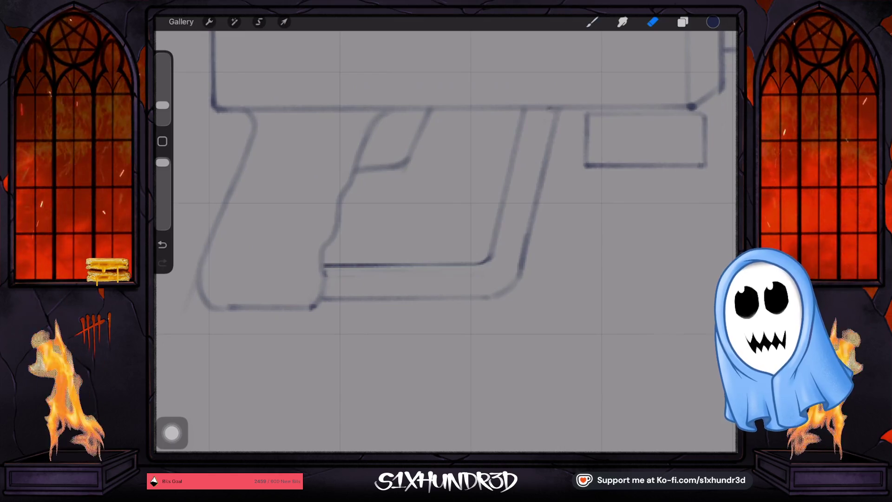
scroll(446, 233, "down", 5)
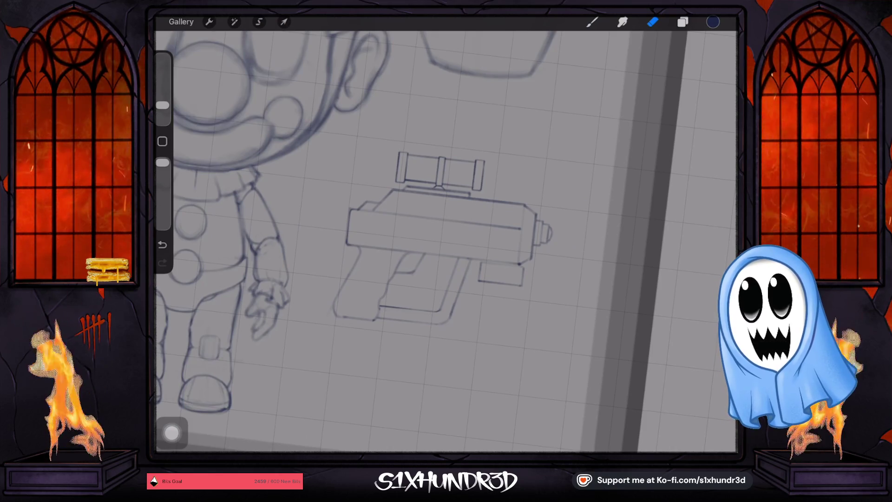
scroll(446, 233, "up", 5)
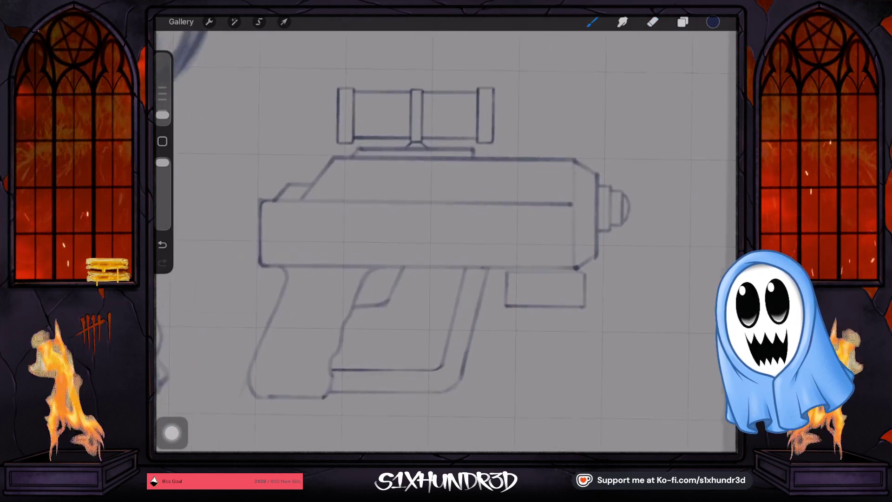
key("b")
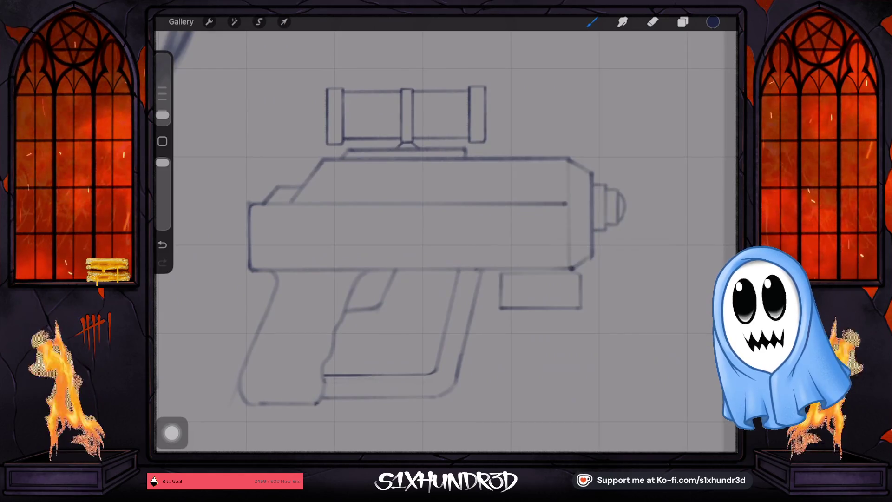
- Add Layer 11 above Layer 10 and sketch a circle on the gun body
left_click(682, 22)
left_click(715, 48)
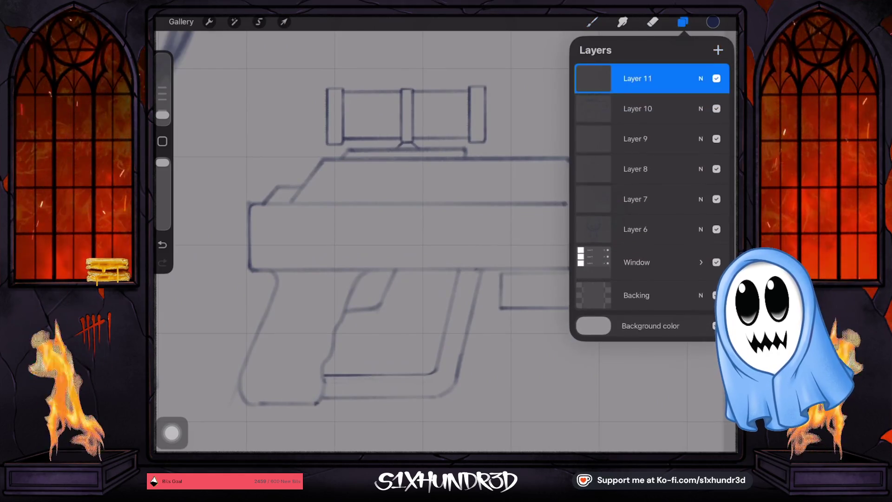
left_click(683, 22)
scroll(383, 199, "up", 3)
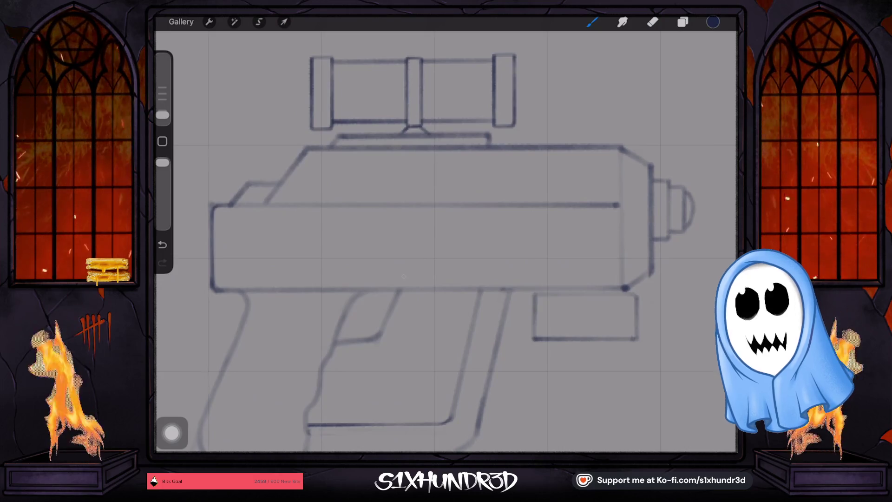
mouse_move(403, 274)
left_mouse_down()
mouse_move(363, 239)
mouse_move(400, 272)
left_mouse_up()
key("ctrl+z")
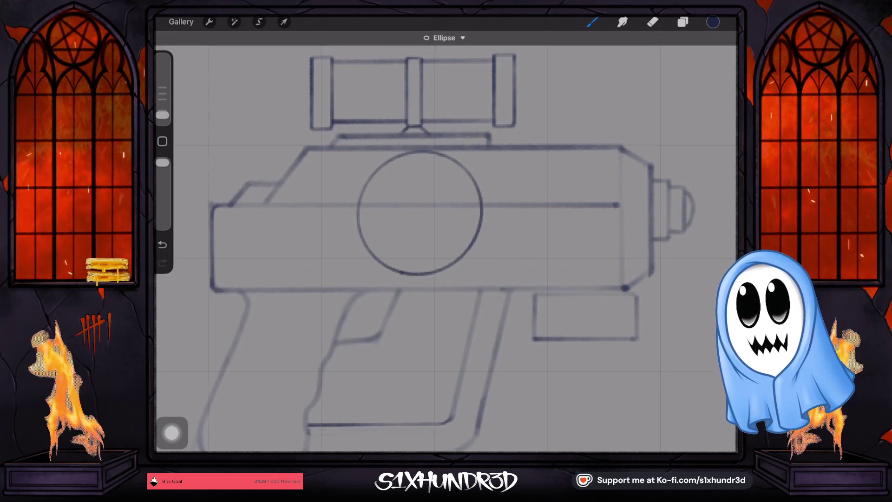
- Snap the stroke into a perfect circle, then shrink it and nudge it into place
left_click(465, 38)
left_click(472, 59)
left_click(284, 22)
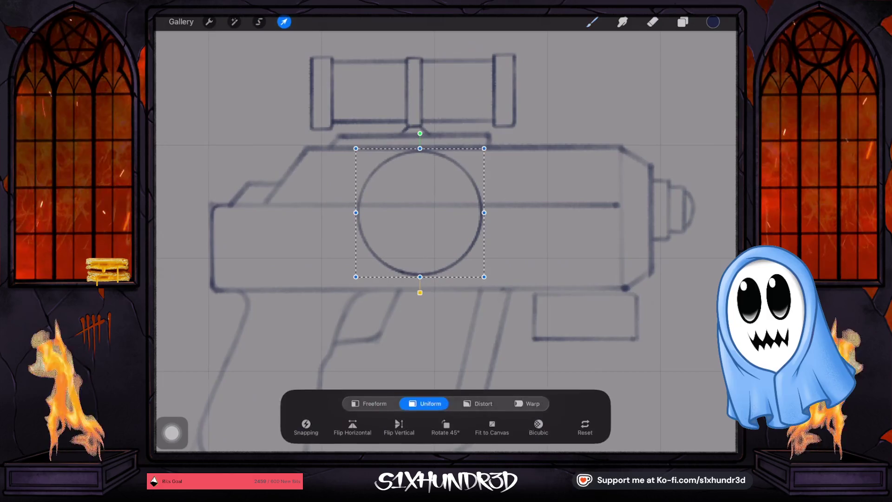
left_click_drag(484, 148, 475, 158)
left_click_drag(414, 217, 417, 217)
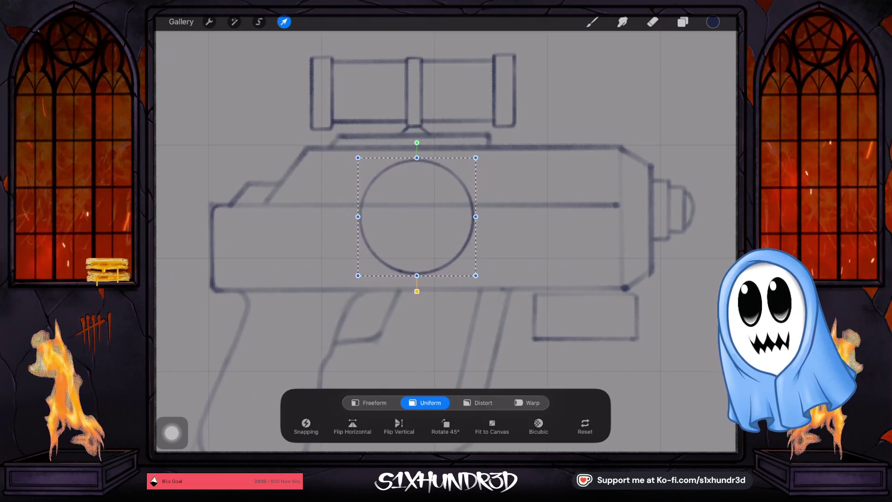
- On Layer 10, erase the body line running through the circle
left_click(682, 22)
left_click(638, 109)
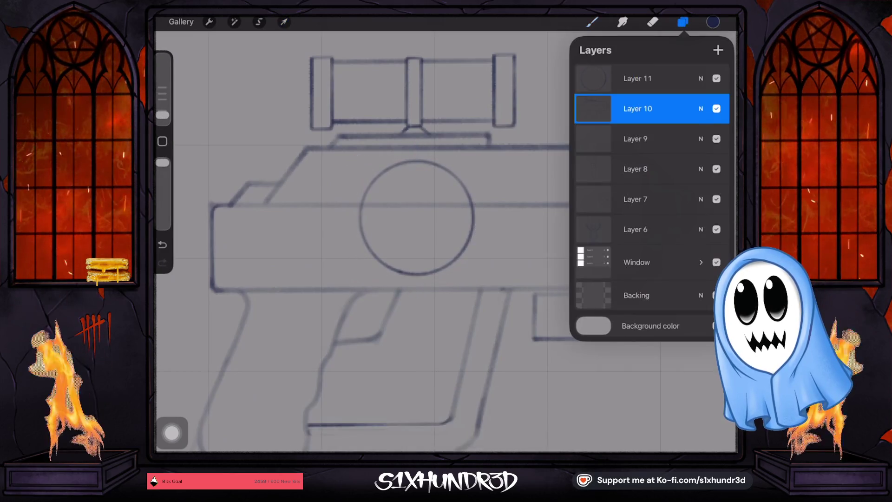
left_click(716, 109)
left_click(716, 108)
left_click(653, 22)
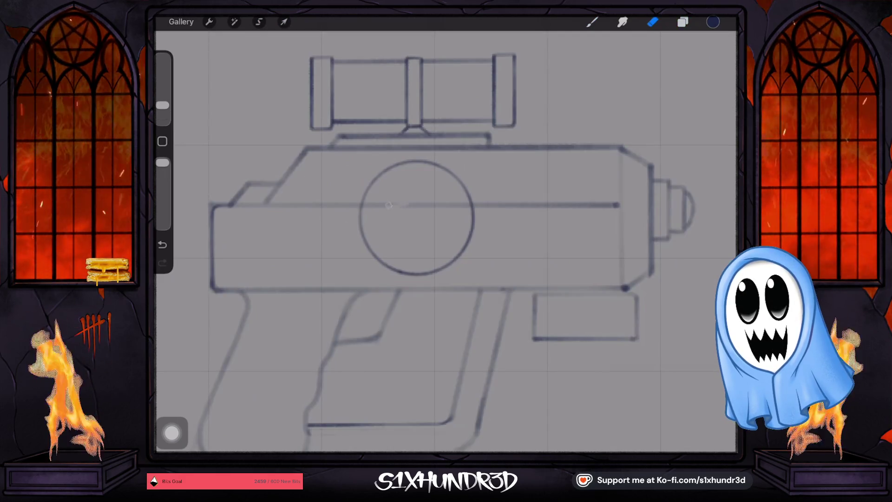
left_click_drag(367, 203, 409, 205)
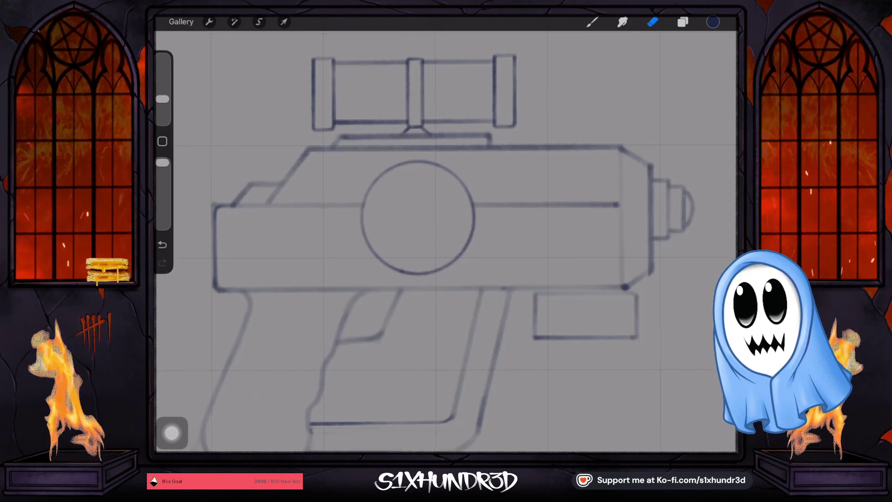
scroll(418, 233, "down", 5)
left_click(683, 22)
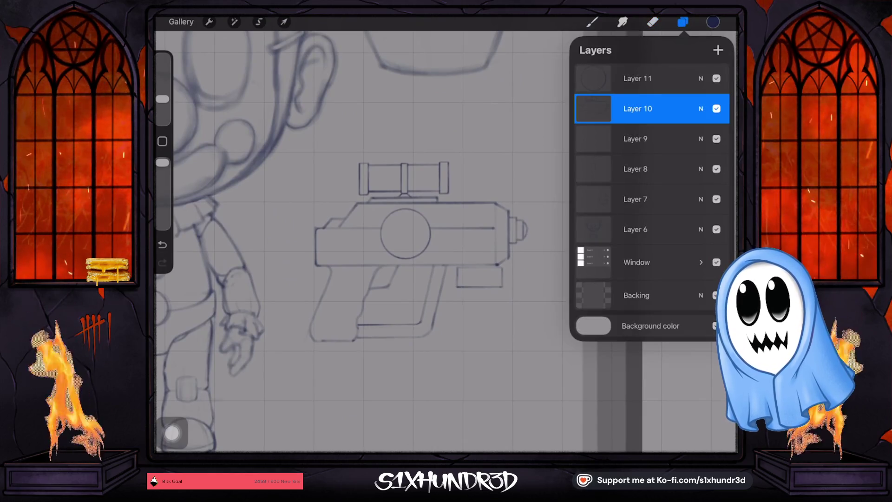
- Add a new layer above Layer 10 and sample the line colour from the scope drawing
left_click(716, 108)
left_click(716, 108)
left_click(718, 50)
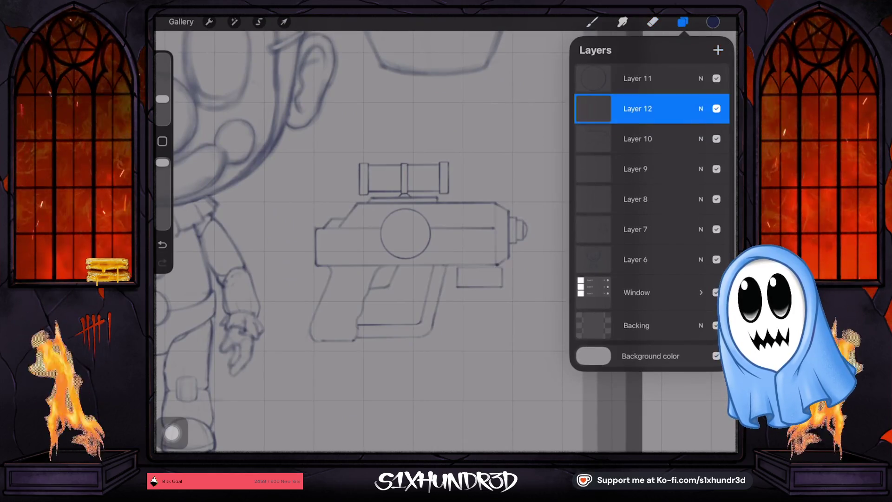
left_click(682, 22)
left_click(592, 22)
scroll(418, 241, "up", 5)
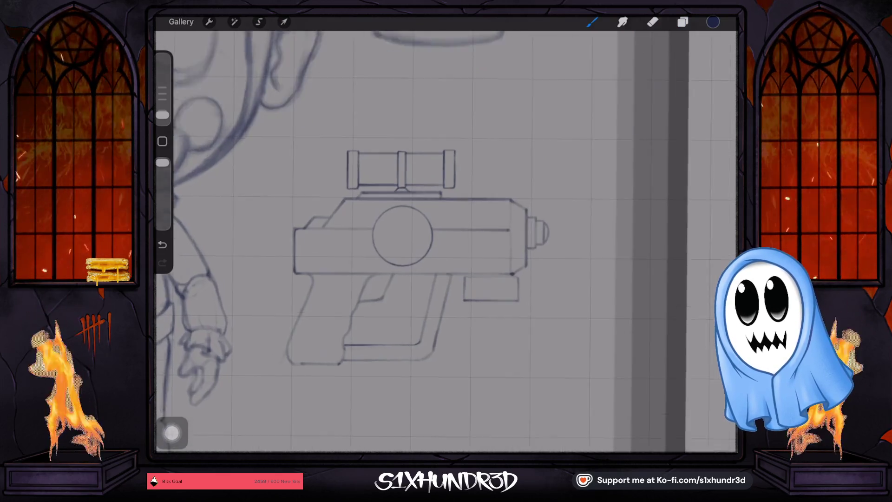
scroll(419, 242, "left", 3)
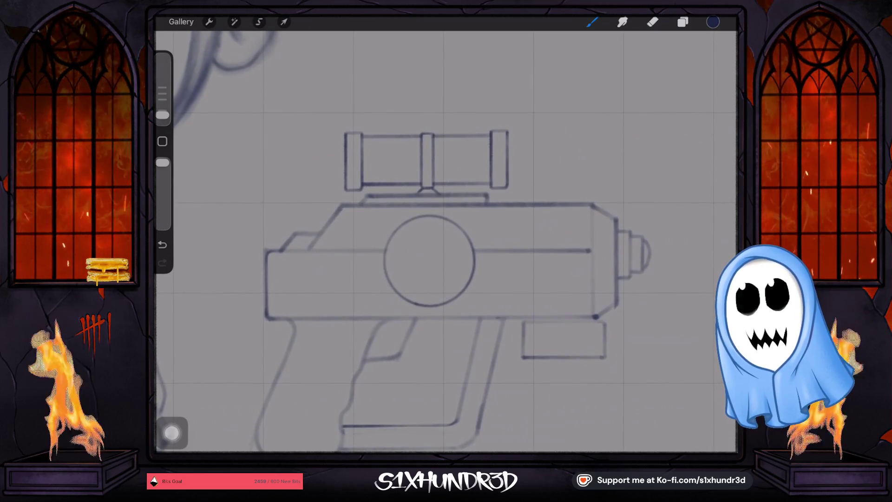
left_click_drag(458, 186, 495, 186)
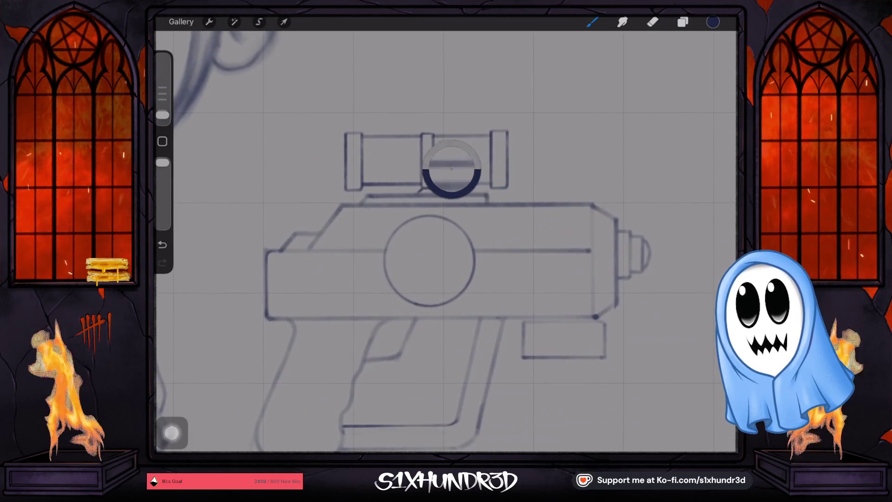
key("ctrl+z")
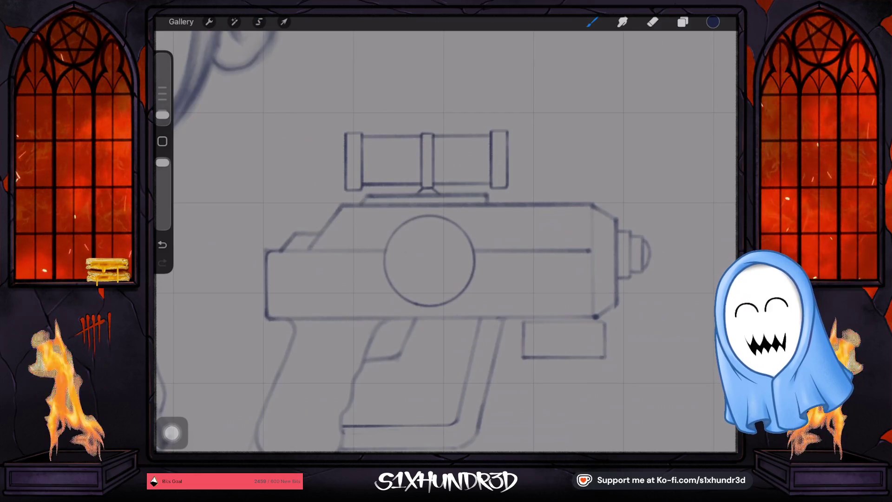
mouse_move(493, 151)
left_mouse_down()
mouse_move(550, 151)
mouse_move(521, 149)
left_mouse_up()
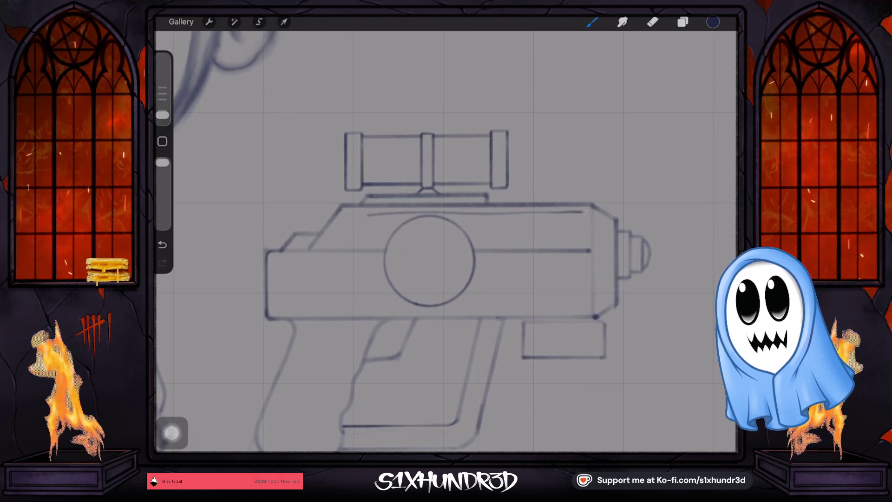
- Draw a straight line across the upper body with a short diagonal tail at its left end
left_click_drag(583, 212, 580, 214)
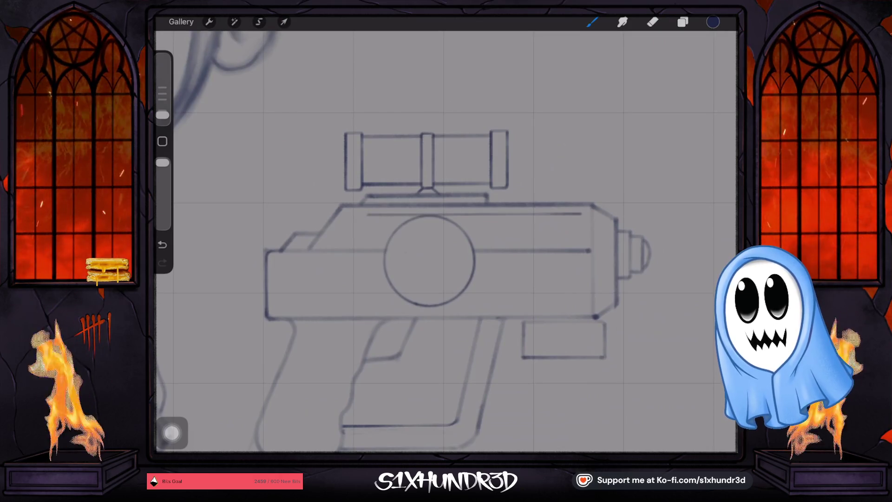
left_click_drag(580, 214, 587, 215)
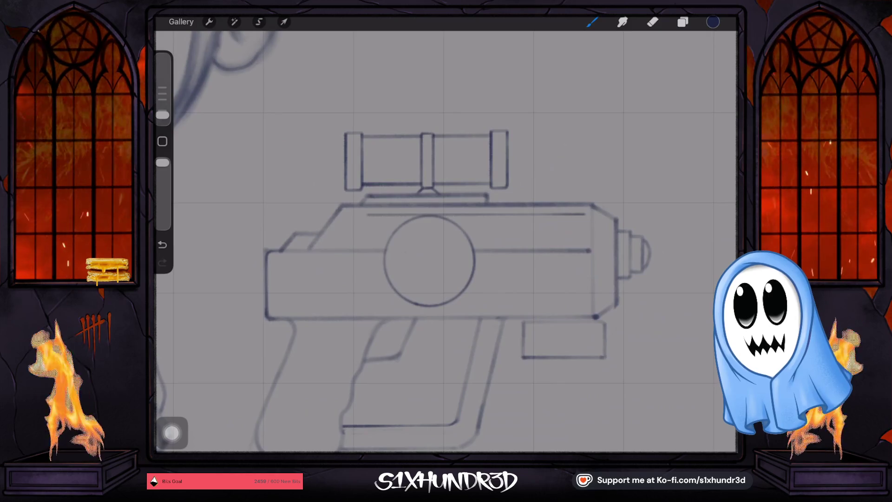
key("ctrl+z")
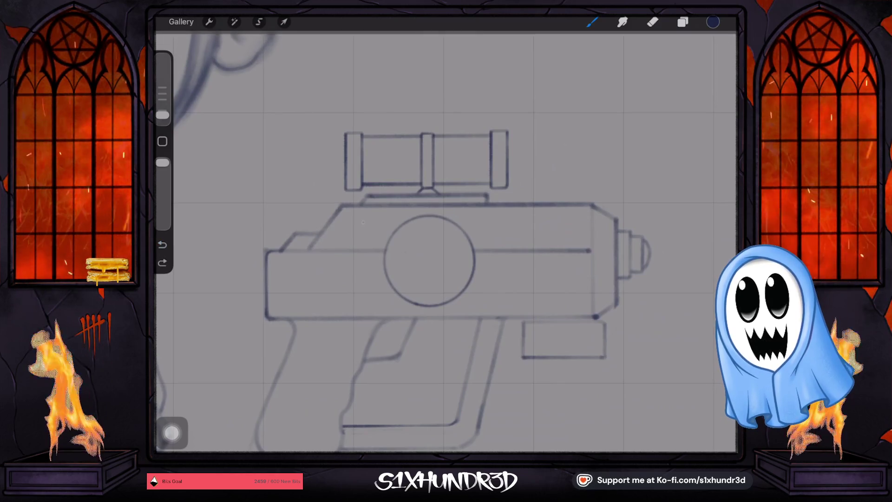
left_click_drag(363, 222, 580, 222)
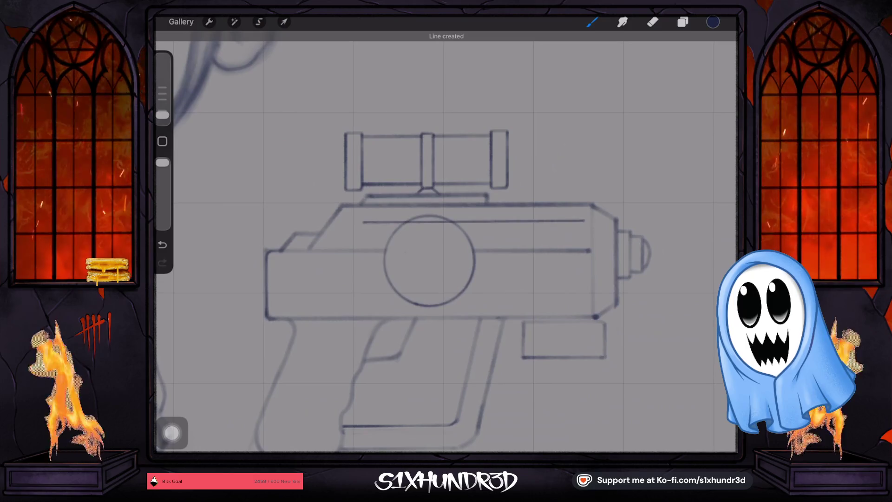
left_click_drag(580, 222, 585, 222)
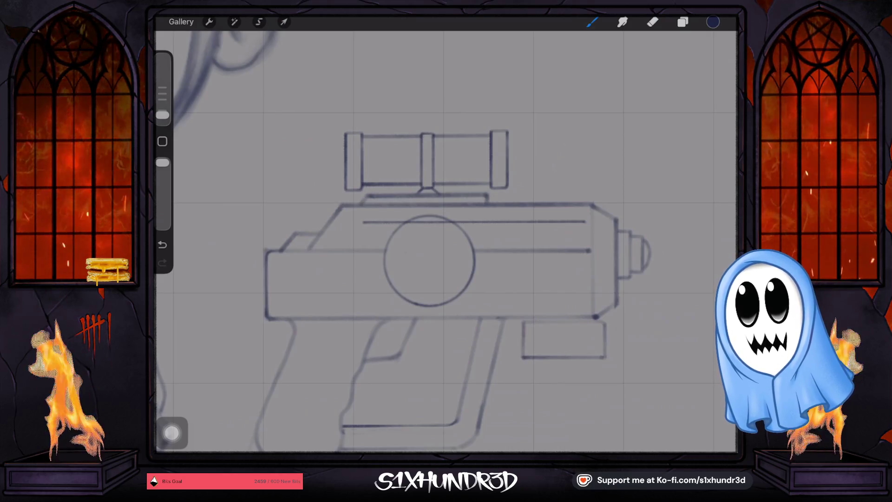
left_click_drag(363, 223, 336, 259)
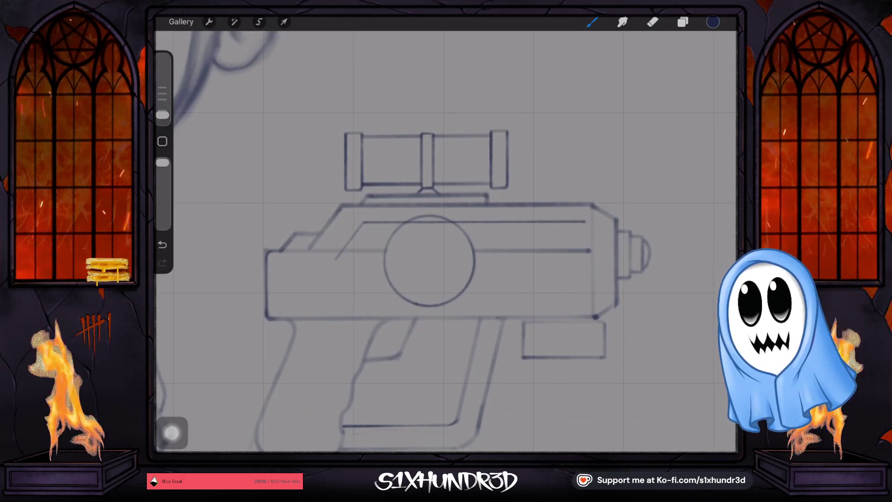
left_click_drag(336, 259, 289, 259)
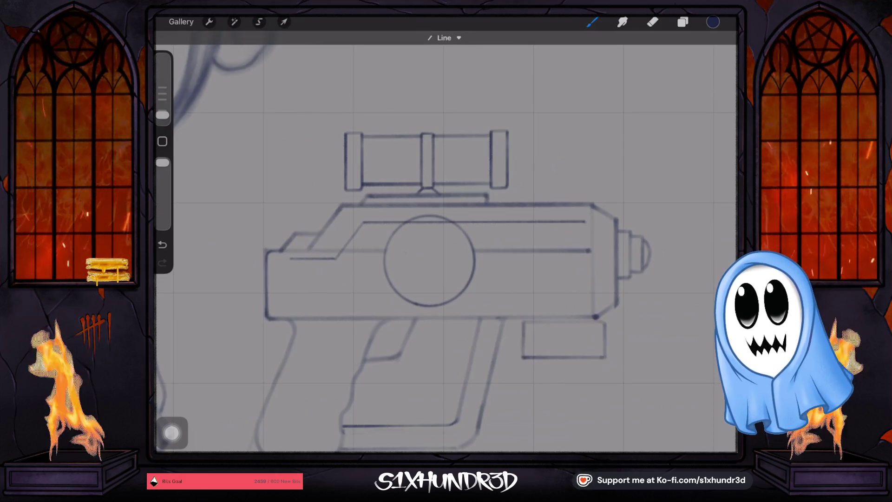
scroll(446, 242, "up", 3)
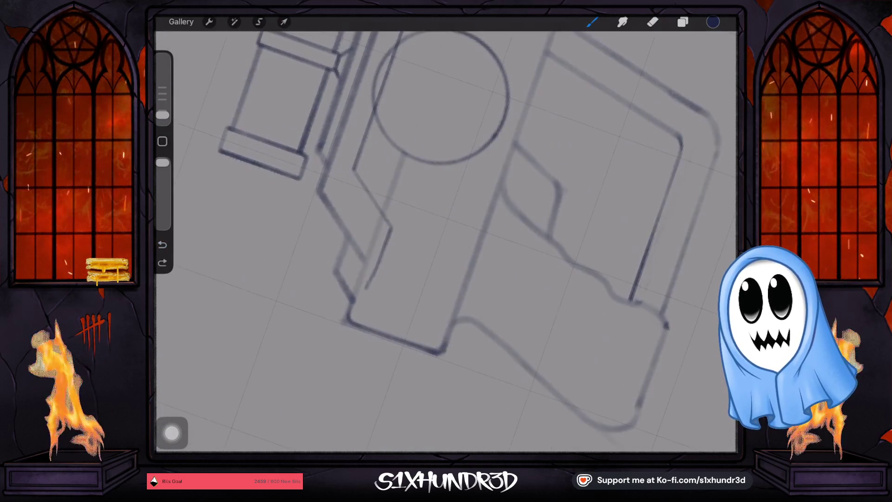
key("ctrl+z")
- Draw a slanted rear line hooking into a stroke along the lower body
left_click_drag(391, 227, 370, 286)
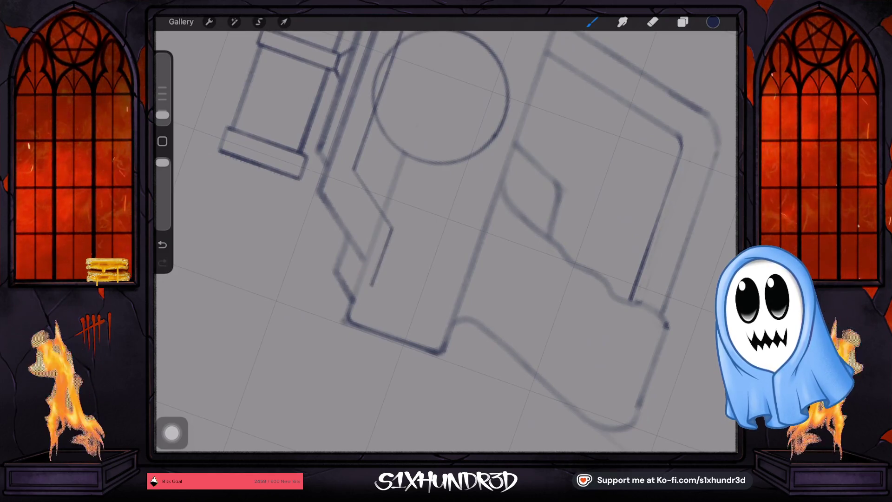
left_click_drag(370, 286, 376, 291)
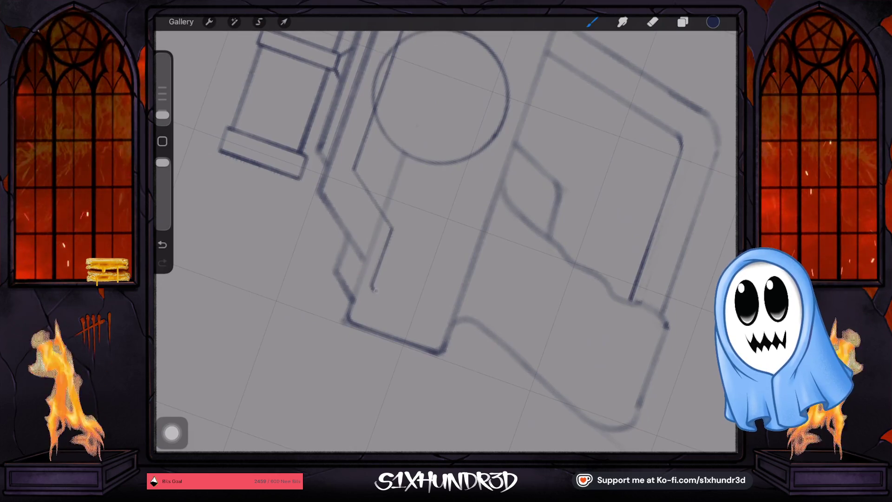
left_click_drag(371, 289, 428, 307)
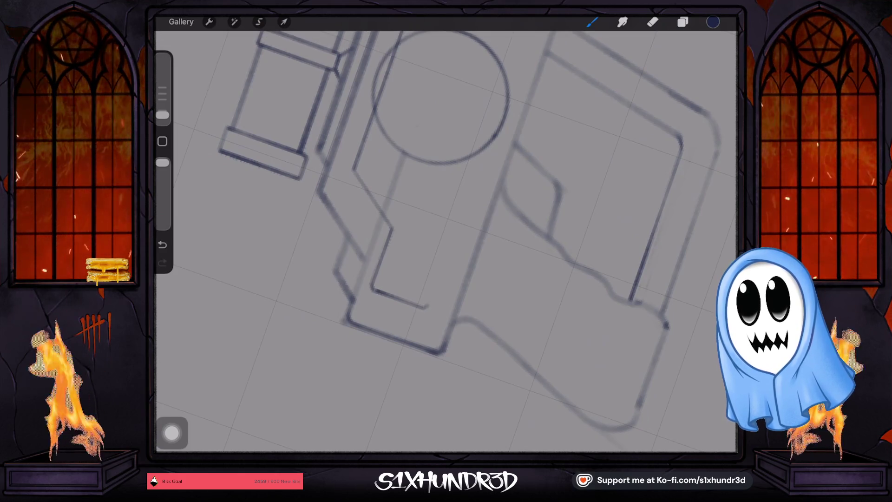
scroll(446, 232, "down", 5)
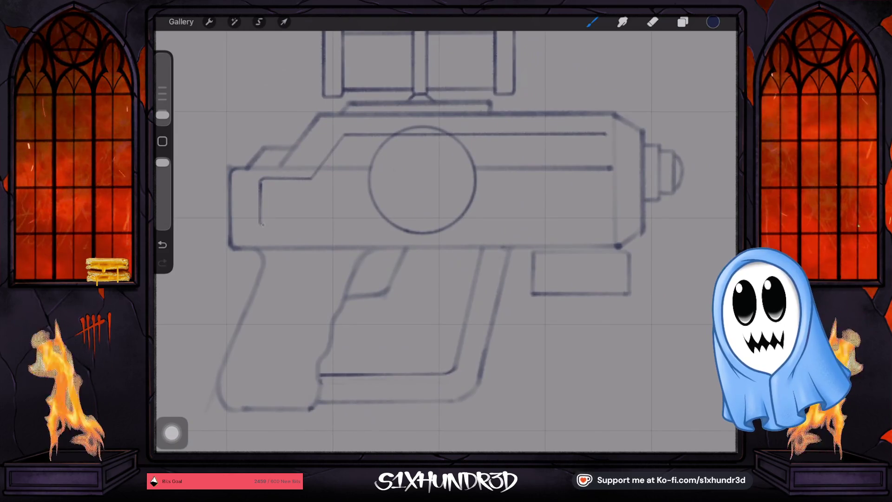
mouse_move(262, 225)
left_mouse_down()
mouse_move(491, 213)
mouse_move(500, 222)
left_mouse_up()
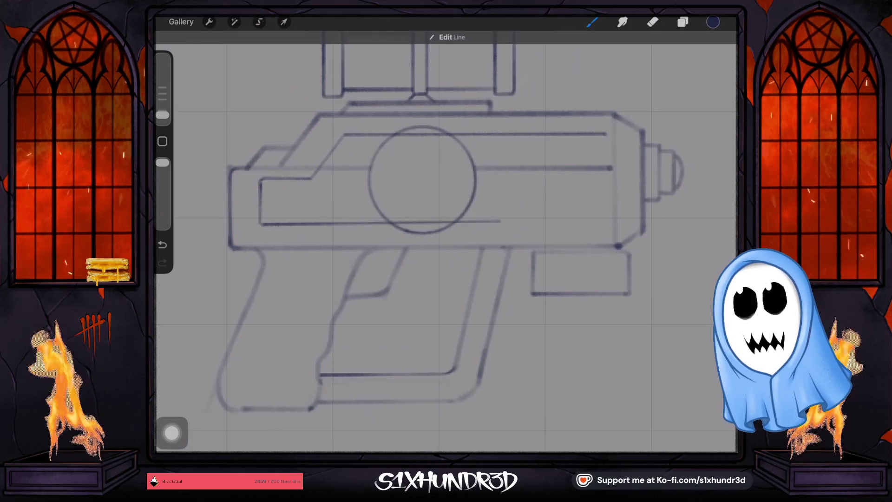
left_click(162, 245)
- Erase the panel's bottom-left end and redraw its lower edge running right
left_click(652, 22)
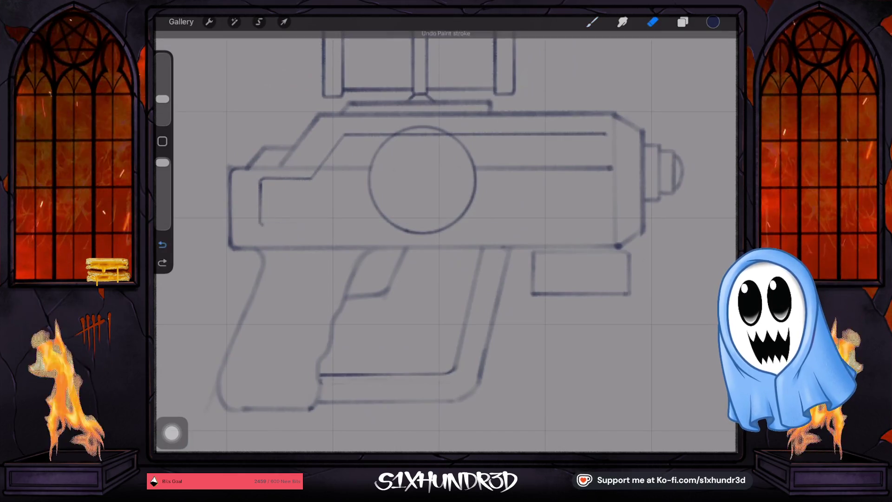
left_click_drag(261, 227, 260, 215)
left_click(592, 22)
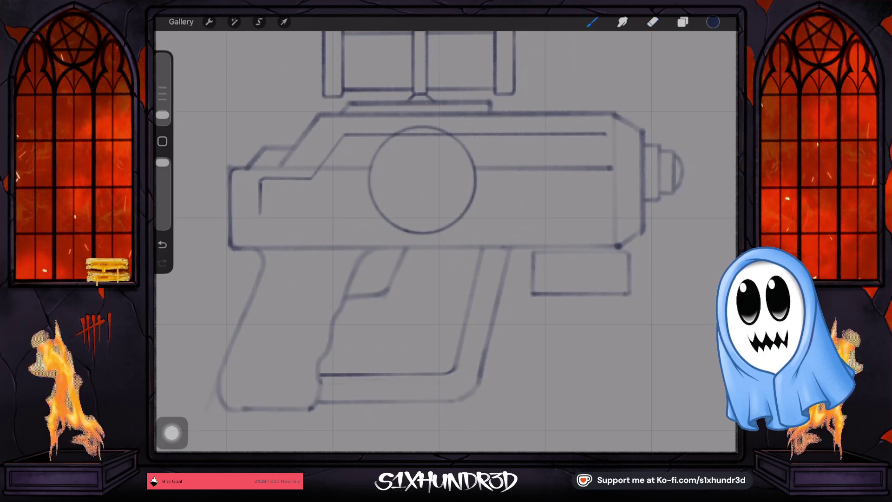
mouse_move(260, 214)
left_mouse_down()
mouse_move(511, 220)
mouse_move(459, 215)
left_mouse_up()
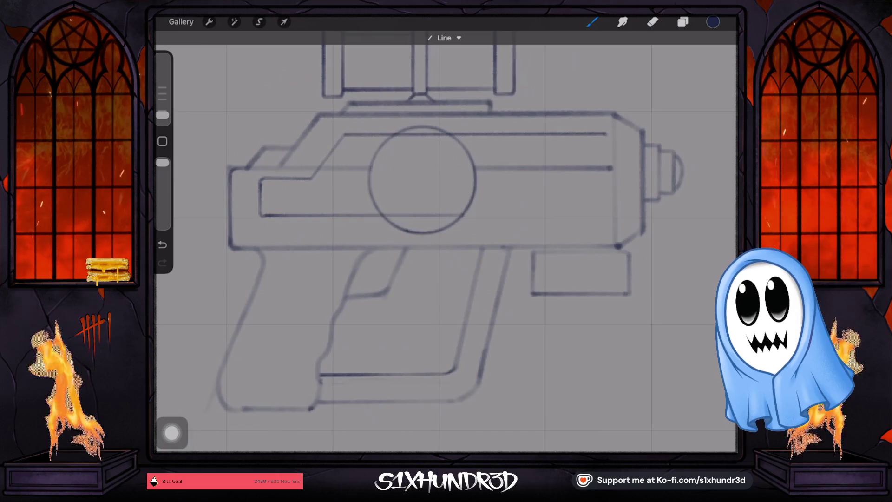
- Run an angled line from the circle's lower right straight along the body to the barrel end
left_click_drag(464, 215, 475, 231)
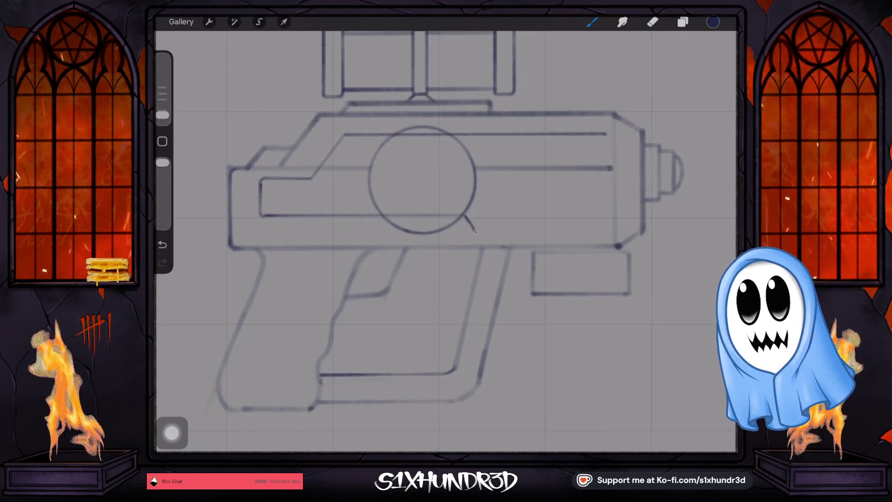
key("ctrl+z")
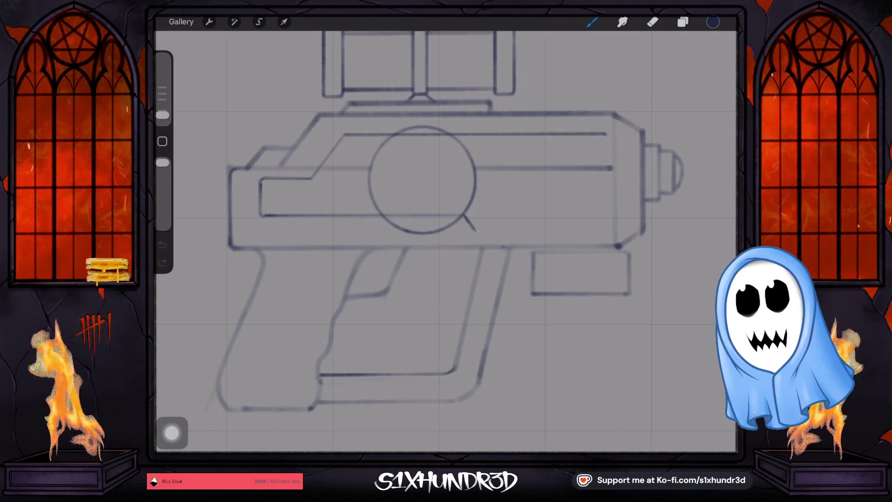
left_click_drag(474, 231, 596, 231)
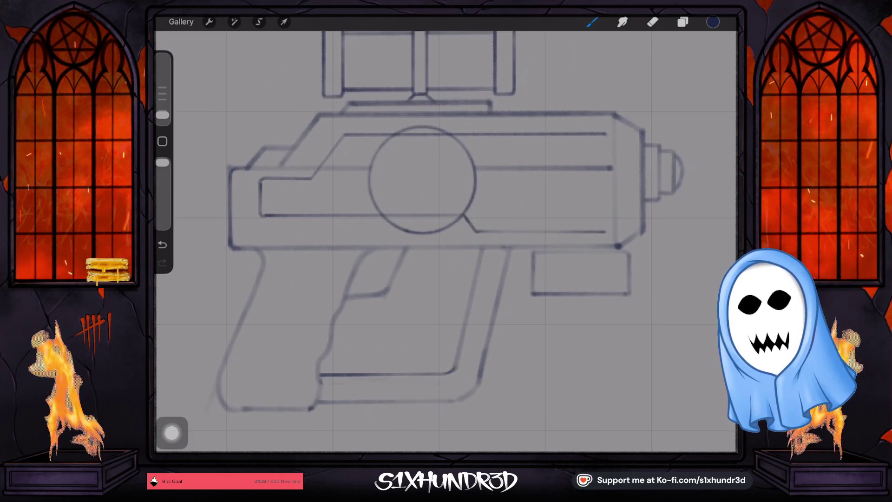
key("ctrl+z")
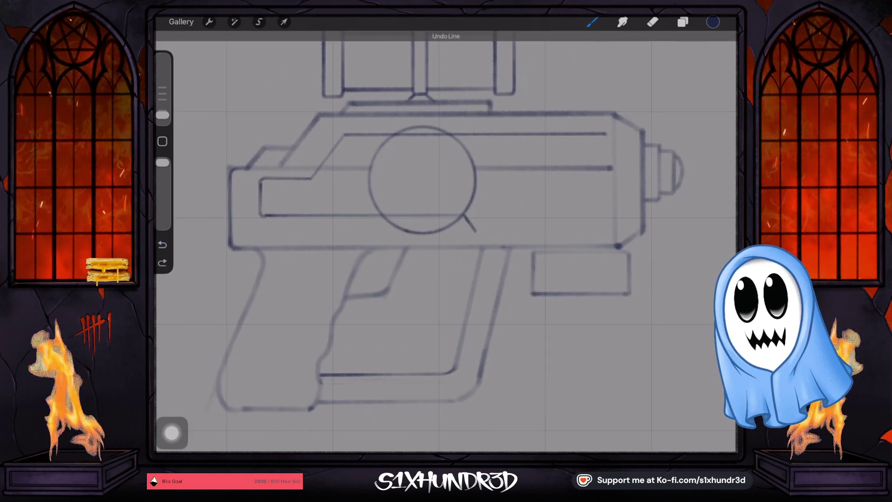
left_click_drag(514, 230, 604, 231)
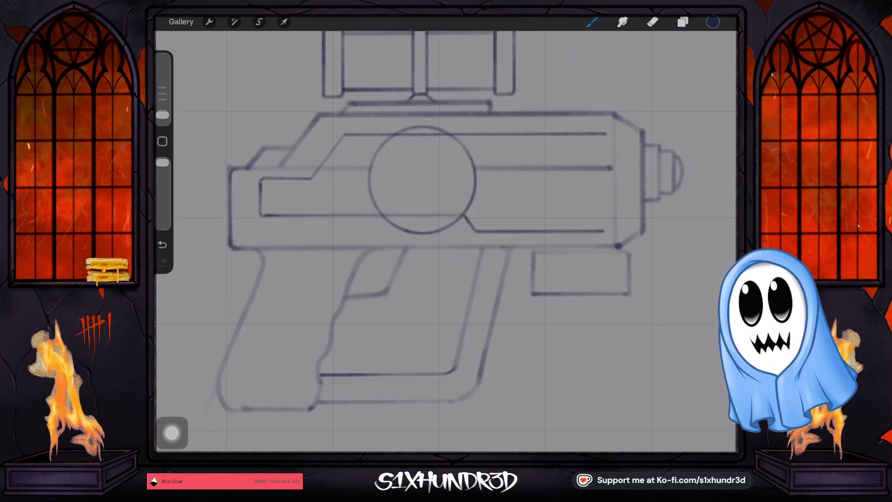
- Close the barrel's inner panel with a vertical line and angled upper and lower corner diagonals
scroll(446, 232, "up", 3)
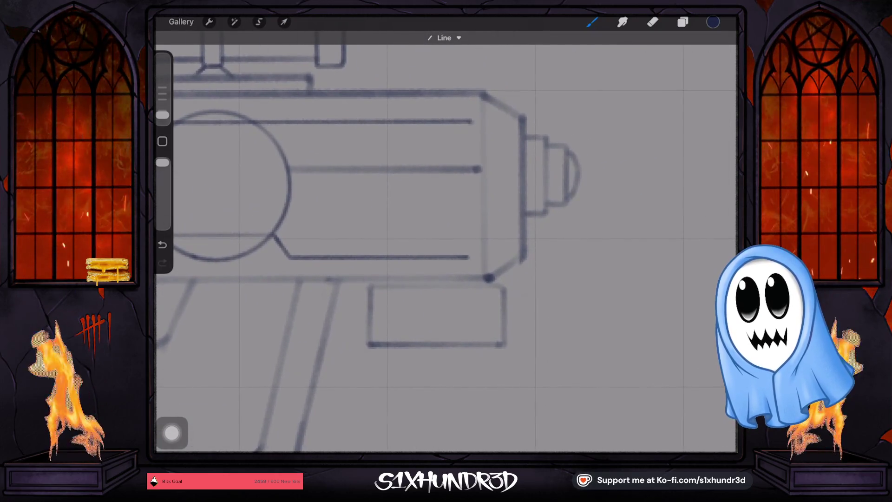
left_click_drag(472, 122, 475, 257)
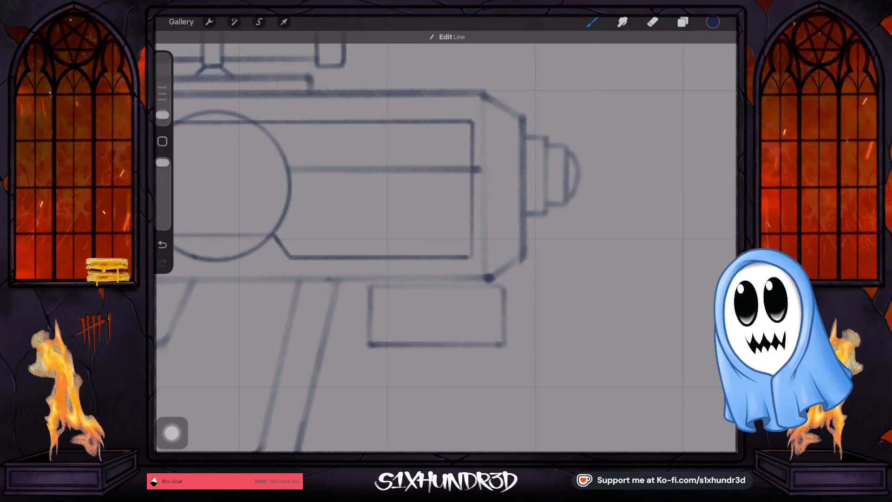
key("ctrl+z")
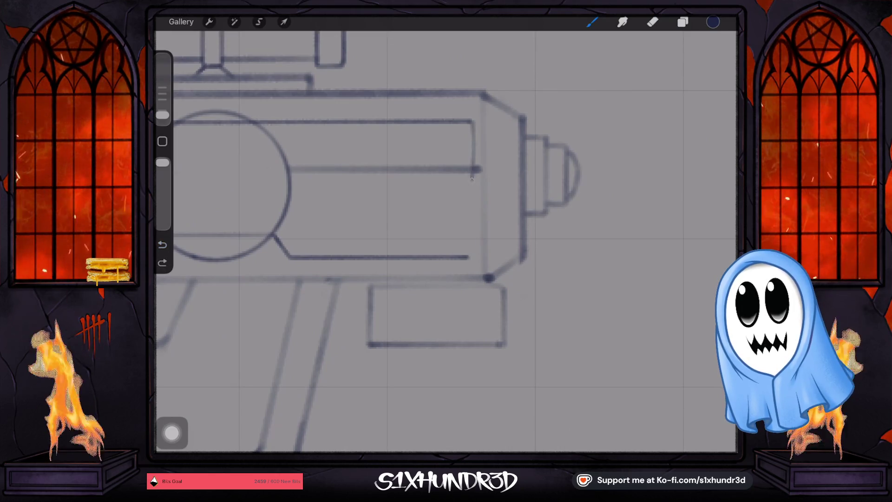
left_click_drag(473, 256, 470, 257)
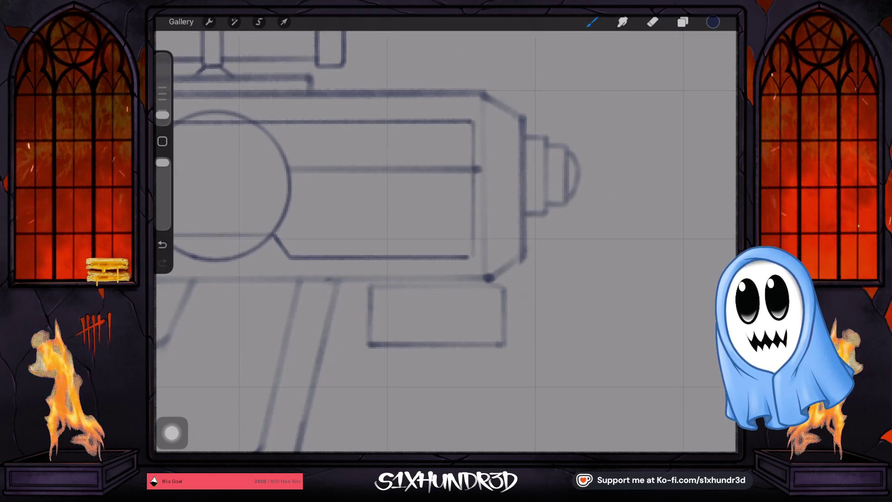
left_click_drag(474, 256, 499, 238)
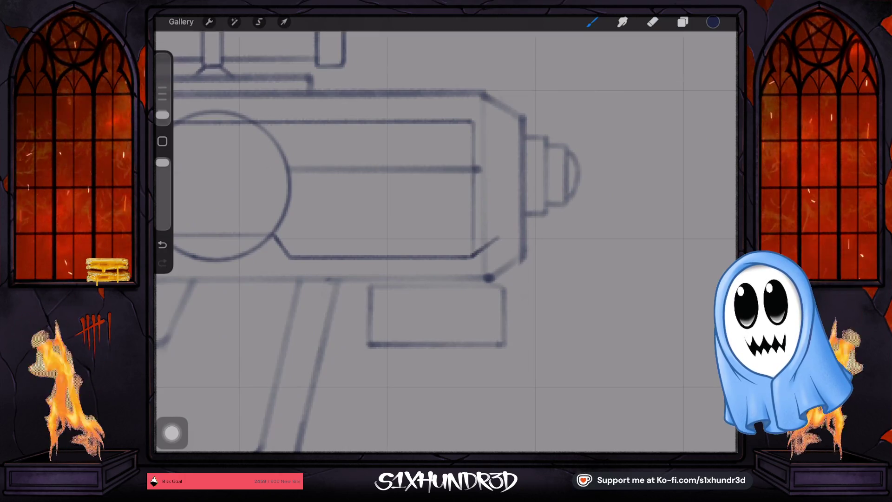
left_click_drag(474, 122, 498, 139)
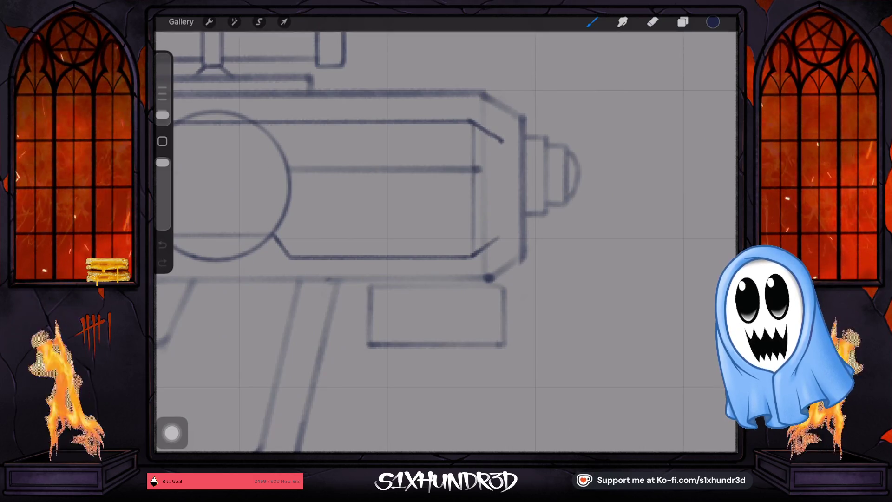
key("ctrl+z")
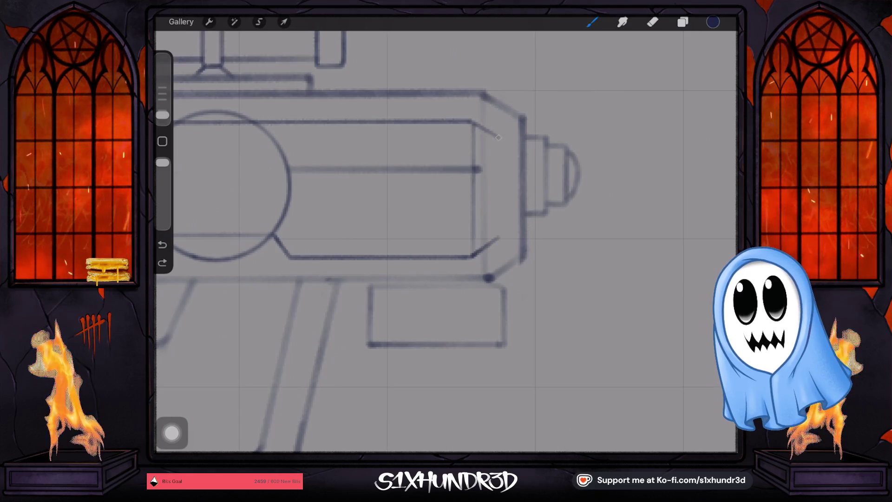
key("ctrl+shift+z")
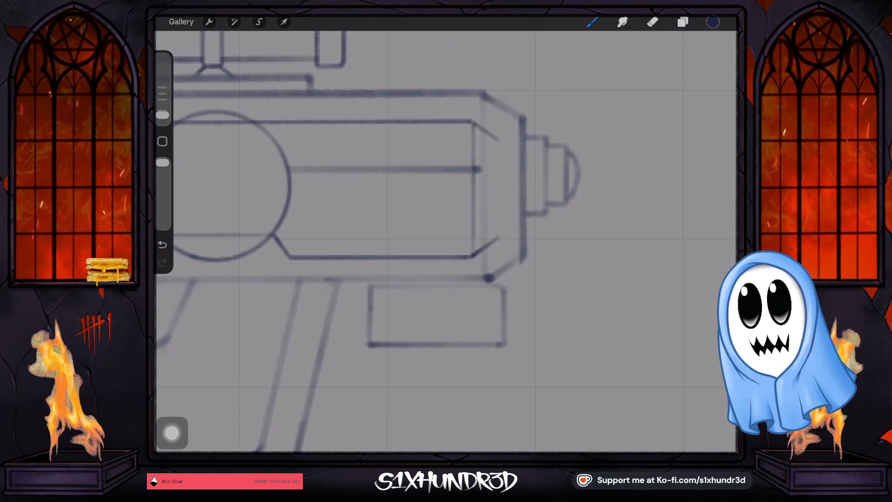
left_click_drag(498, 140, 498, 160)
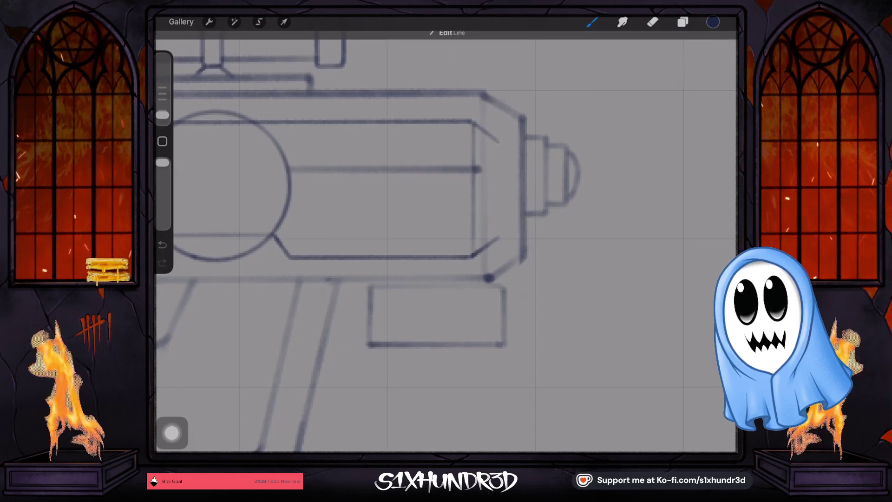
left_click_drag(494, 239, 498, 237)
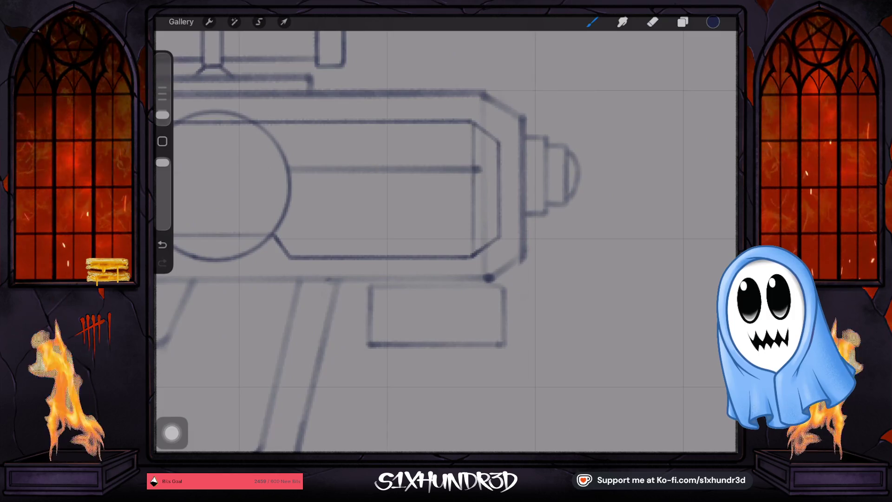
- Erase the old vertical line inside the bevel and part of the barrel's middle horizontal line
left_click_drag(473, 158, 473, 204)
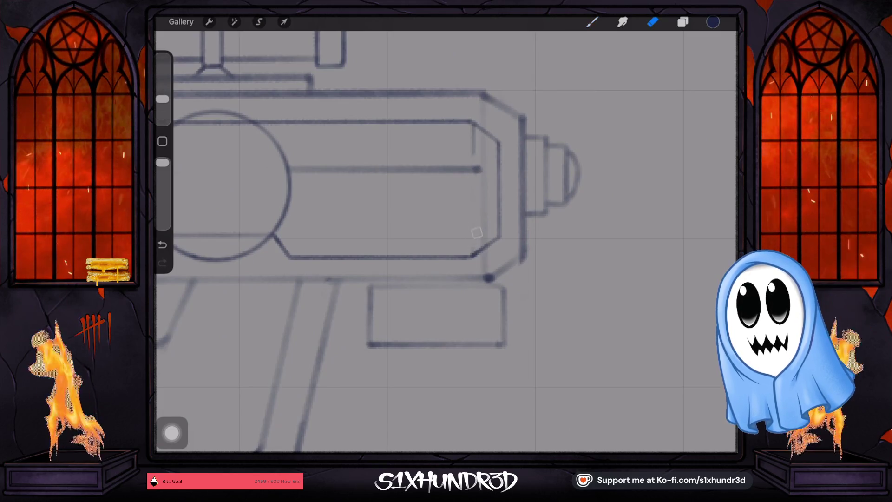
left_click(682, 22)
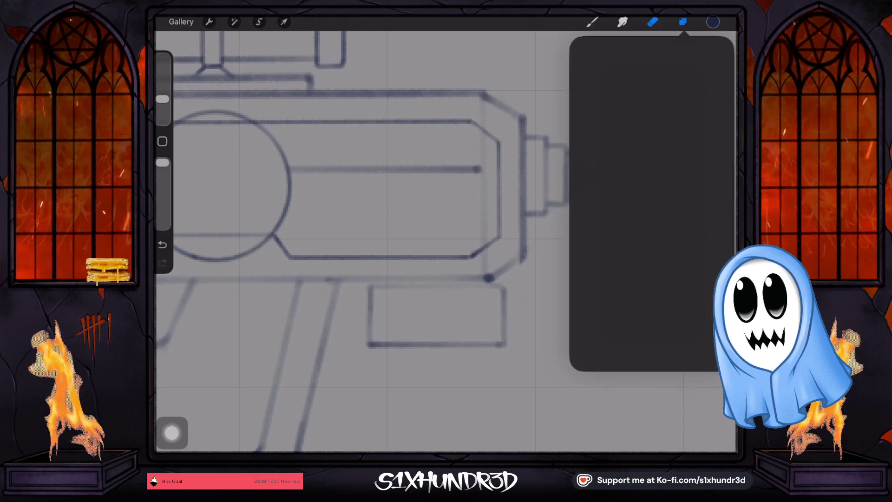
left_click(653, 22)
left_click_drag(481, 170, 368, 166)
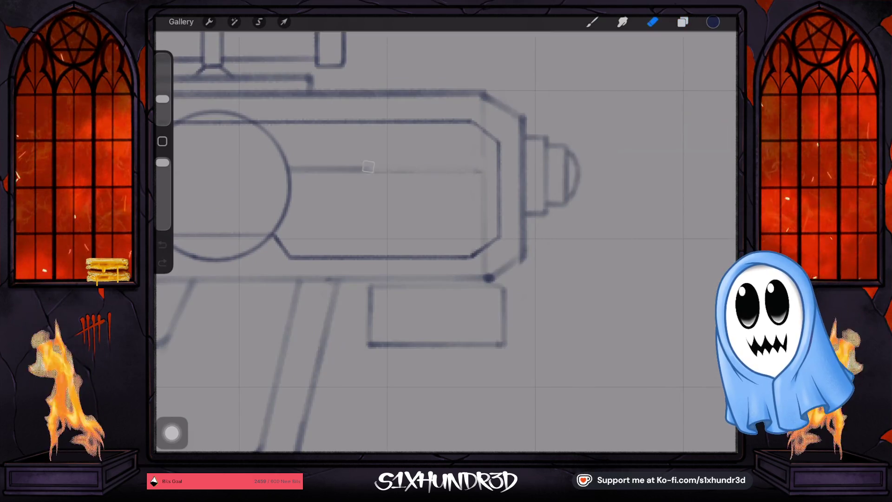
scroll(479, 171, "down", 2)
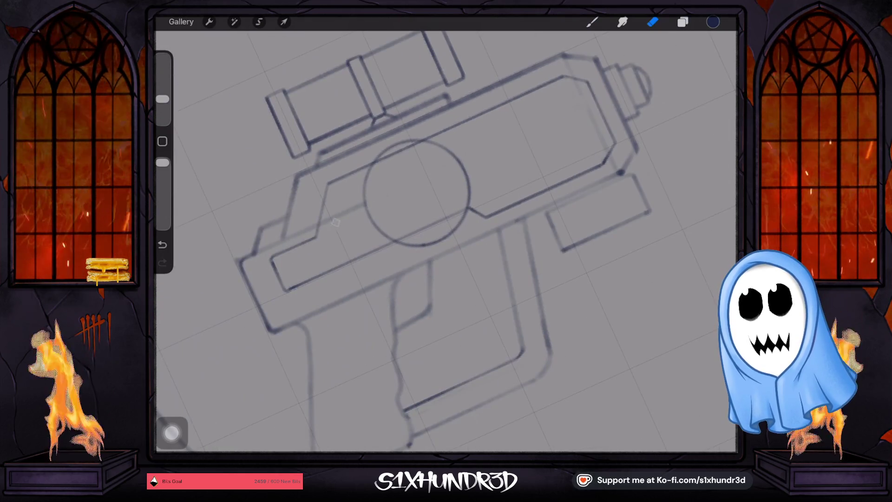
- Add a straight line to the gun, preview Layer 10 alone, then turn Layer 12 on
scroll(446, 242, "up", 2)
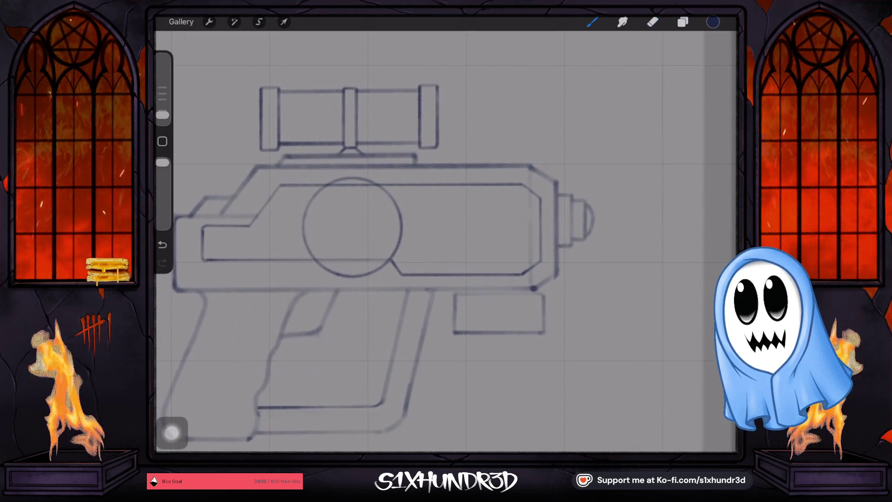
left_click_drag(550, 212, 550, 212)
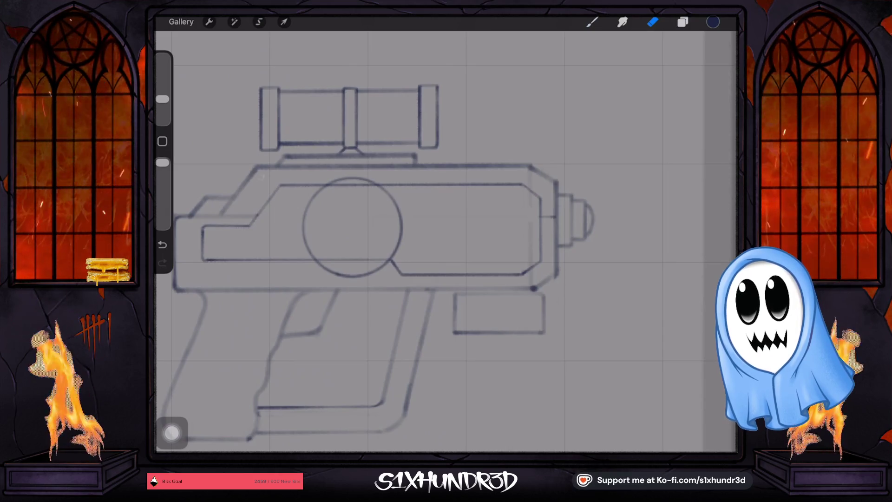
left_click(592, 22)
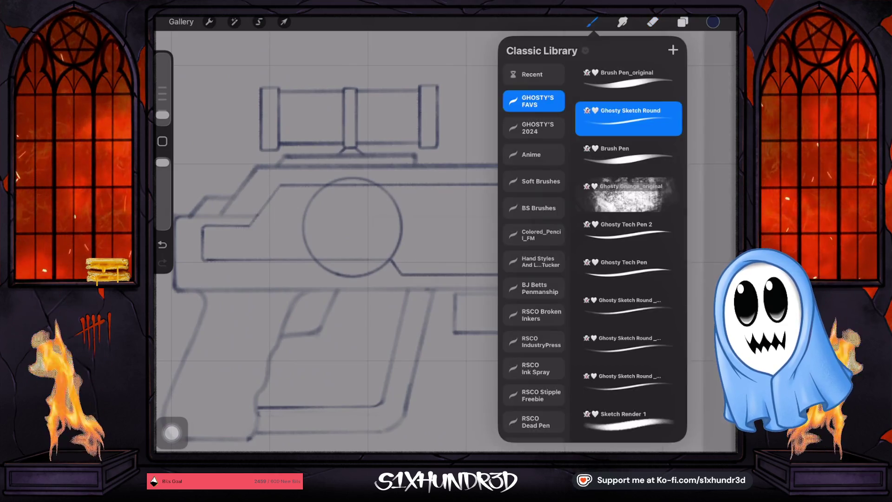
left_click(683, 22)
left_click(716, 138)
left_click(716, 139)
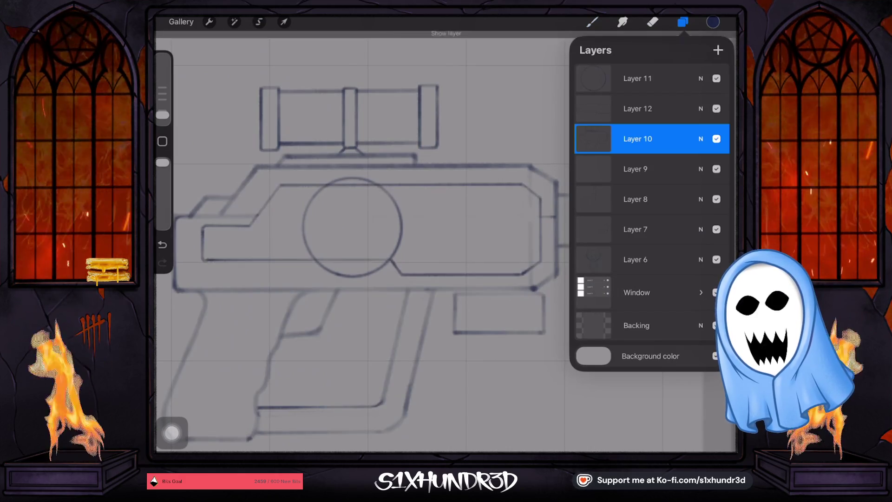
left_click(717, 109)
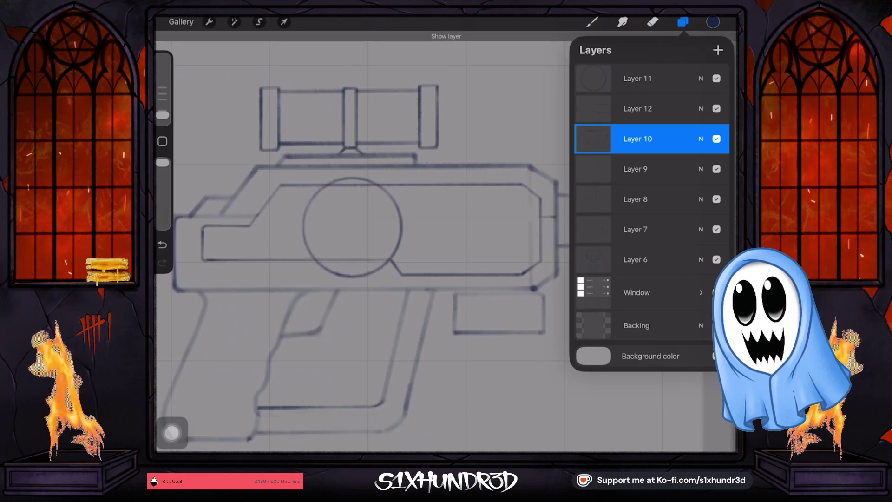
left_click(653, 22)
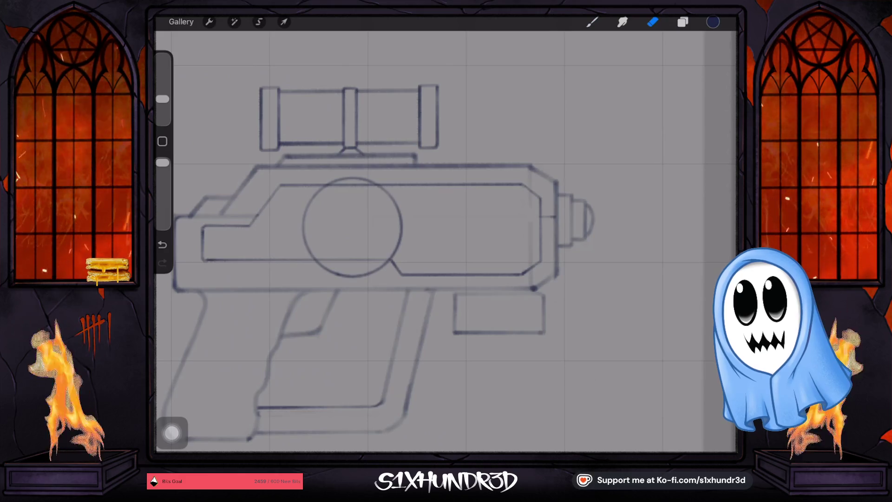
- Select Layer 12, make sure it stays visible, and return to the brush
left_click(682, 22)
left_click(716, 108)
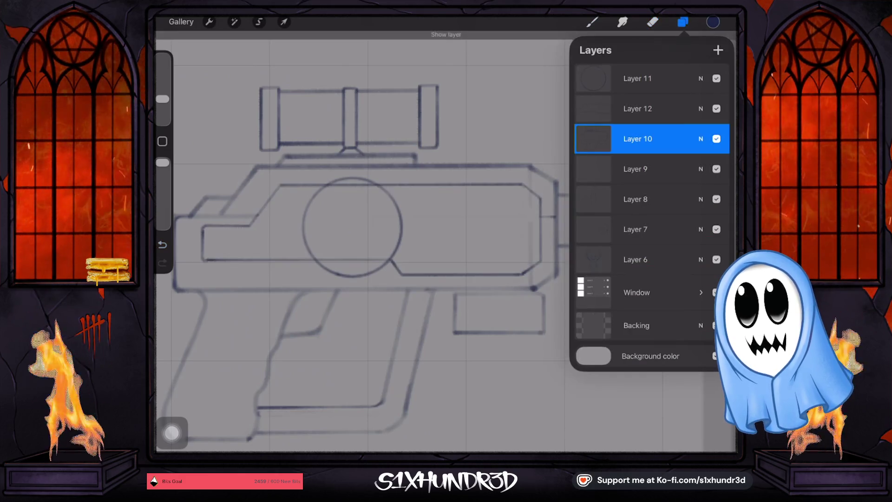
left_click(637, 108)
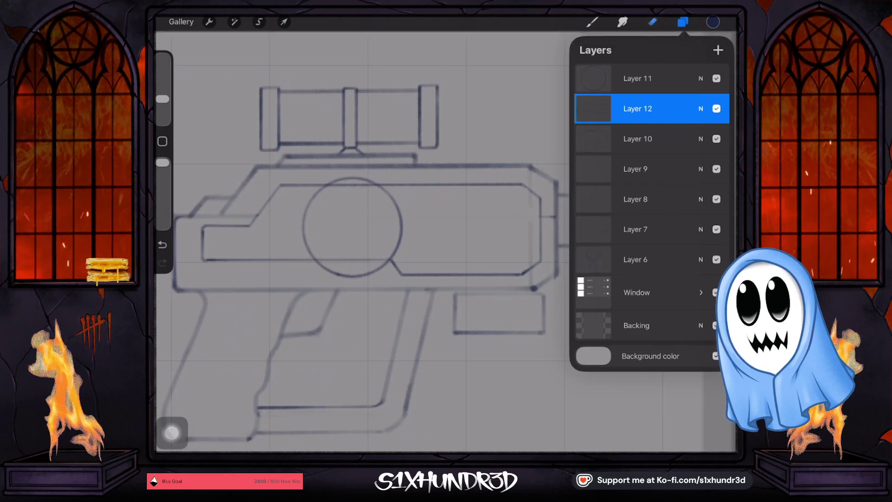
left_click(653, 22)
left_click(339, 187)
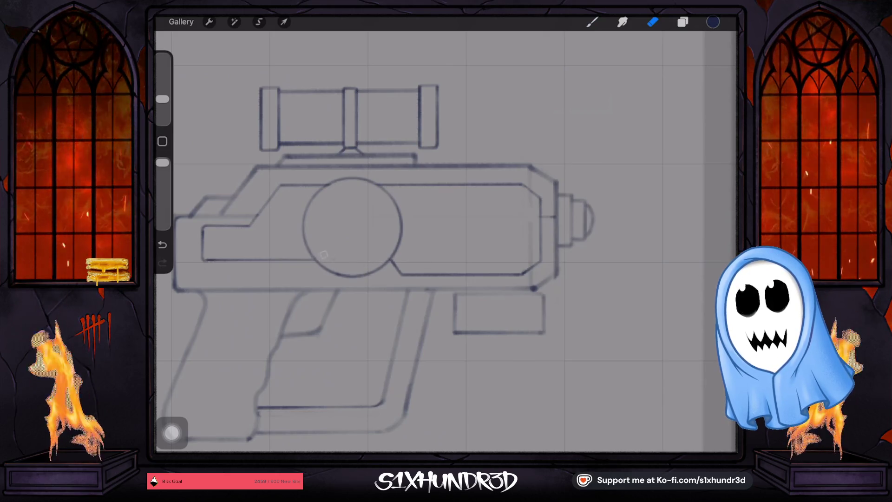
left_click(682, 21)
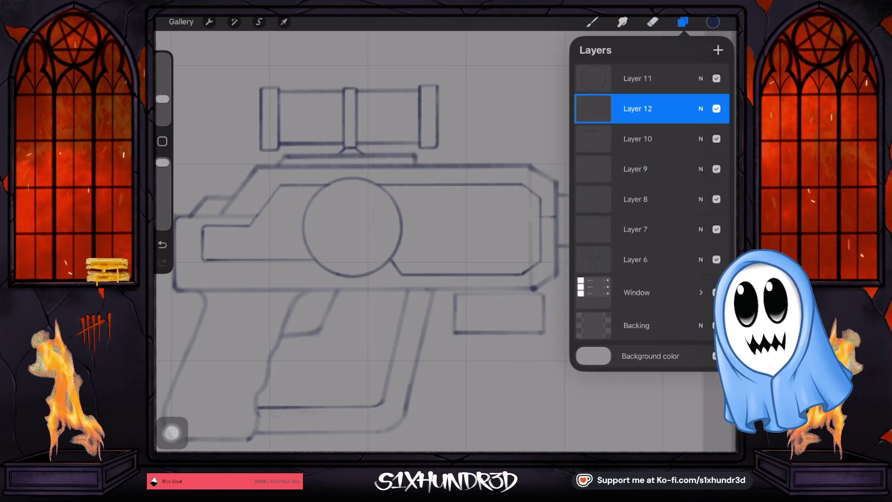
left_click(716, 108)
left_click(591, 22)
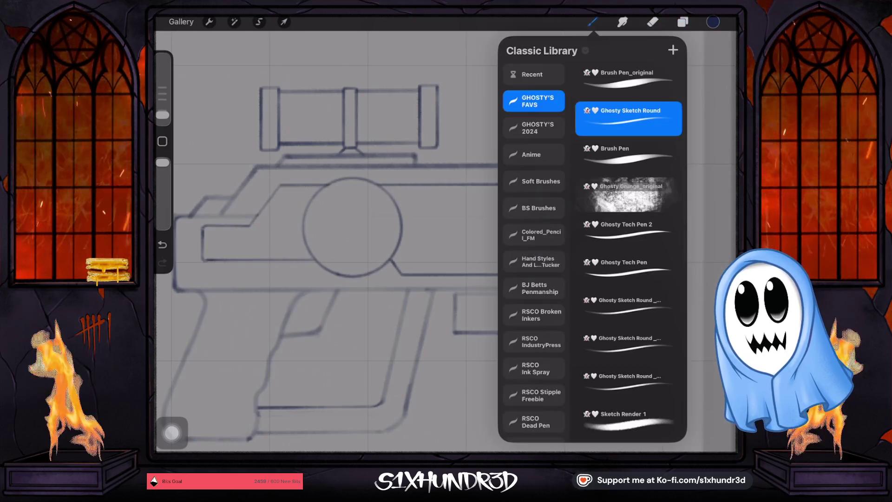
left_click(592, 21)
left_click(592, 21)
left_click(592, 22)
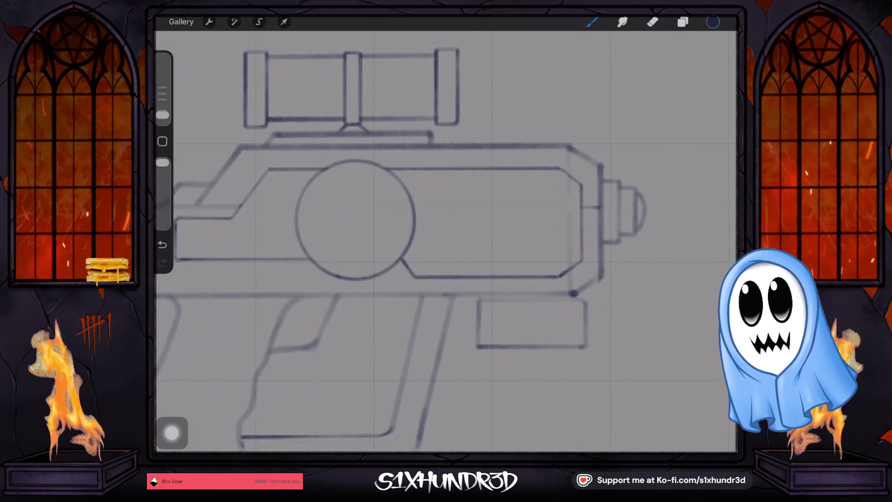
- Draw two parallel horizontal lines across the gun body and erase them inside the circle
left_click_drag(247, 240, 580, 240)
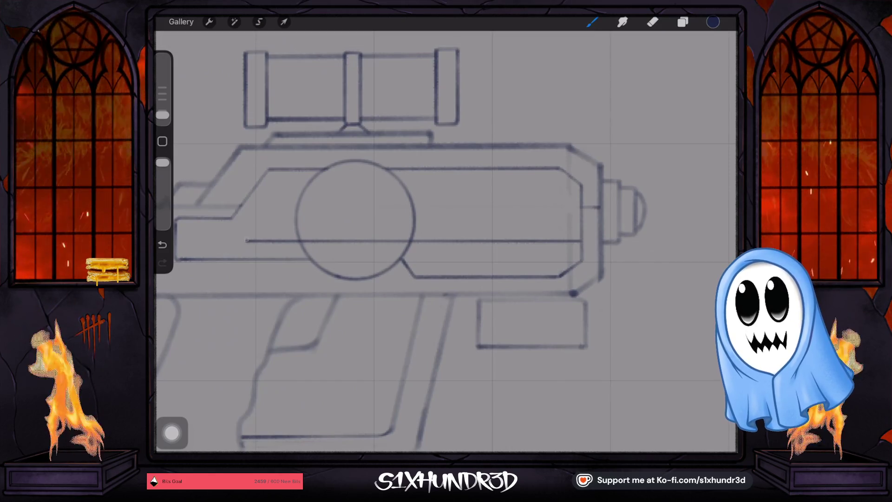
left_click_drag(246, 230, 581, 230)
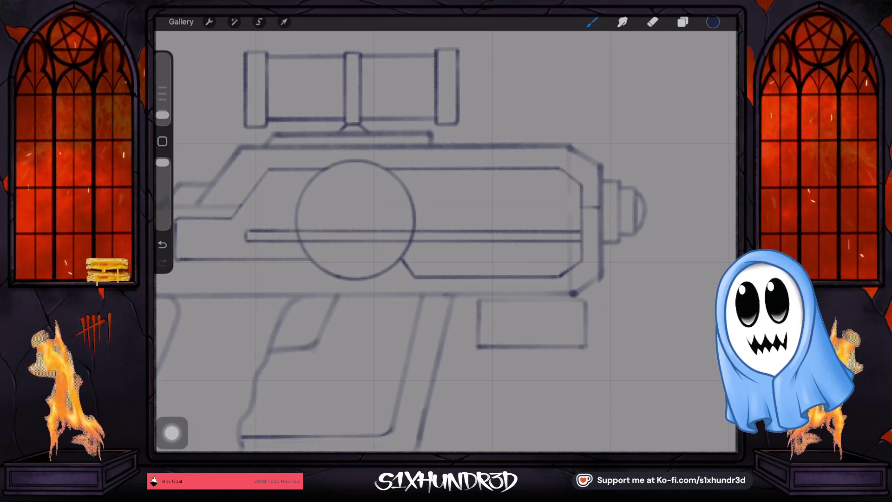
key("e")
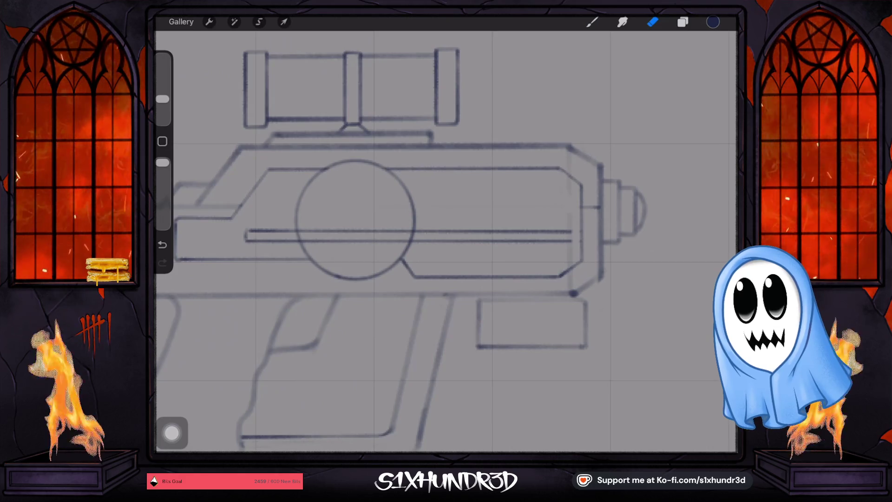
key("b")
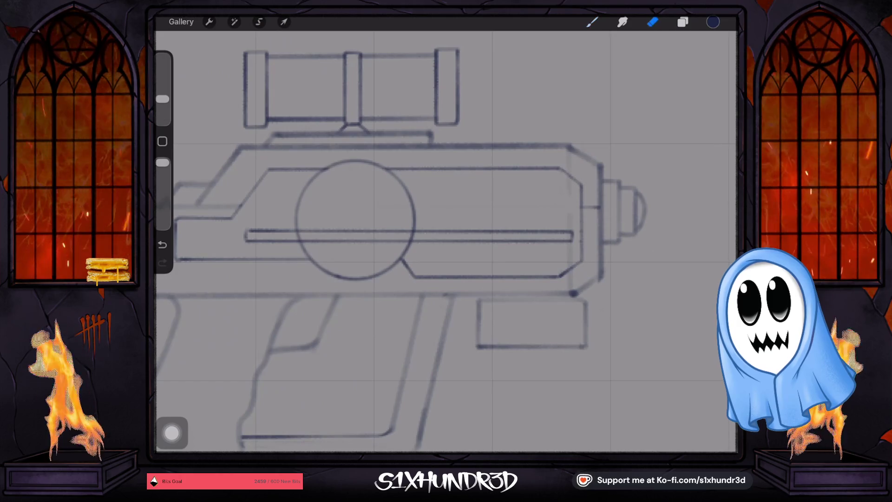
key("e")
left_click_drag(301, 236, 405, 239)
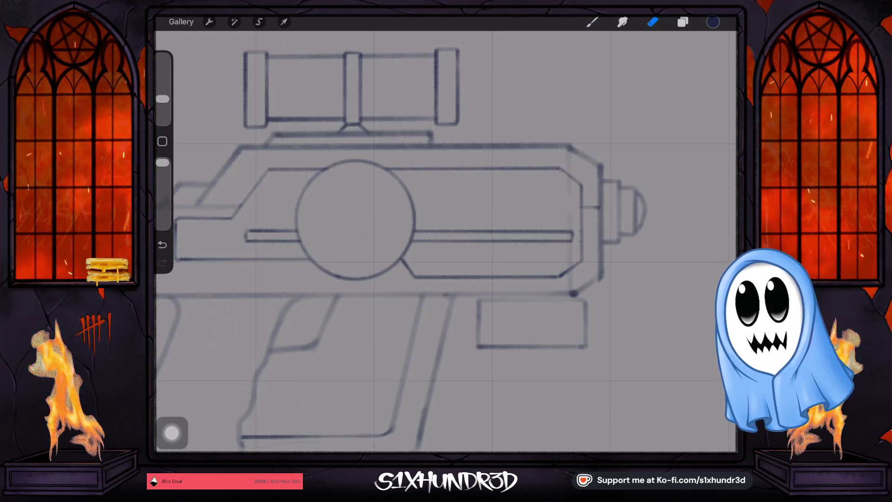
scroll(372, 209, "down", 2)
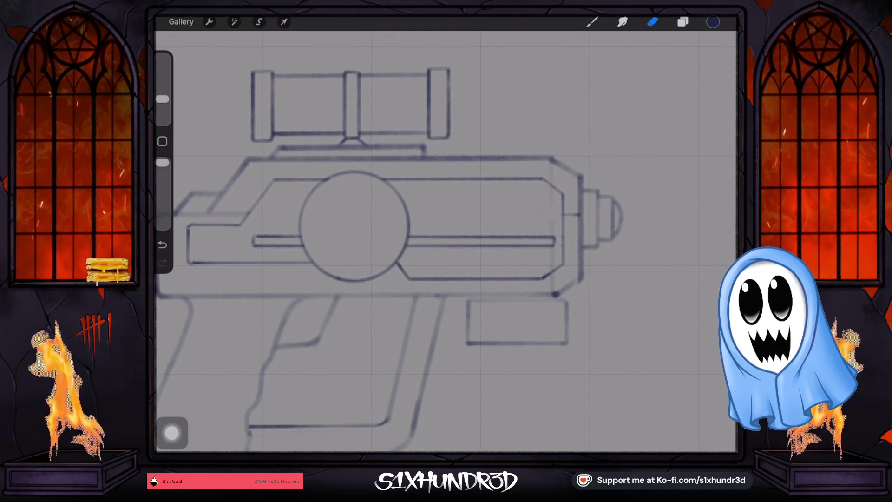
- With the brush, draw a long straight line across the upper gun body
left_click(591, 22)
left_click(592, 22)
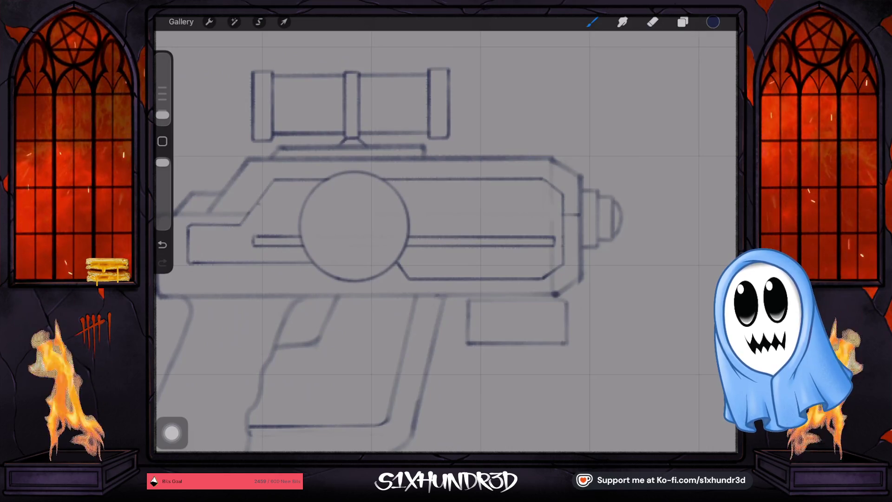
left_click_drag(257, 204, 561, 204)
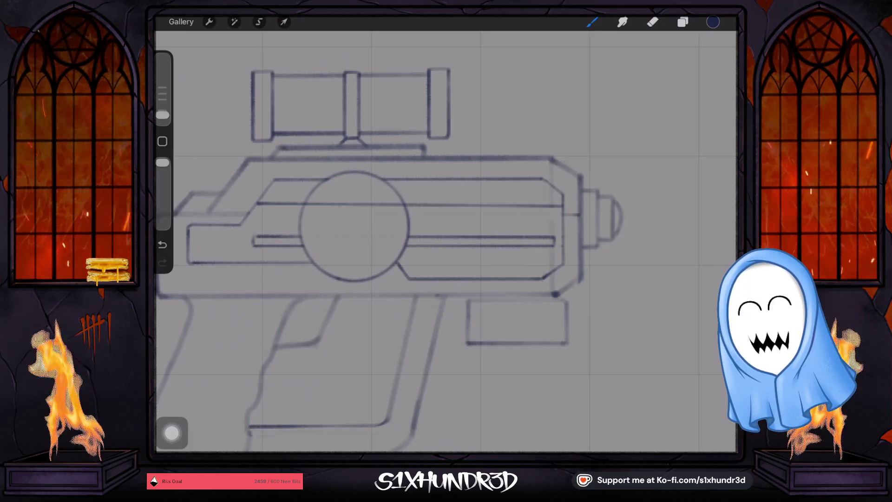
left_click_drag(353, 223, 400, 232)
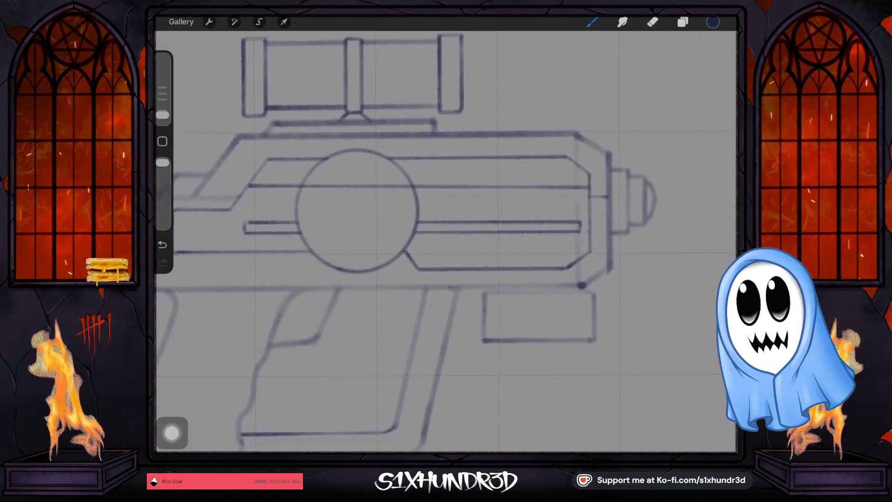
scroll(404, 209, "down", 3)
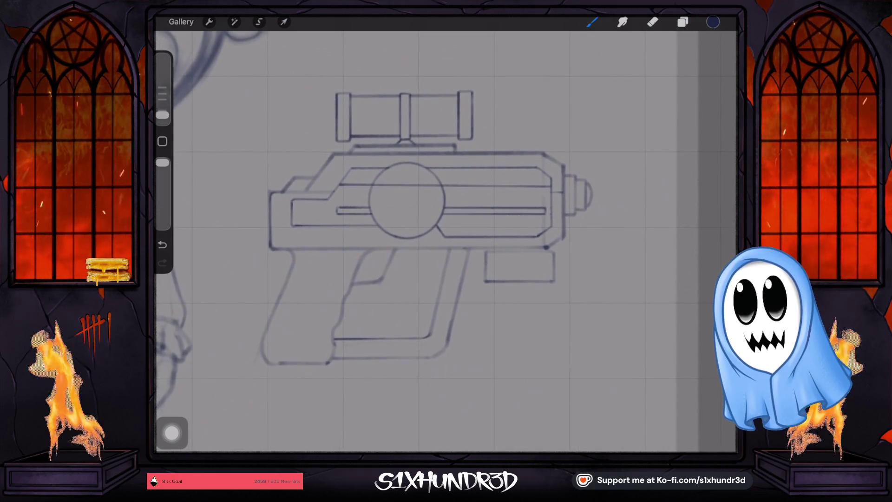
- Erase the upper body line where it crosses the dial circle
left_click(652, 21)
left_click_drag(390, 185, 374, 187)
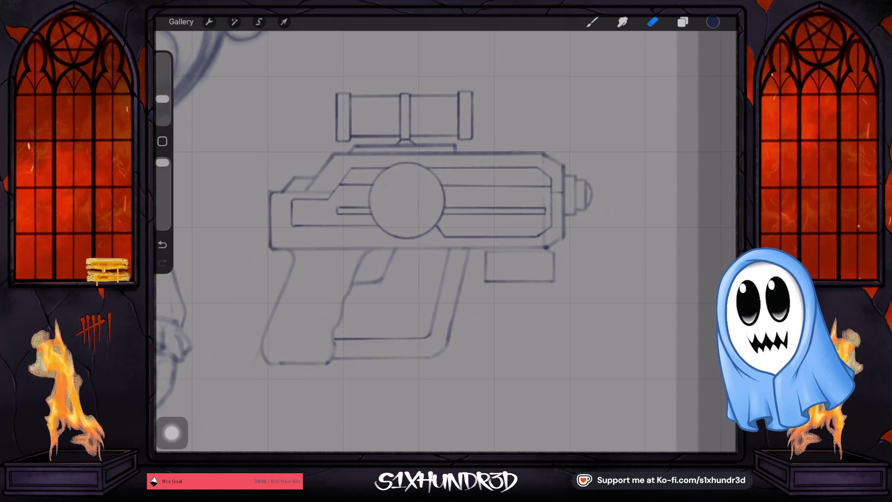
left_click(592, 21)
left_click(592, 21)
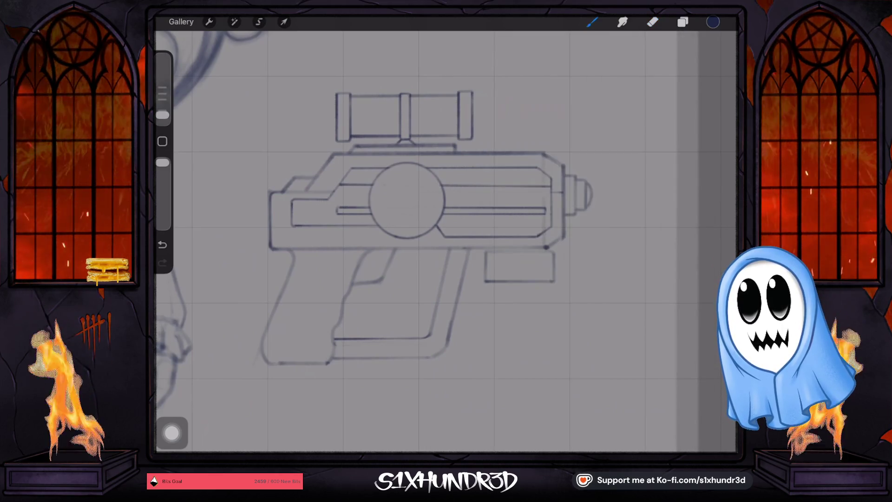
- Set the brush to 4% and draw a straightened inner line up the grip with a curved bottom corner
scroll(418, 209, "up", 3)
scroll(418, 209, "up", 3)
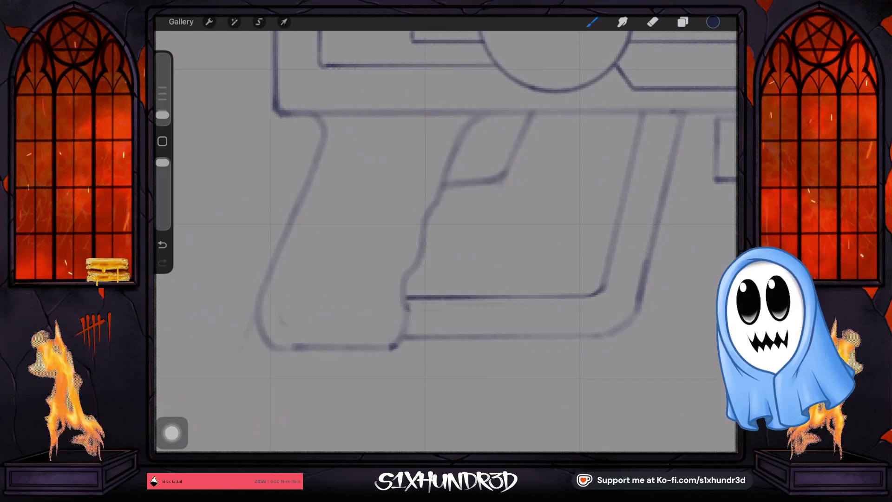
left_click_drag(162, 115, 163, 104)
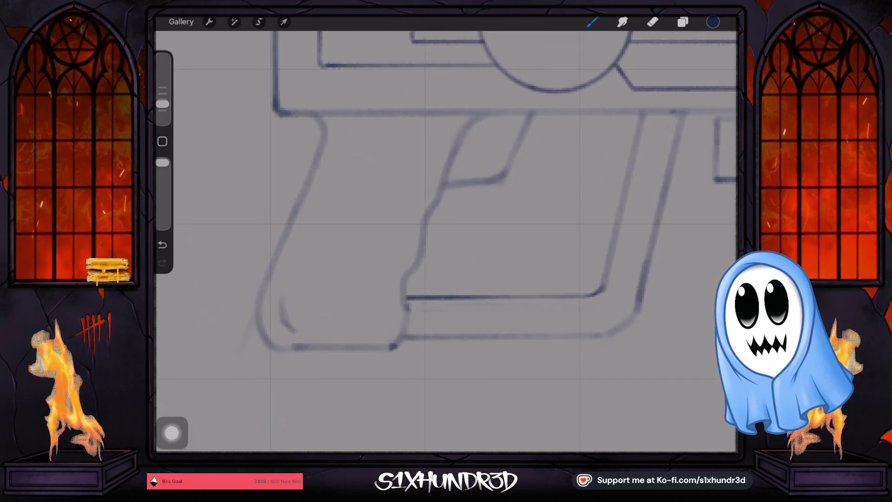
left_click_drag(280, 289, 293, 329)
left_click_drag(281, 299, 326, 194)
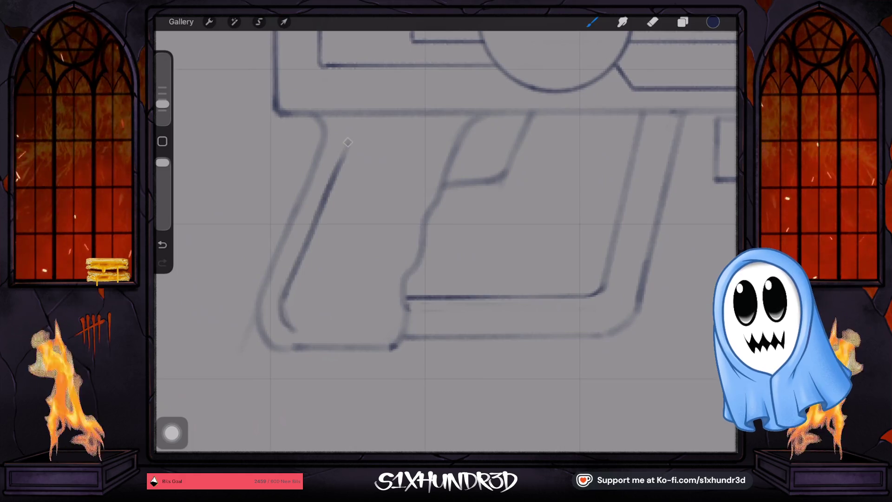
left_click_drag(348, 142, 346, 142)
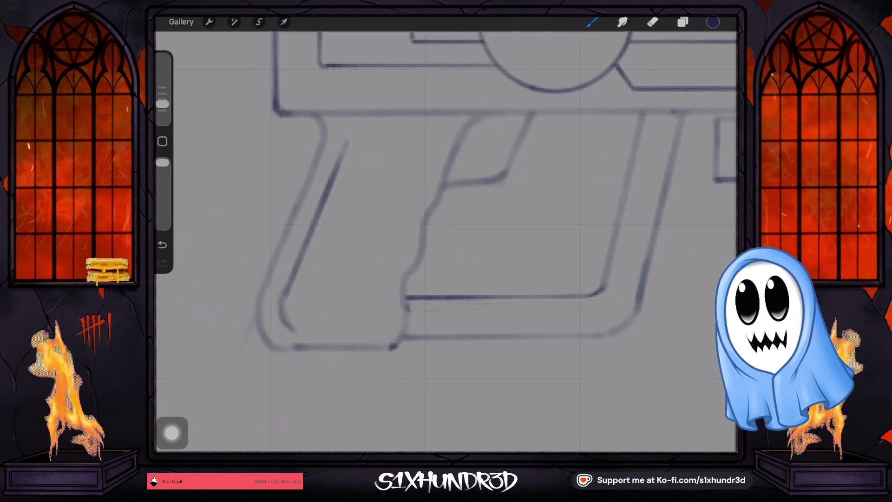
- Try a wavy inner line and a darker retrace beside the grip, undoing both strokes
left_click_drag(534, 186, 464, 130)
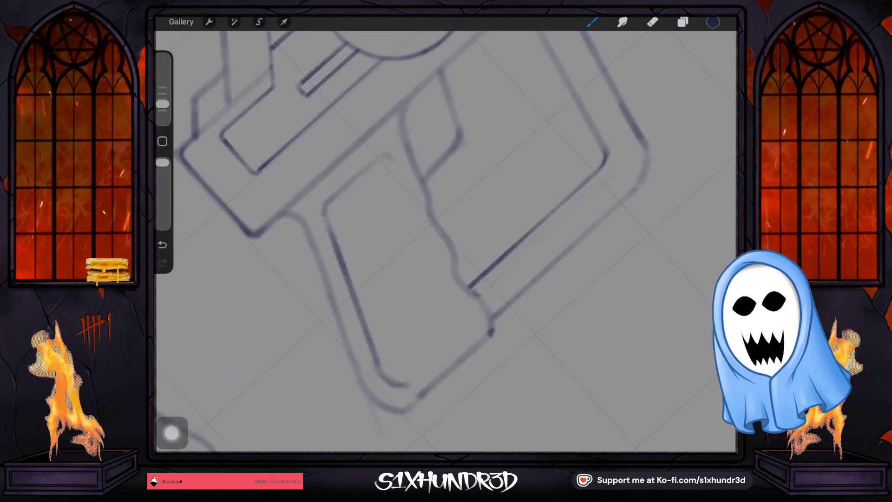
left_click_drag(465, 139, 511, 176)
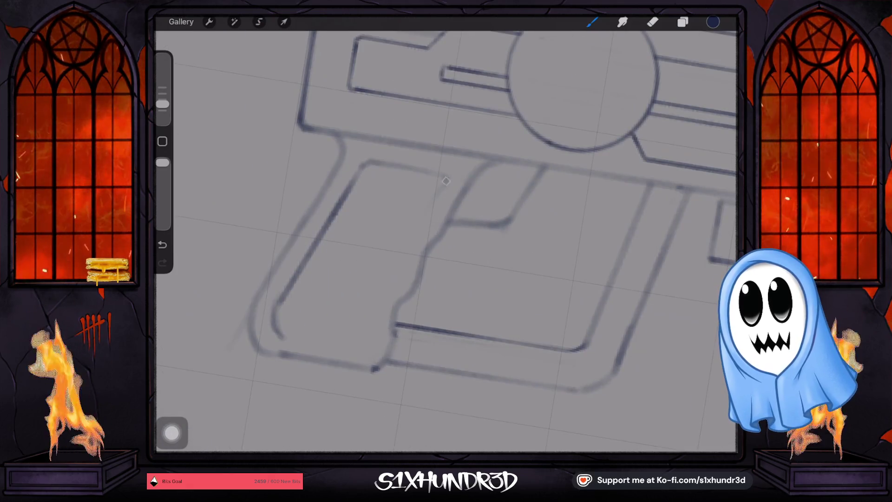
left_click_drag(414, 235, 379, 303)
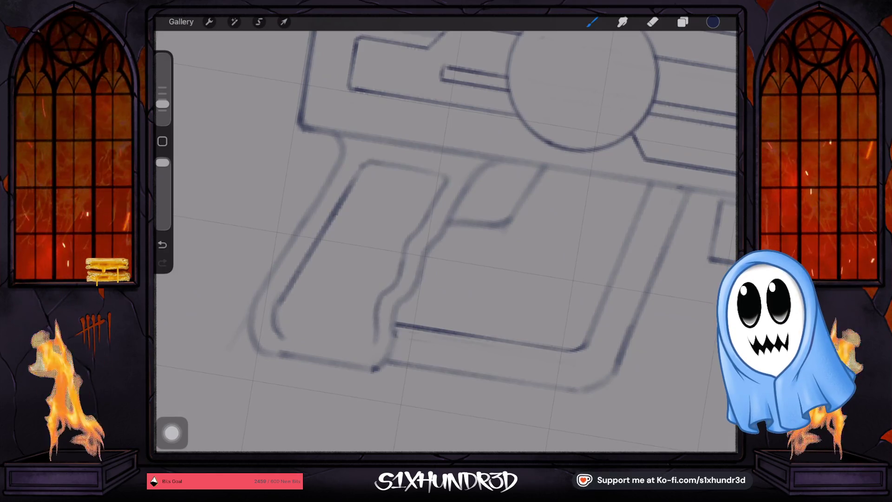
mouse_move(379, 303)
left_mouse_down()
mouse_move(488, 264)
mouse_move(455, 322)
left_mouse_up()
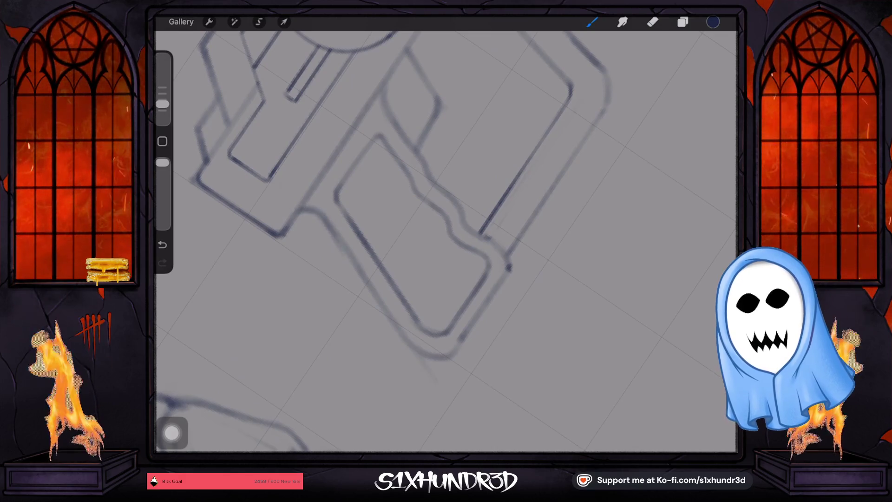
key("ctrl+z")
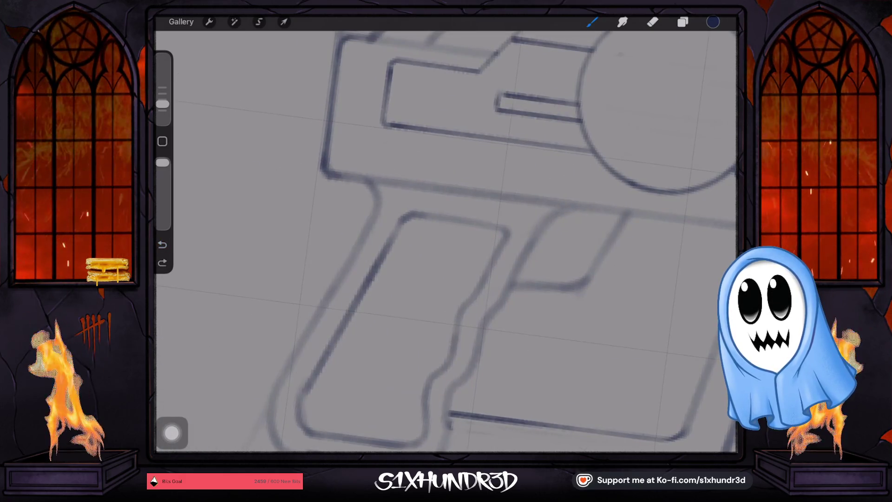
left_click_drag(367, 237, 302, 335)
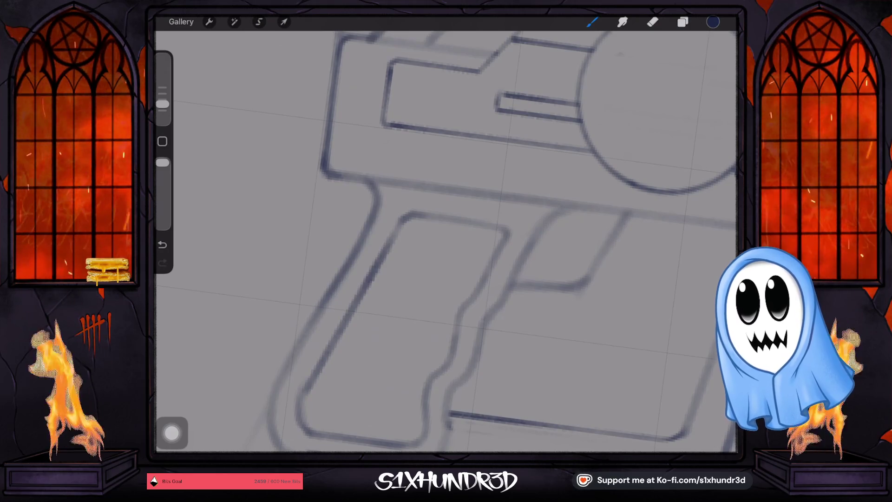
key("ctrl+z")
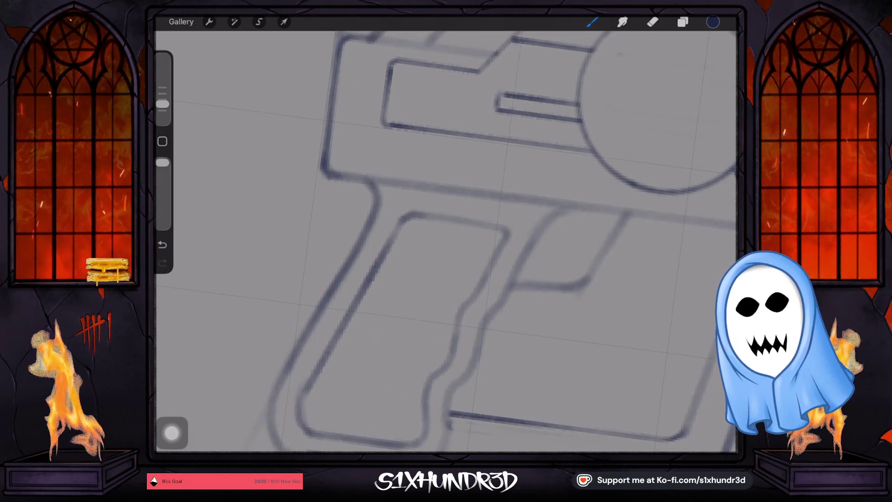
scroll(446, 242, "down", 5)
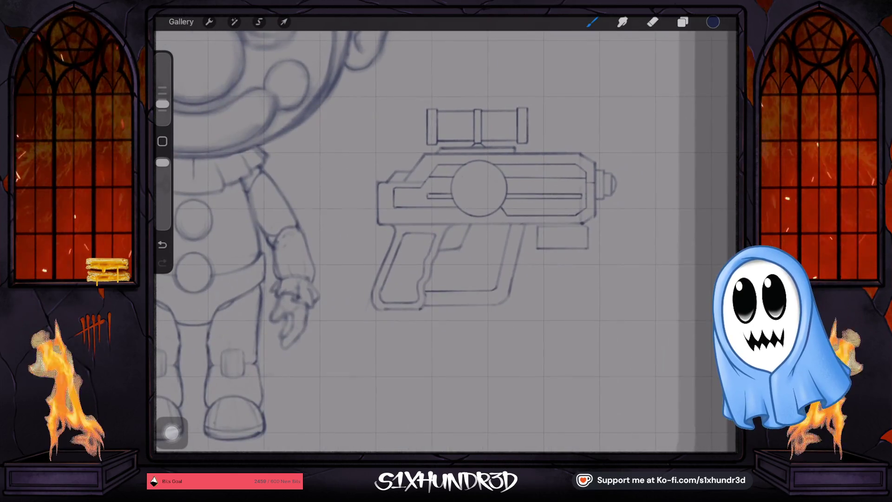
- Add straight vertical end lines to the trigger box and the small block under the barrel, undoing the stray edge line
scroll(446, 242, "down", 3)
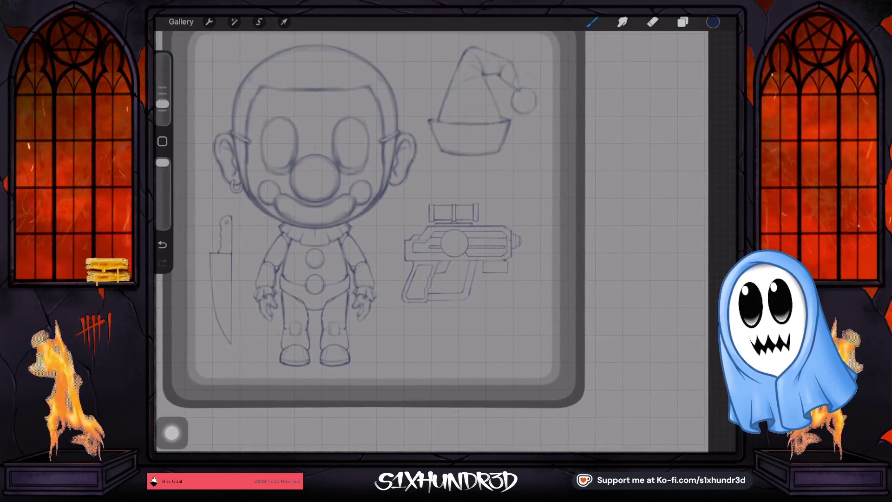
scroll(464, 209, "up", 8)
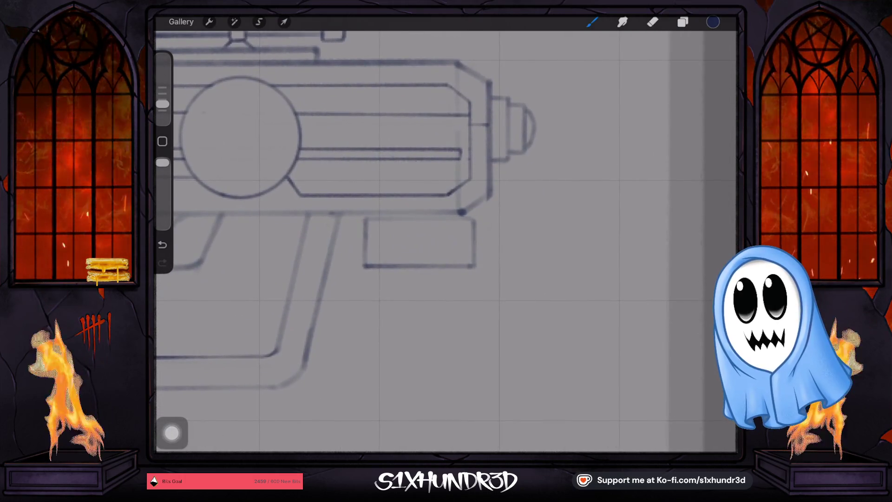
scroll(364, 279, "up", 3)
scroll(382, 191, "up", 1)
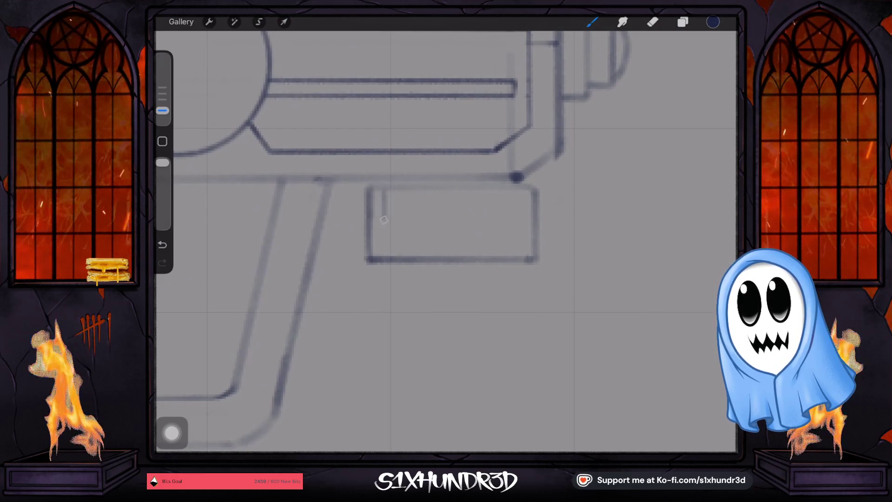
left_click_drag(382, 191, 384, 261)
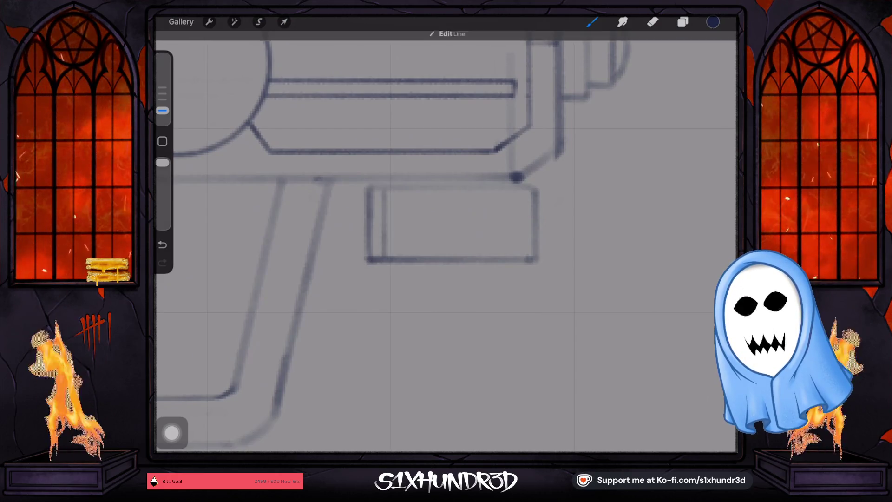
left_click_drag(518, 185, 521, 260)
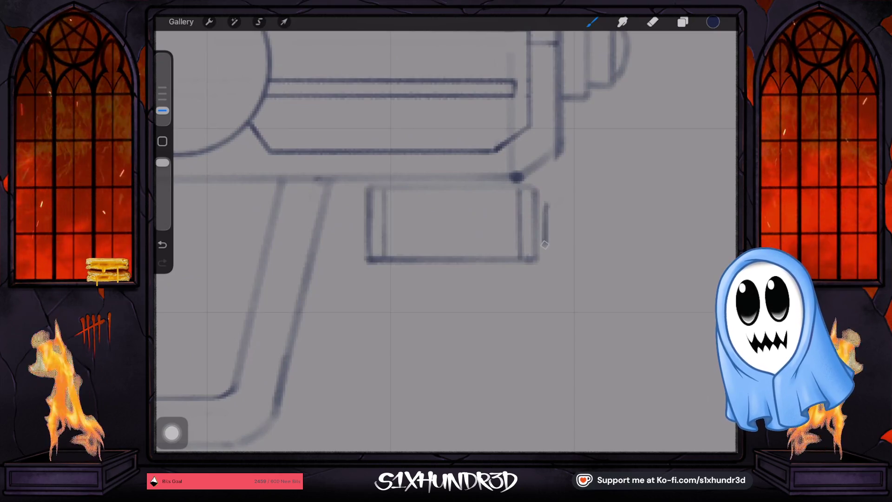
left_click_drag(545, 244, 539, 246)
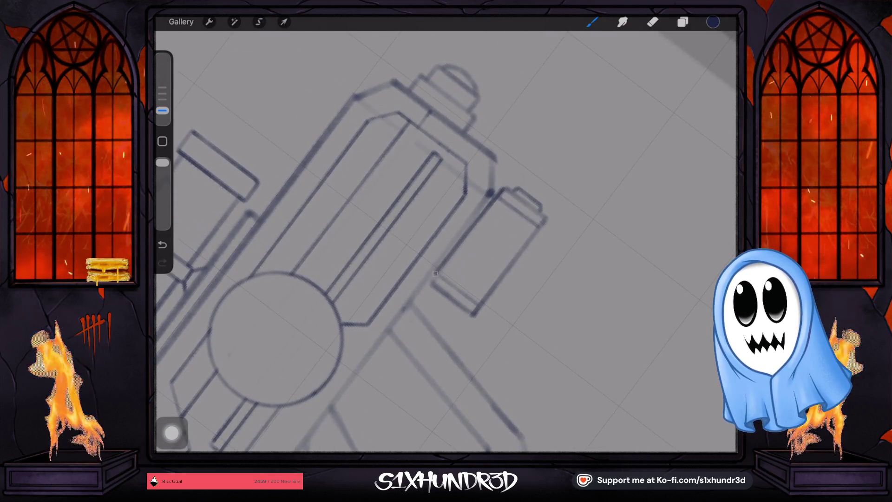
left_click_drag(492, 195, 431, 281)
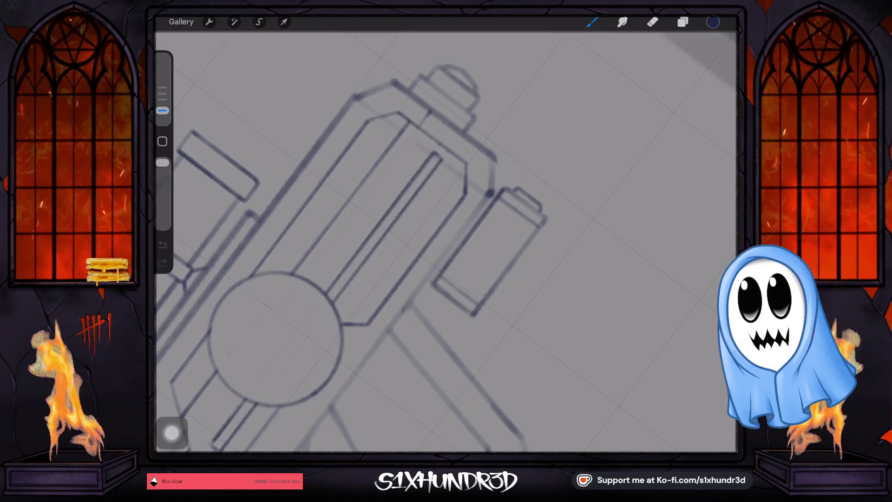
key("ctrl+z")
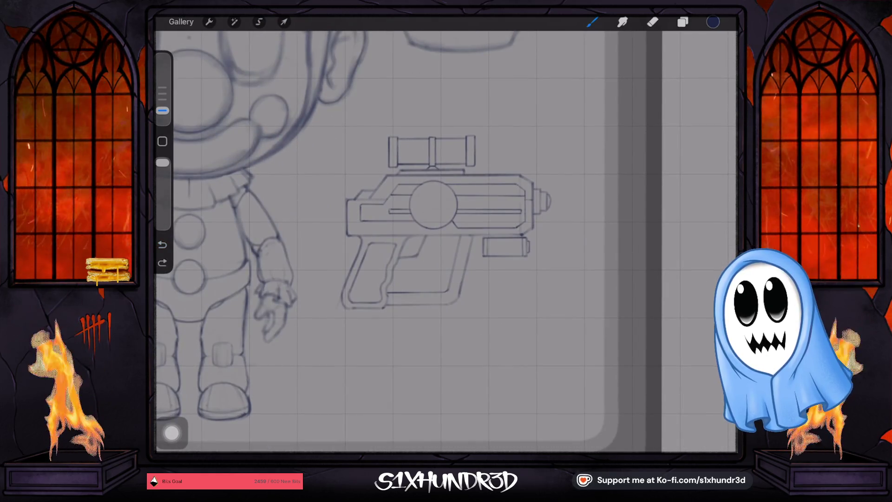
- Merge Layer 11 and Layer 12 down into Layer 10 and check its contents
left_click(683, 22)
left_click(637, 77)
left_click(593, 78)
left_click(469, 226)
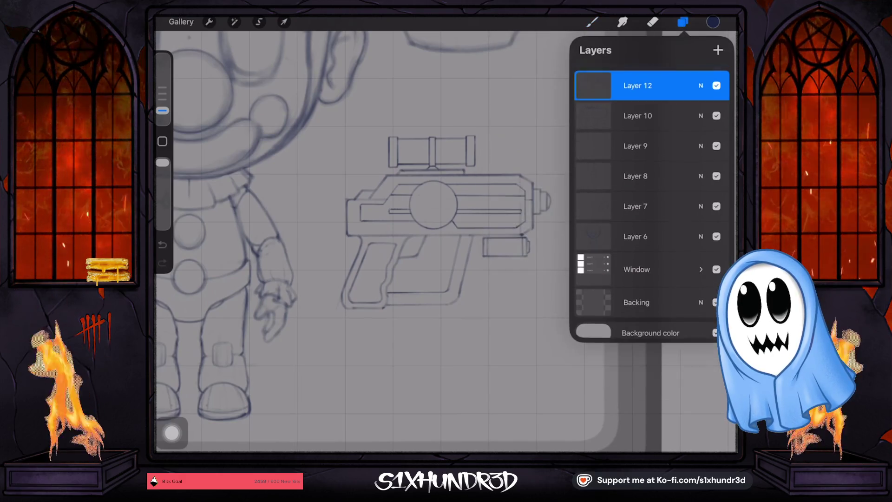
left_click(593, 86)
left_click(511, 240)
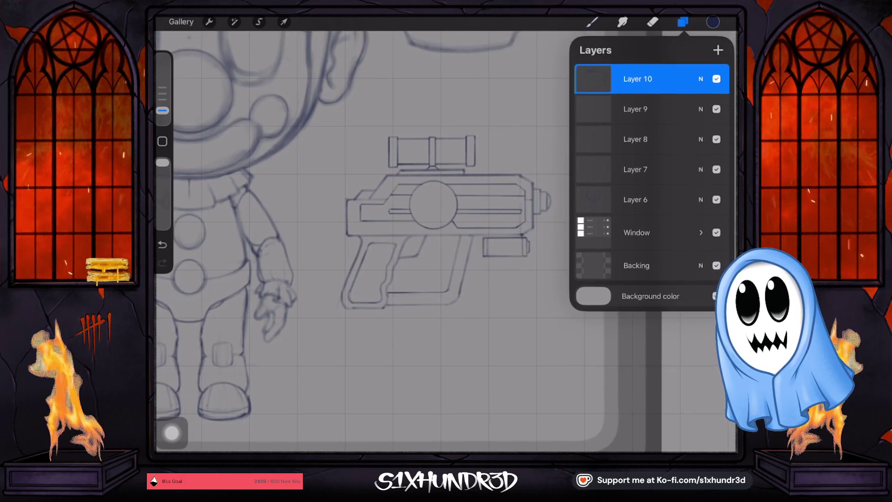
left_click(593, 79)
left_click(717, 79)
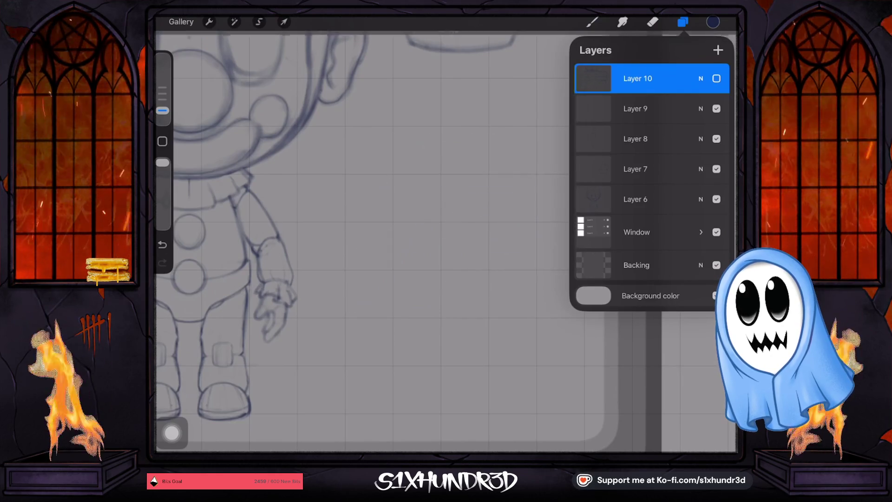
left_click(716, 79)
- Move the gun up and to the right
left_click(592, 21)
left_click(592, 22)
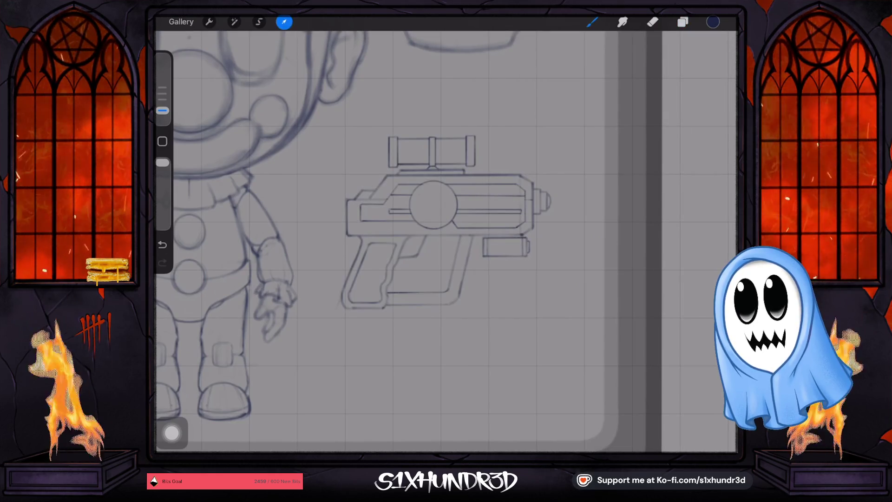
mouse_move(432, 218)
left_mouse_down()
mouse_move(453, 181)
mouse_move(462, 189)
left_mouse_up()
left_click(592, 22)
- Add a new layer above Layer 10 and return to the brush
left_click(682, 22)
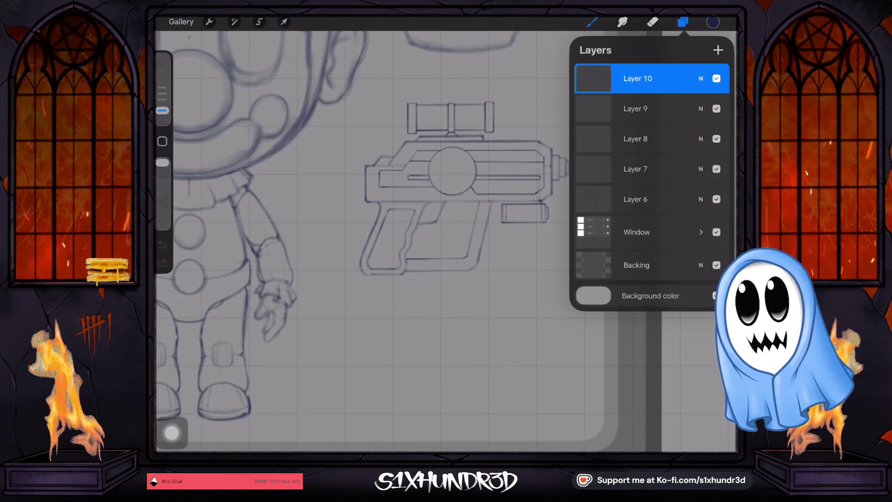
scroll(372, 233, "down", 5)
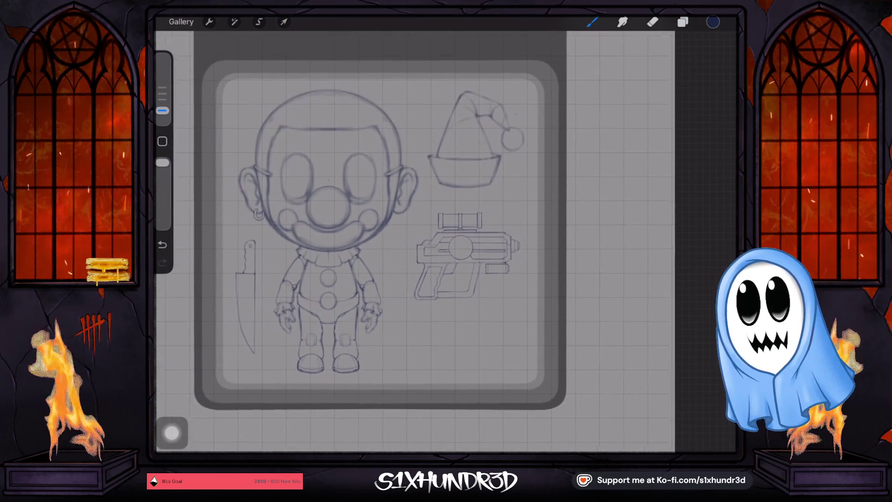
scroll(465, 255, "up", 5)
left_click(683, 22)
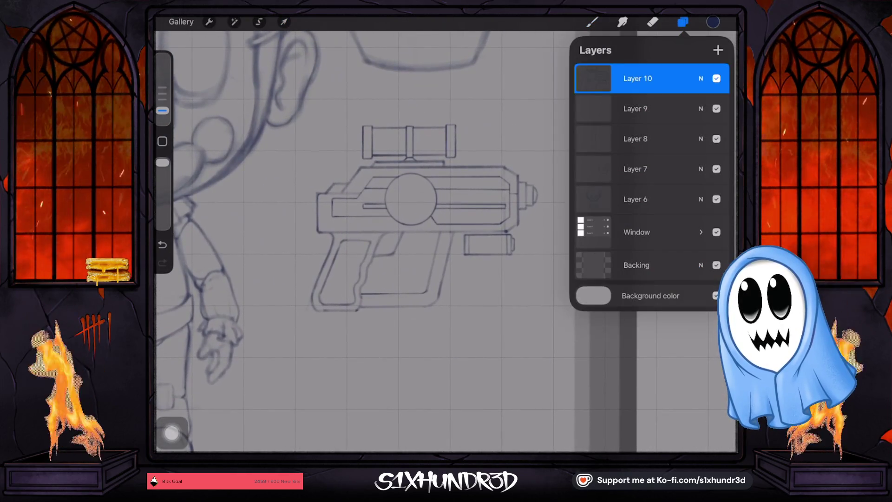
left_click(718, 50)
left_click(591, 22)
left_click(591, 22)
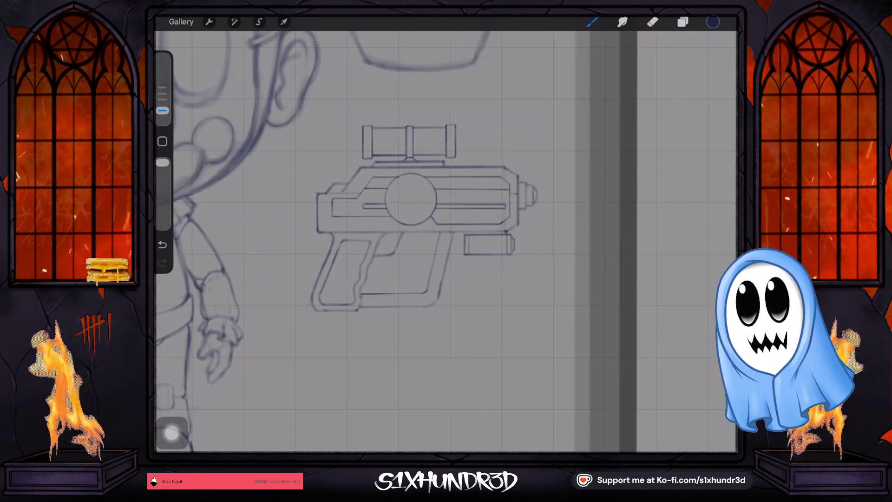
scroll(446, 232, "up", 5)
scroll(441, 214, "up", 2)
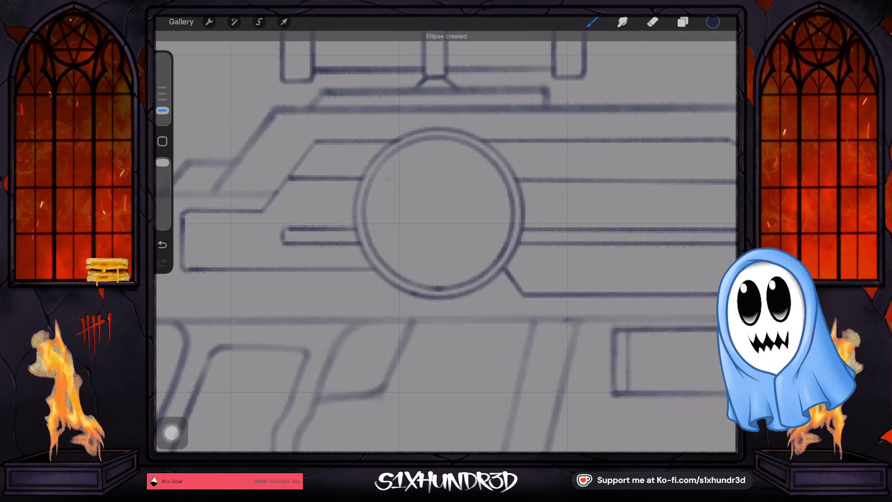
- Snap the ring into a perfect circle, uniformly resize it around the dial, and open canvas actions
left_click(444, 45)
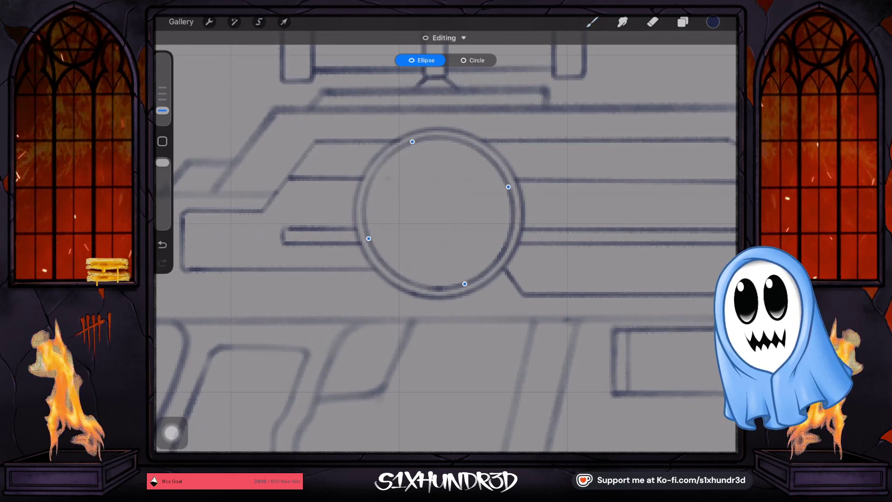
left_click(473, 60)
left_click(283, 22)
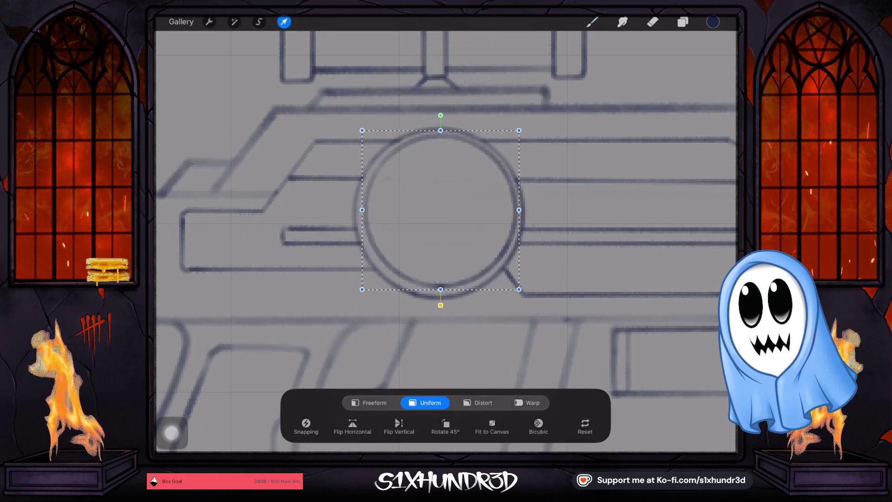
key("b")
key("v")
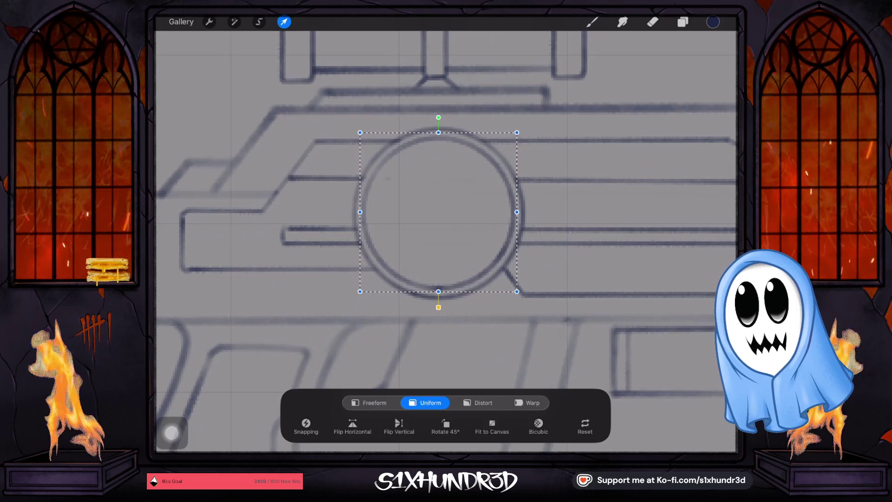
key("b")
left_click(209, 22)
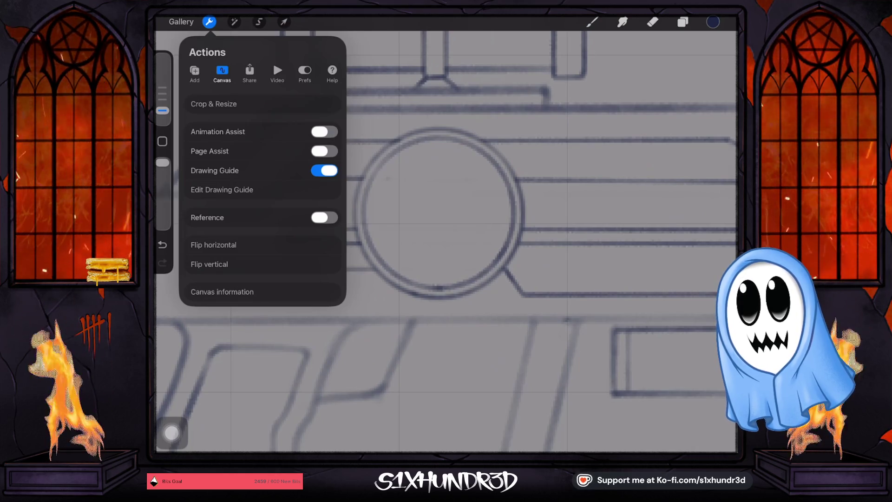
- Set the drawing guide to Symmetry with a vertical axis through the dial's centre
left_click(221, 189)
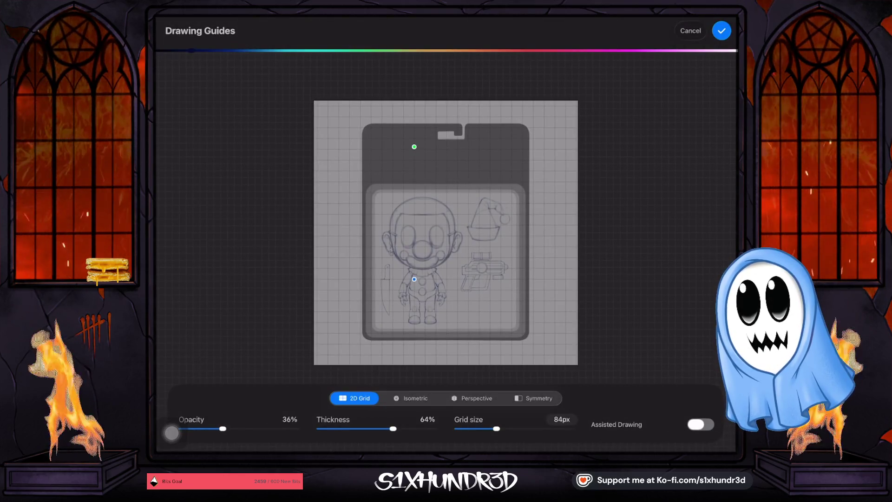
left_click(410, 398)
left_click(534, 398)
scroll(446, 209, "up", 5)
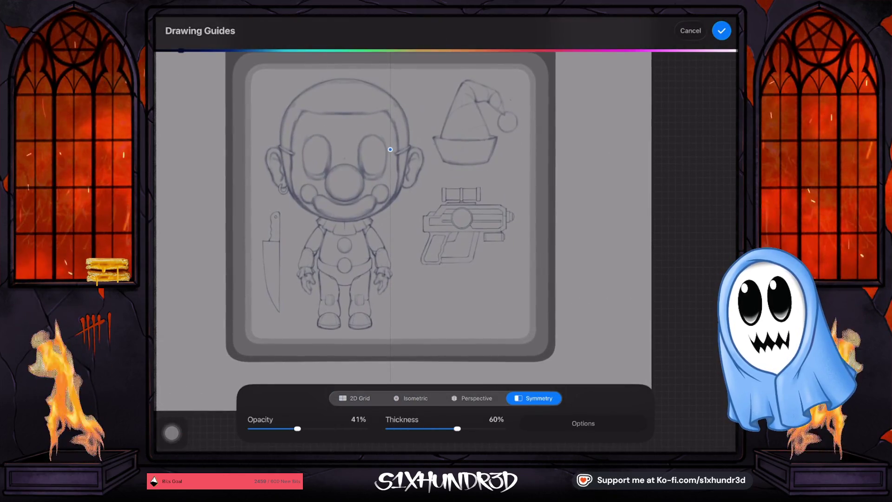
scroll(465, 223, "up", 3)
scroll(465, 223, "up", 3)
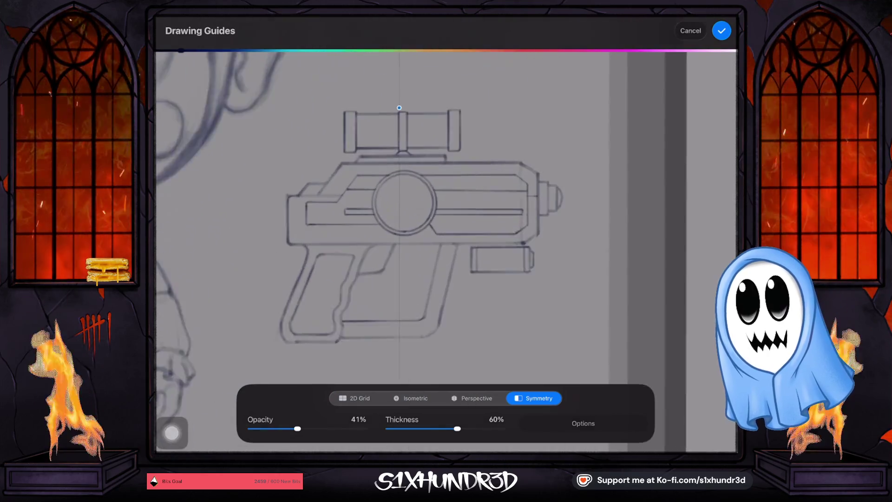
scroll(465, 223, "up", 2)
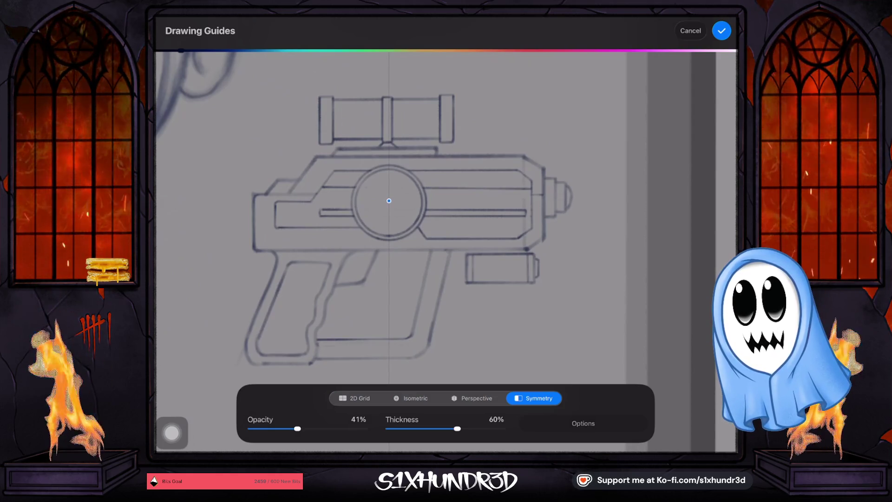
left_click(721, 30)
- Show Layer 11, add a new Layer 12 on top, and pick the Ghosty Sketch Round brush
left_click(683, 22)
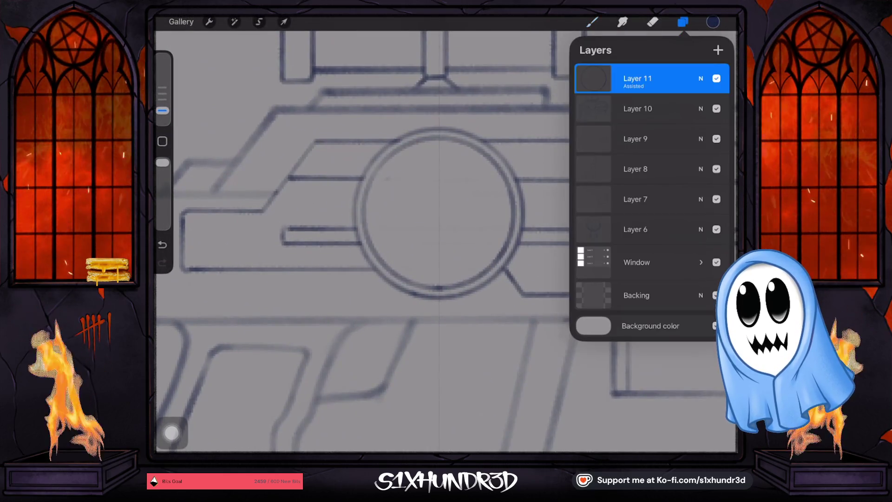
left_click(717, 79)
left_click(718, 50)
left_click(638, 79)
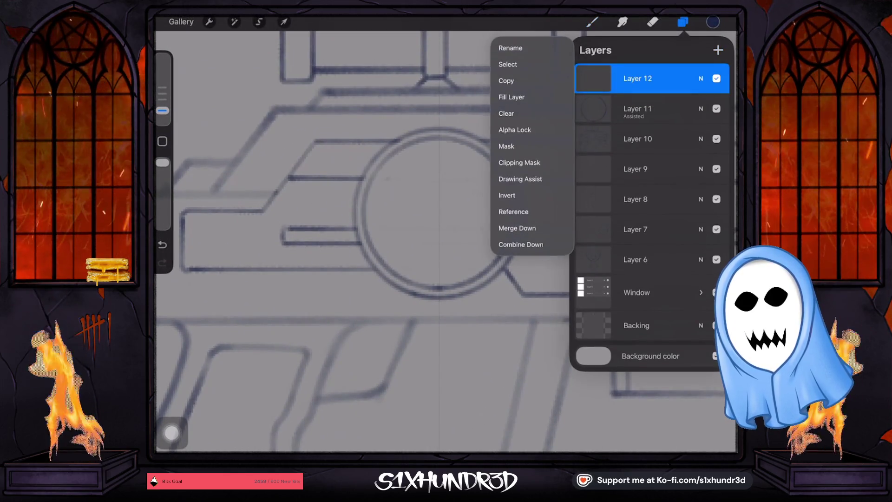
left_click(638, 78)
left_click(592, 21)
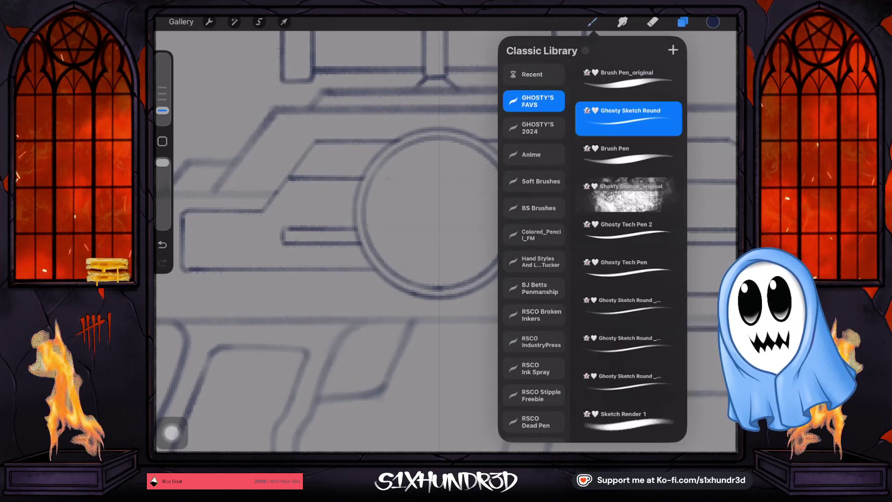
left_click(592, 22)
scroll(420, 239, "up", 2)
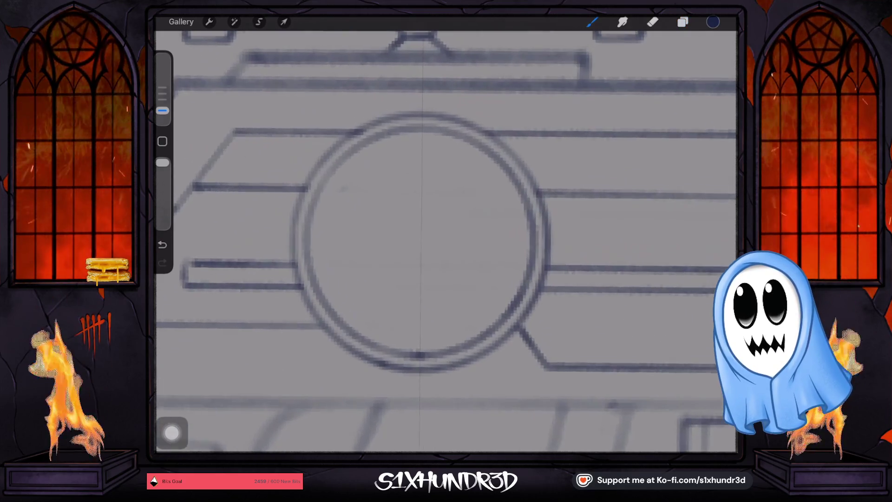
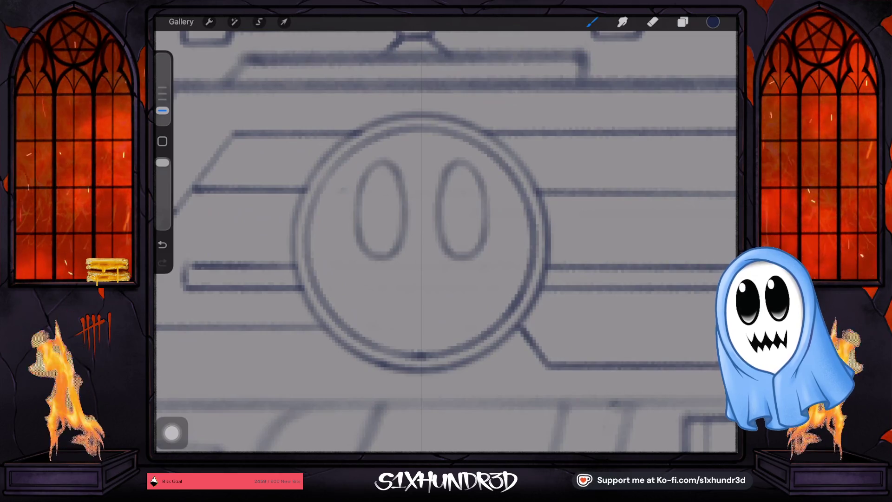
- With a smaller brush, draw a wide mirrored grin with jagged fanged teeth in the emblem
left_click_drag(162, 110, 163, 120)
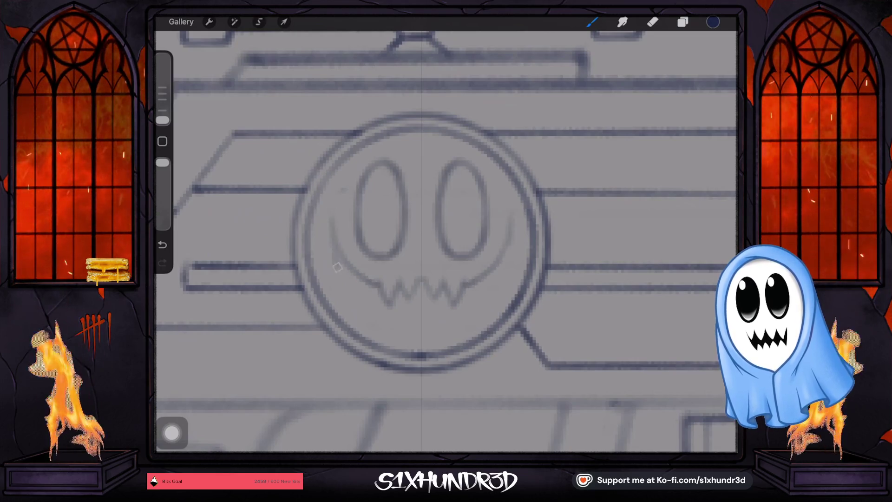
left_click_drag(337, 267, 393, 331)
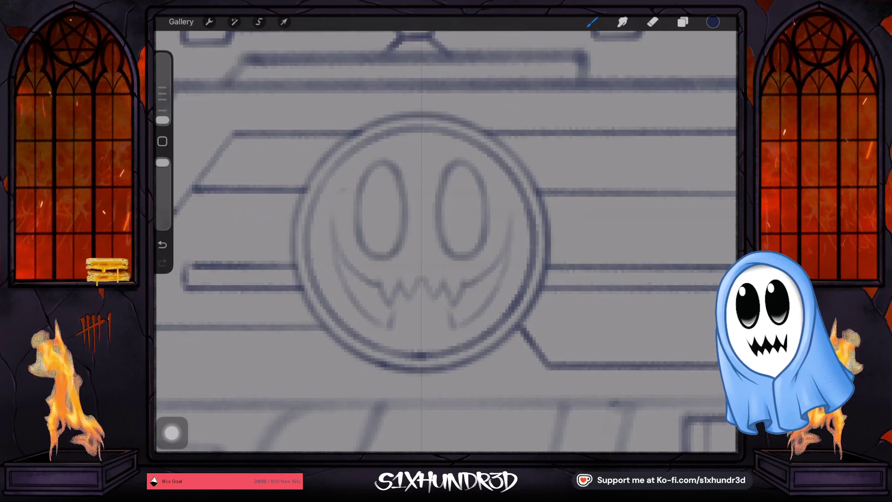
left_click_drag(404, 318, 421, 333)
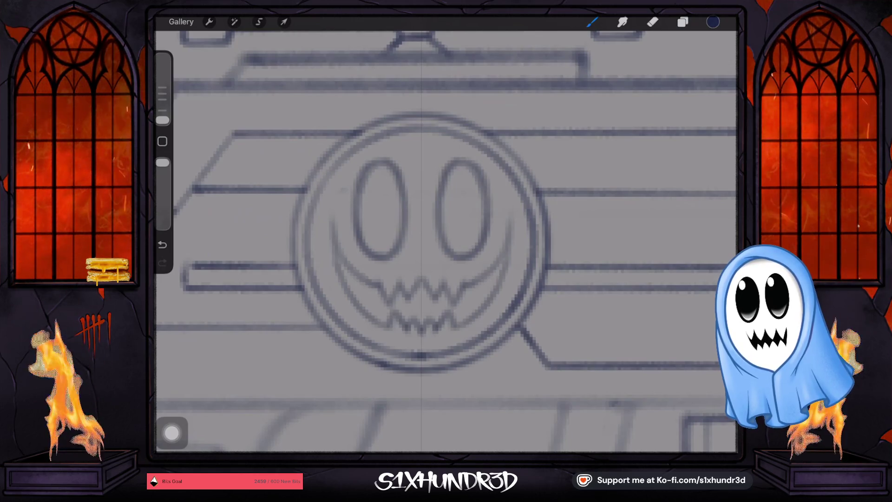
scroll(432, 260, "down", 5)
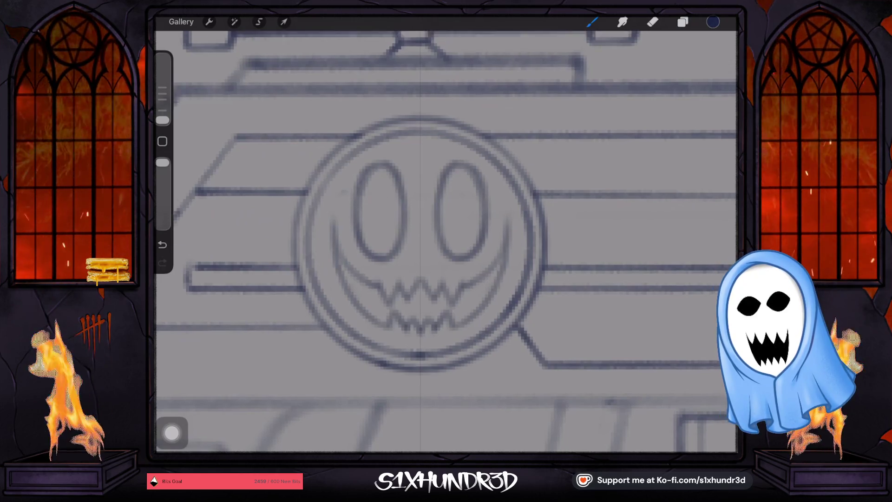
- Zoom out and add a new empty Layer 13 on top of the stack
scroll(432, 241, "down", 5)
scroll(432, 241, "up", 4)
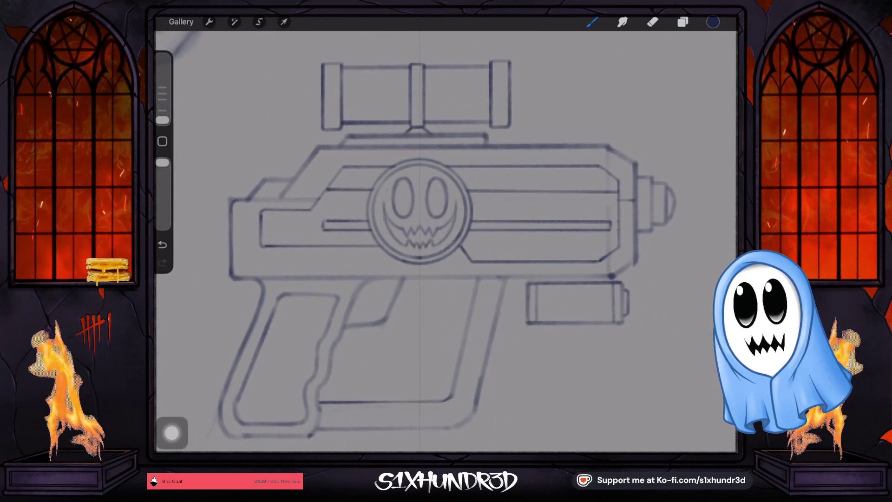
scroll(446, 242, "down", 3)
scroll(432, 242, "down", 2)
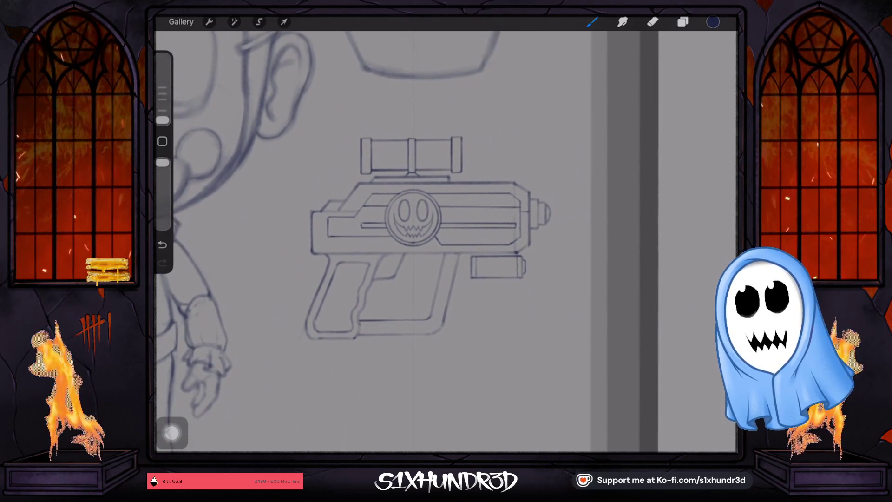
scroll(432, 241, "up", 1)
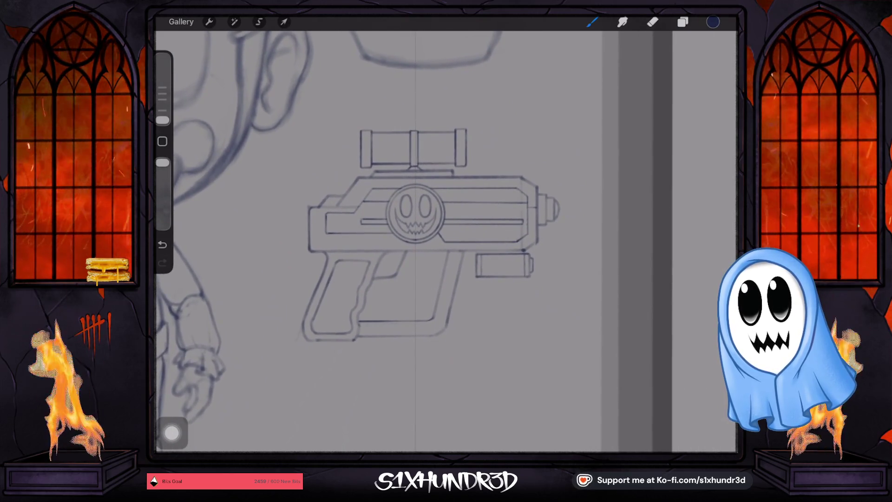
scroll(432, 242, "down", 4)
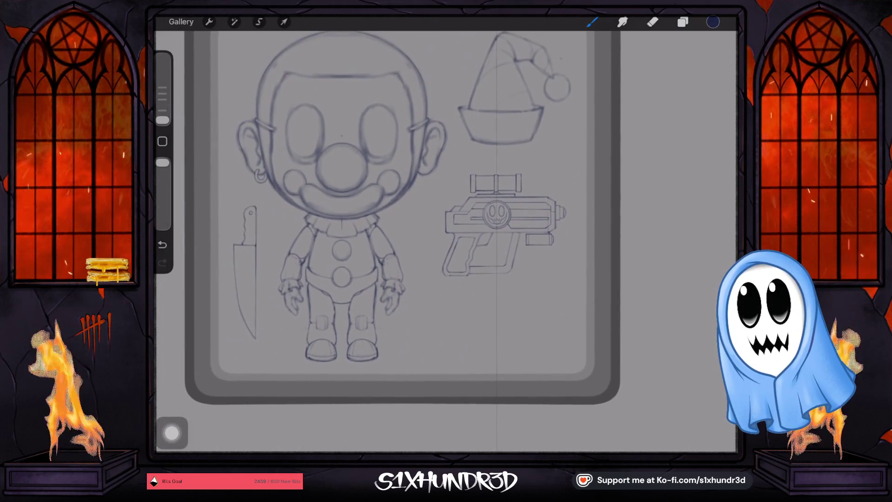
scroll(400, 214, "down", 2)
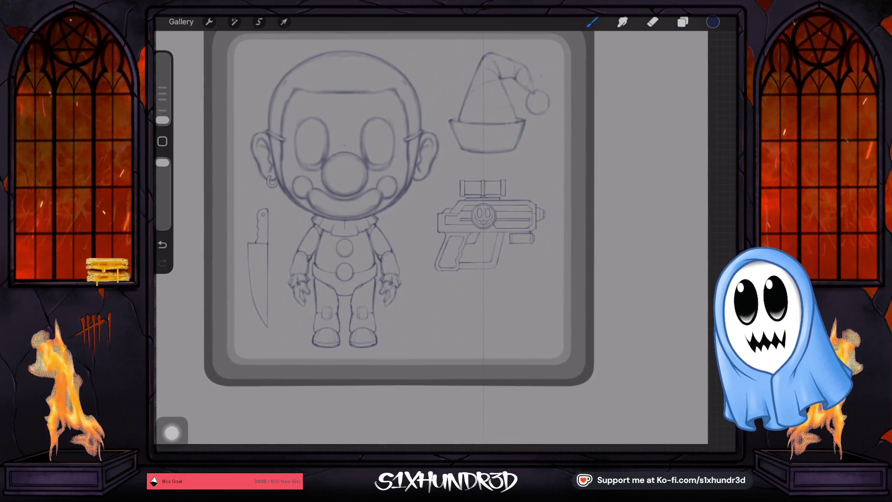
left_click(682, 22)
left_click(718, 49)
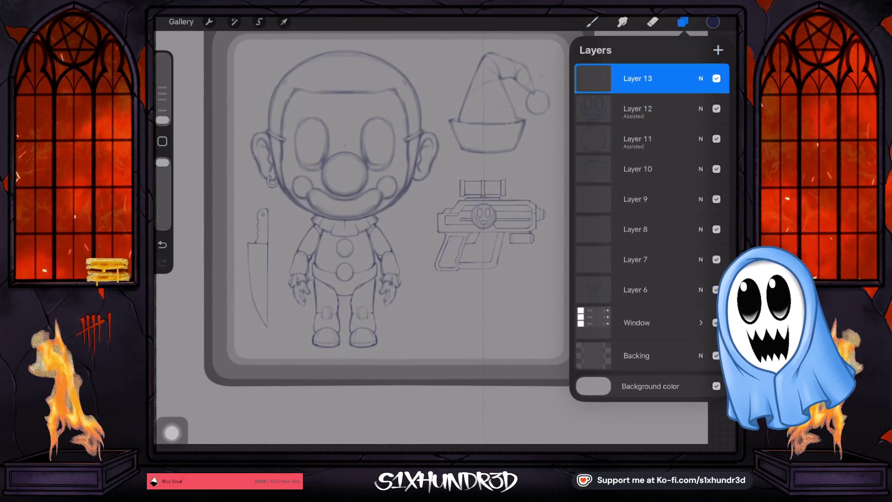
left_click(683, 22)
- Draw a straight vertical line below the ray gun's grip, then undo it
left_click(592, 22)
left_click(592, 22)
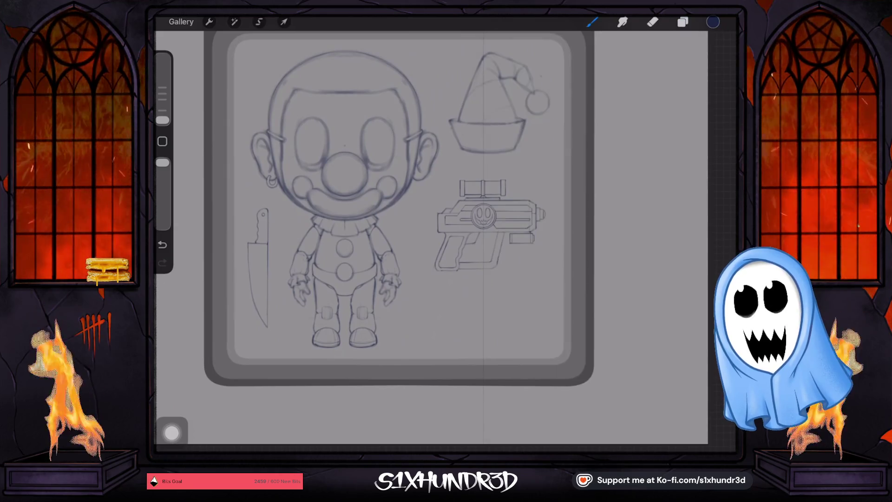
scroll(490, 223, "up", 3)
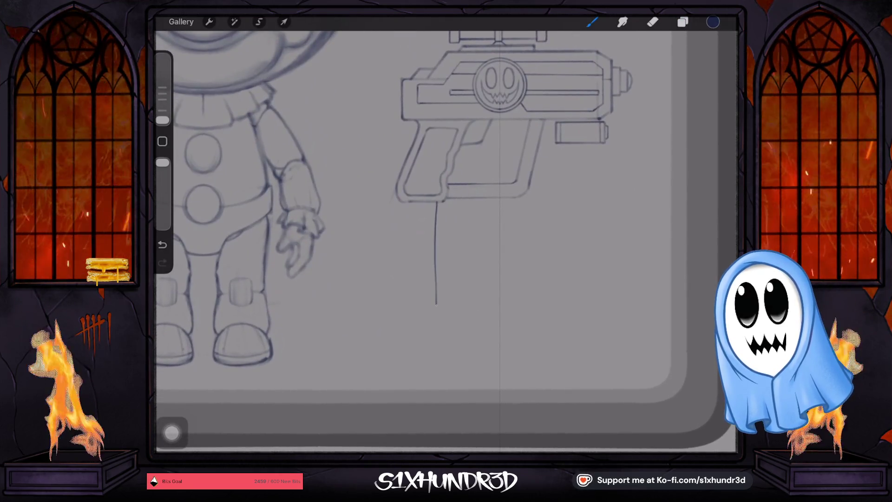
left_click_drag(438, 203, 438, 303)
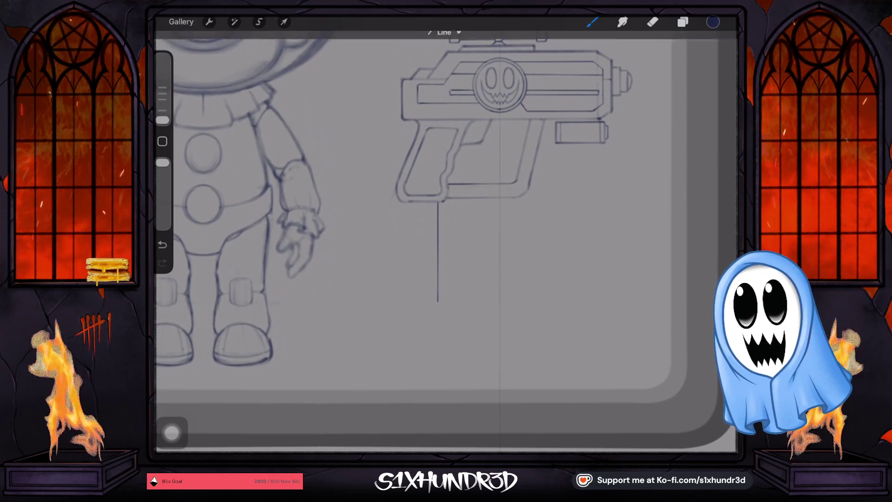
left_click(162, 244)
- Change the drawing guide from symmetry to a 2D grid
left_click(209, 22)
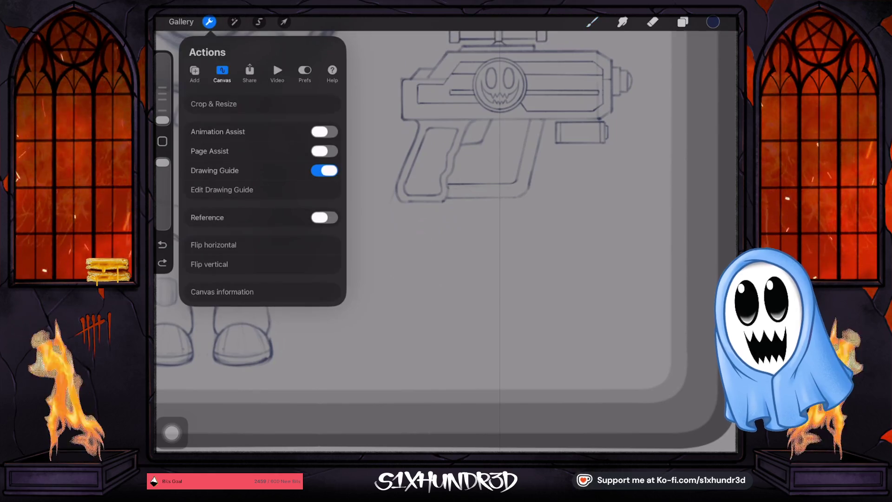
left_click(323, 171)
left_click(324, 171)
left_click(222, 189)
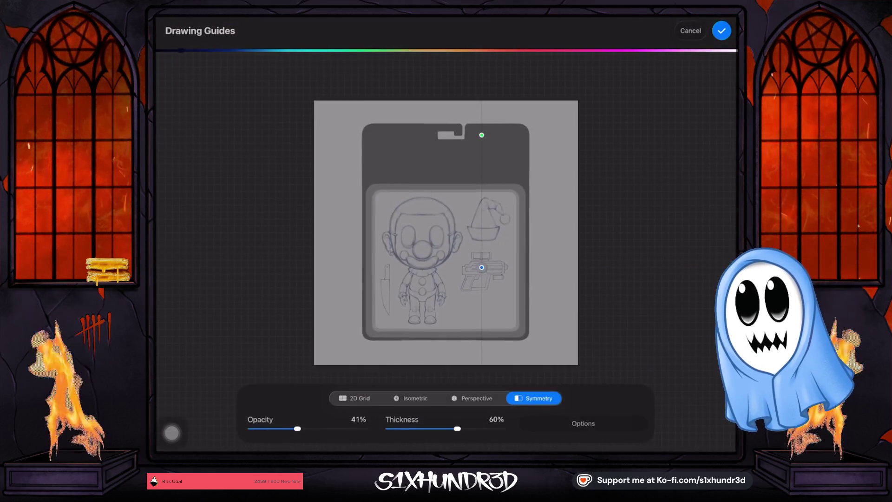
left_click(355, 399)
left_click(721, 31)
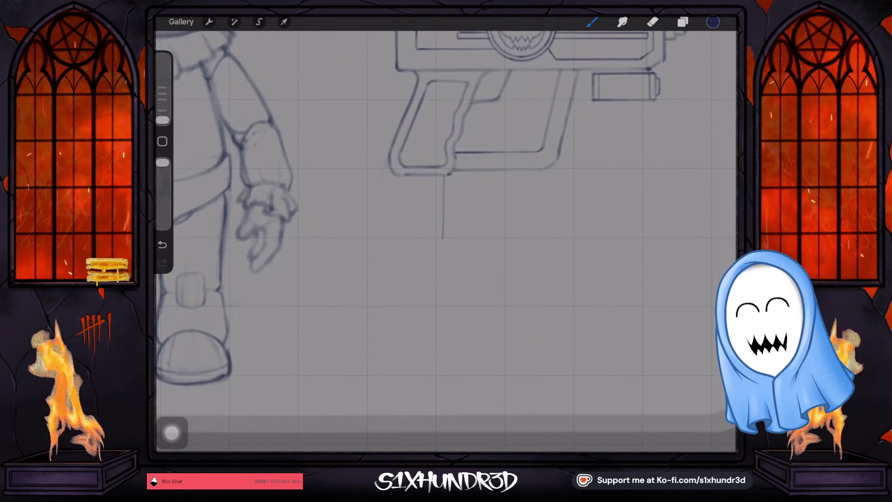
- Draw test vertical lines under the gun grip, then undo them all
left_click_drag(442, 294, 444, 293)
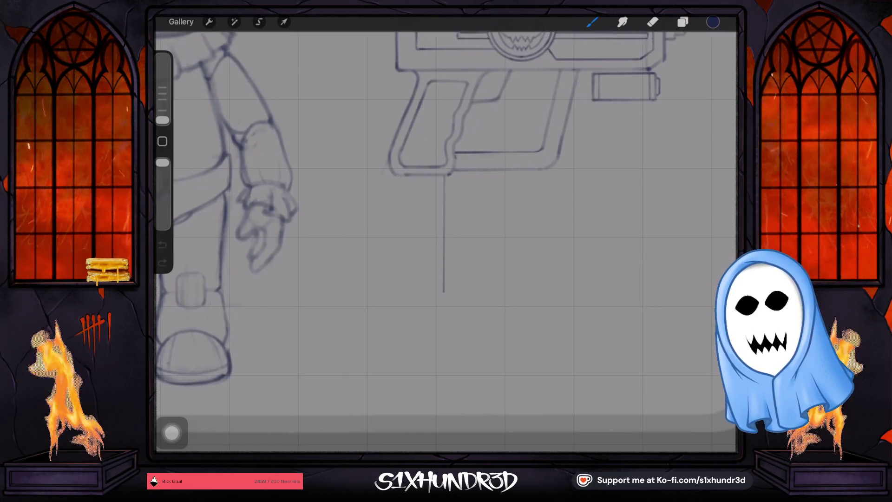
left_click_drag(398, 176, 401, 285)
key("ctrl+z")
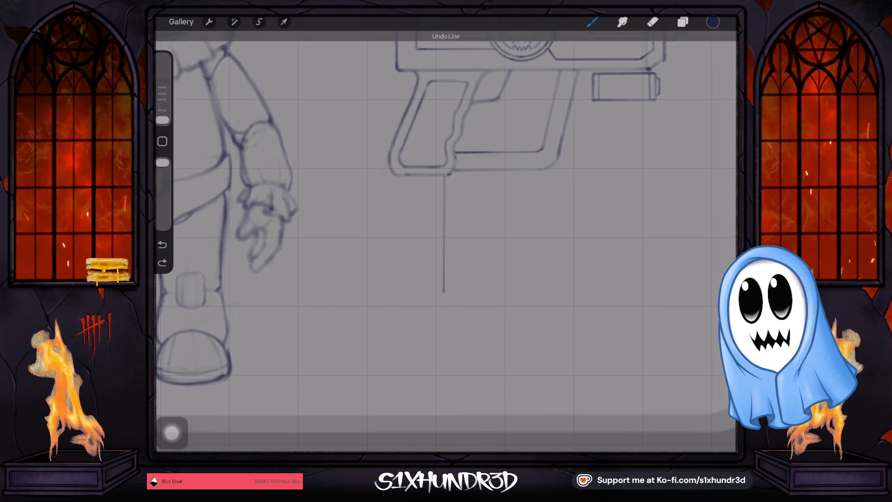
left_click_drag(402, 177, 399, 233)
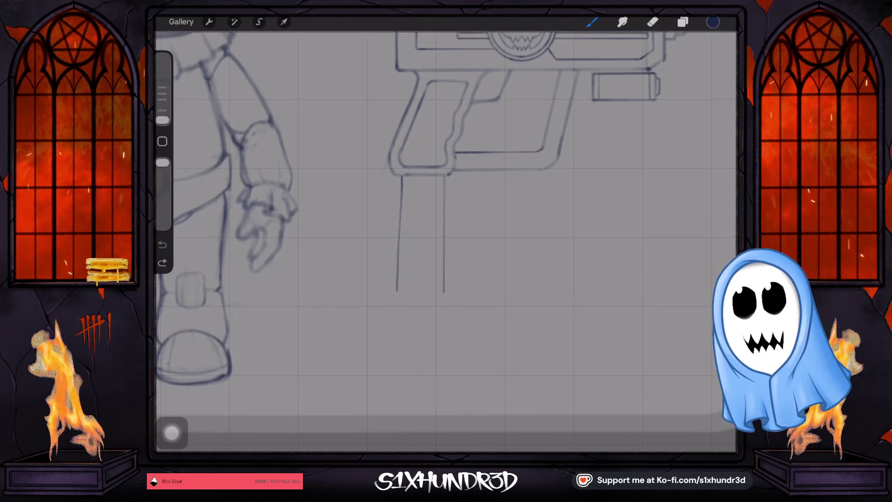
left_click_drag(397, 291, 402, 288)
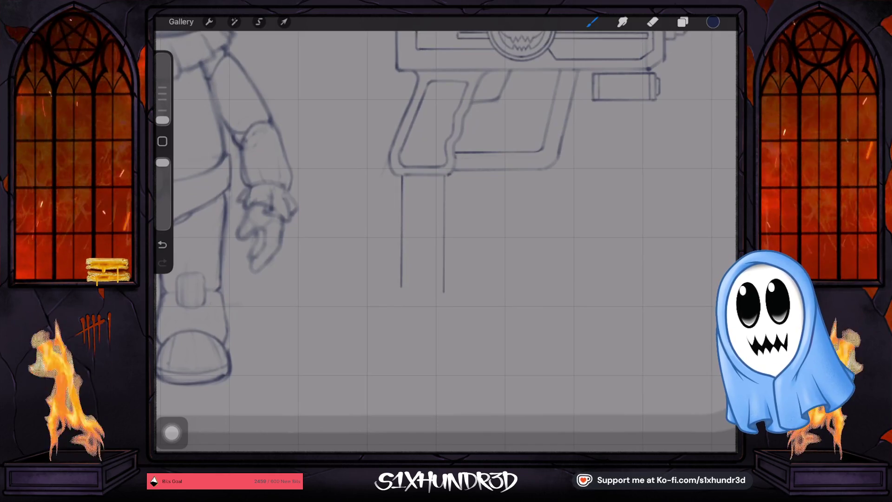
scroll(446, 242, "down", 5)
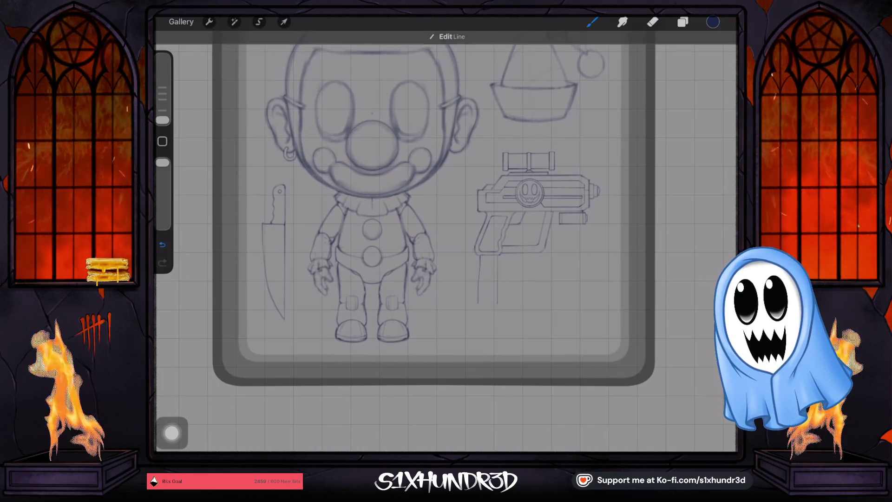
key("ctrl+z")
scroll(534, 200, "up", 5)
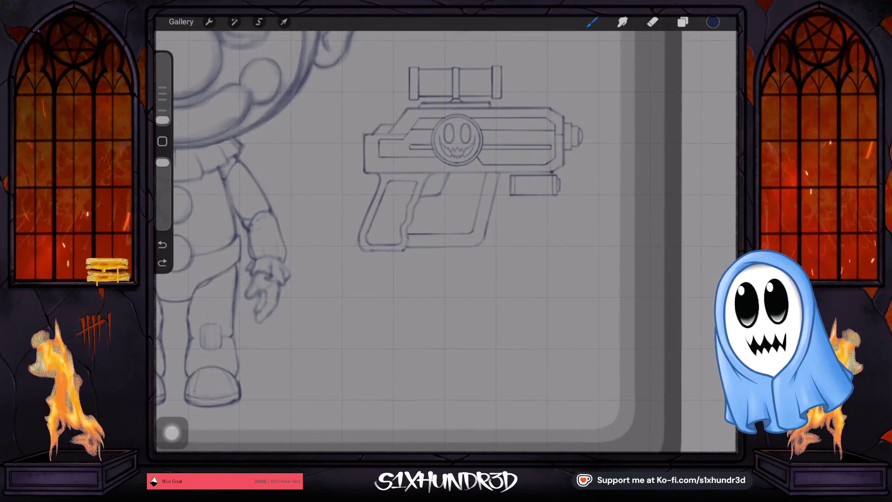
scroll(446, 242, "down", 5)
left_click(683, 22)
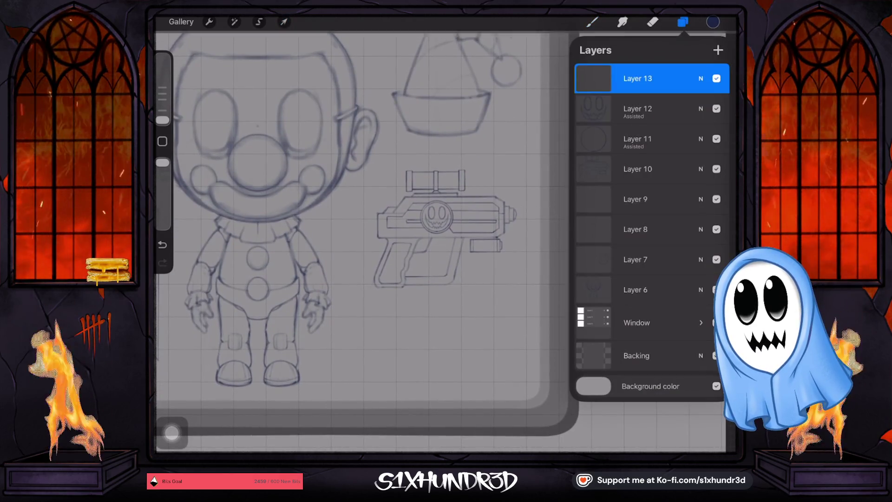
- Delete Layer 13 and Layer 12 from the layer stack
left_click(637, 78)
left_click_drag(673, 79, 604, 78)
left_click(711, 78)
left_click(637, 78)
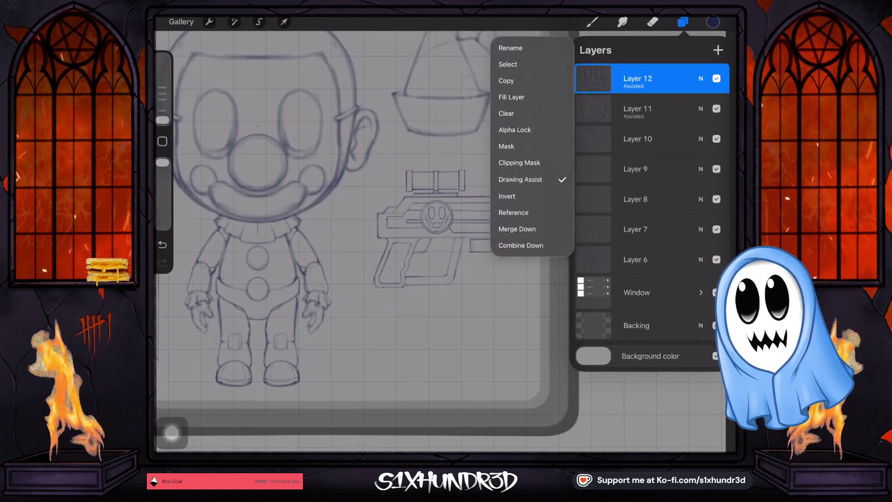
left_click_drag(674, 78, 604, 78)
left_click(710, 78)
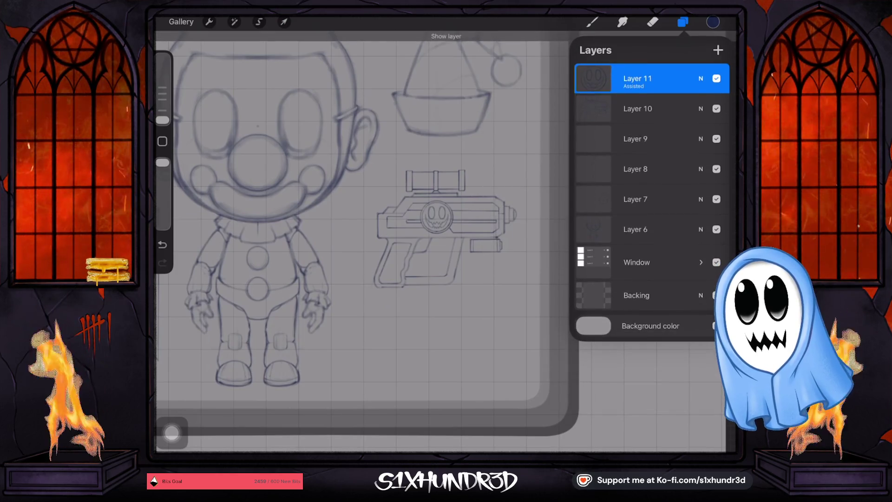
- Select Layer 10 together with Layer 11 so the ray gun transforms as one
left_click(637, 108)
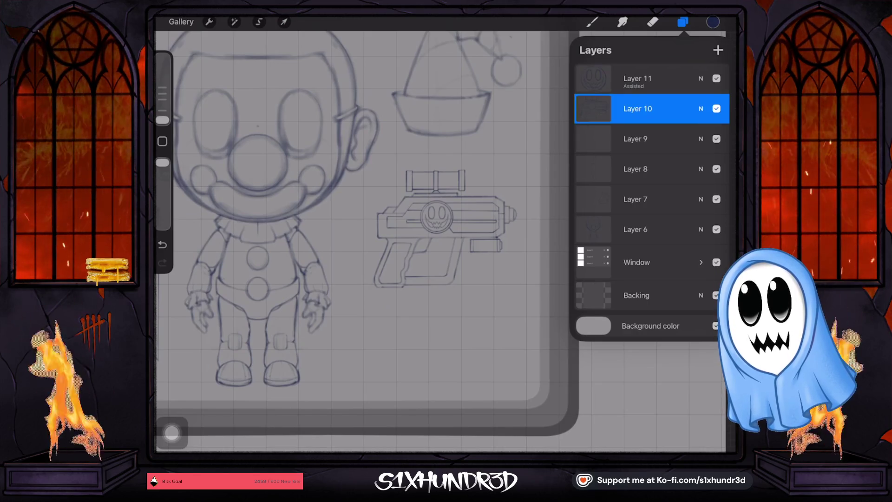
left_click(284, 22)
left_click(592, 22)
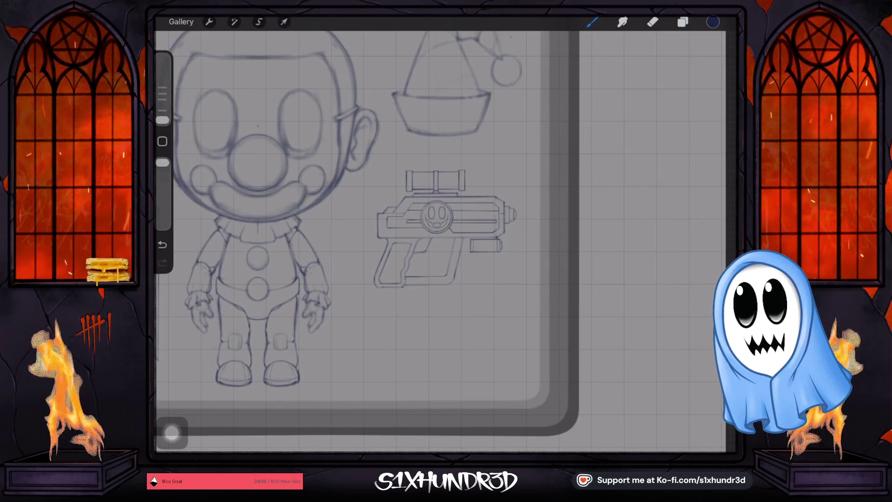
left_click(683, 22)
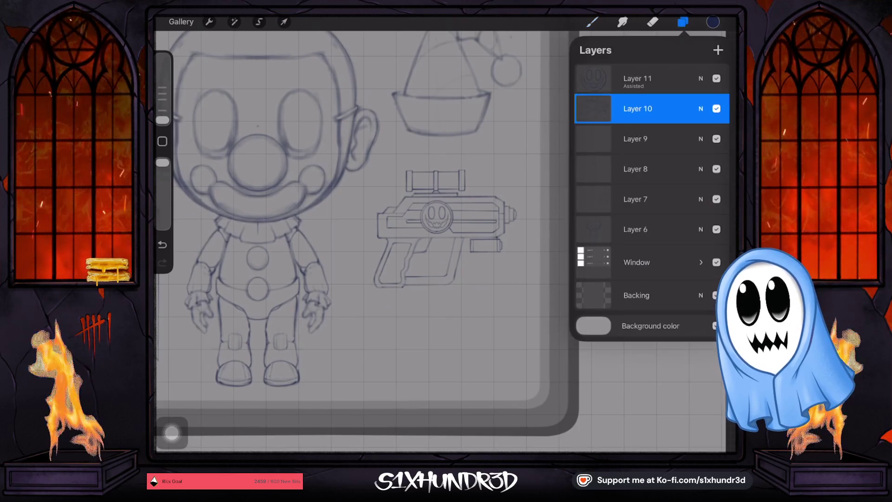
left_click_drag(618, 79, 674, 79)
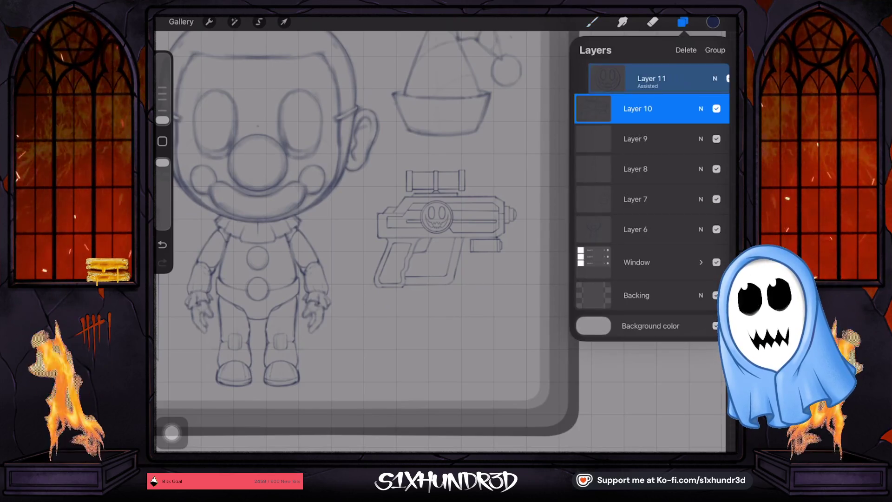
left_click(283, 22)
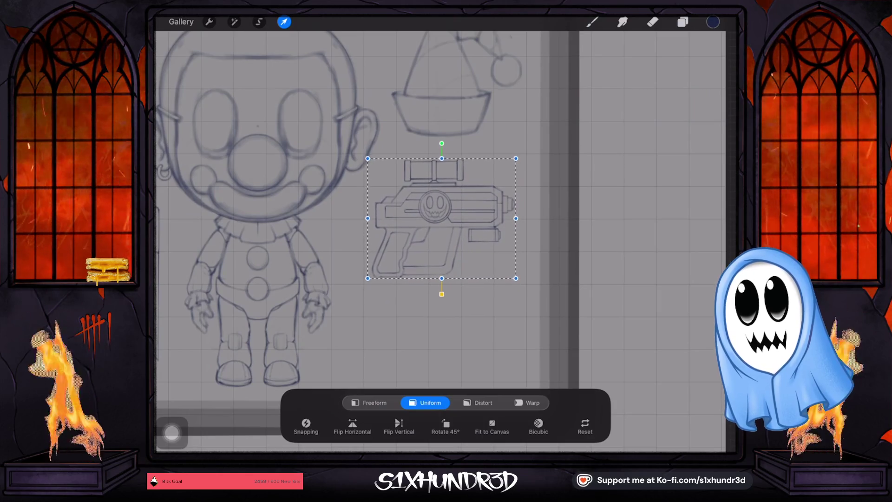
- Move the ray gun down and slightly left, then enlarge it
mouse_move(444, 229)
left_mouse_down()
mouse_move(426, 329)
mouse_move(443, 218)
left_mouse_up()
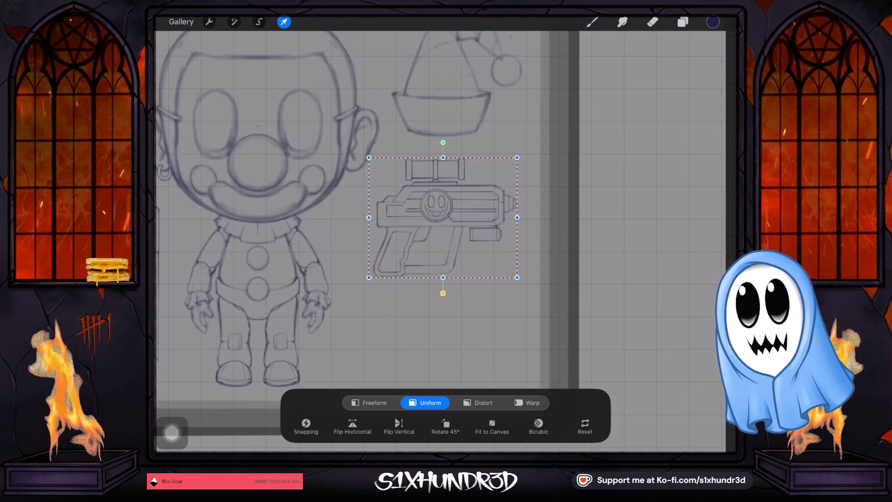
left_click(592, 22)
scroll(409, 209, "down", 5)
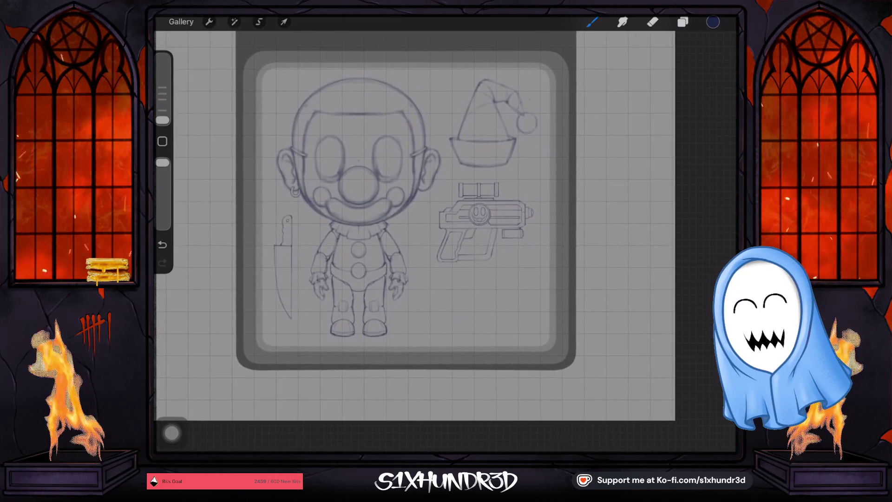
left_click(284, 22)
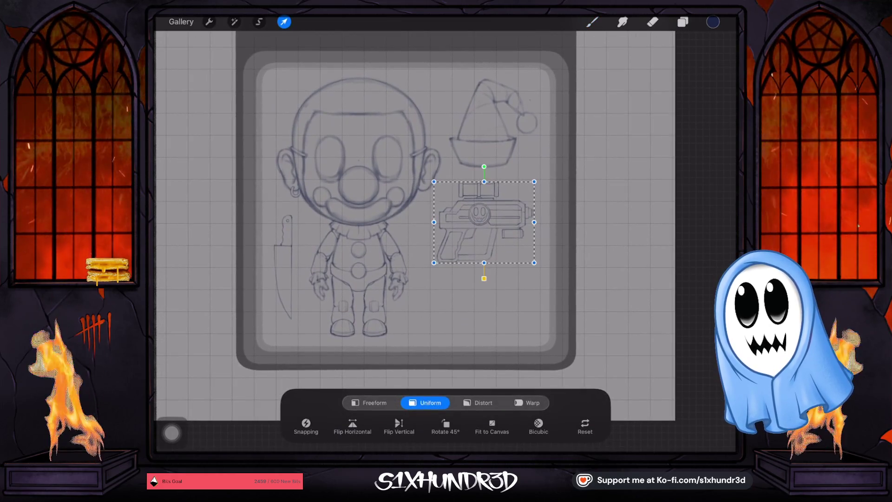
left_click_drag(433, 262, 427, 271)
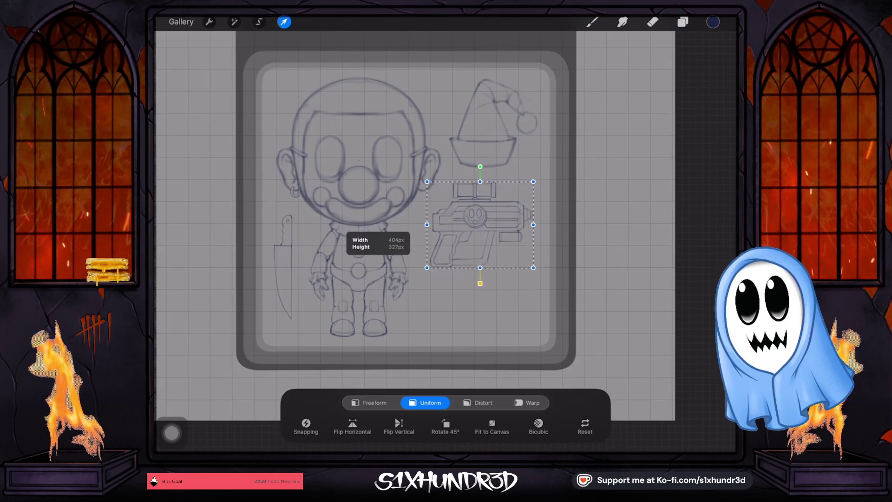
left_click_drag(481, 227, 479, 233)
- Fine-tune the gun's size and position just below the Santa hat
left_click_drag(532, 191, 542, 186)
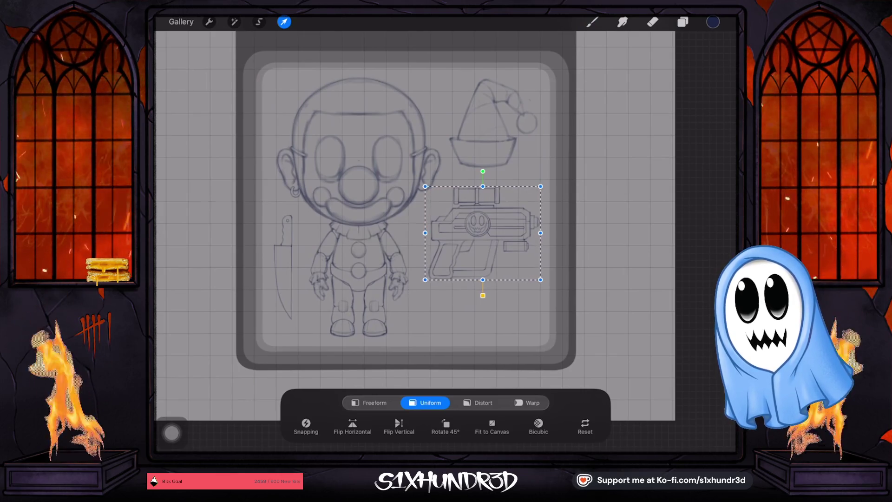
left_click_drag(540, 233, 538, 231)
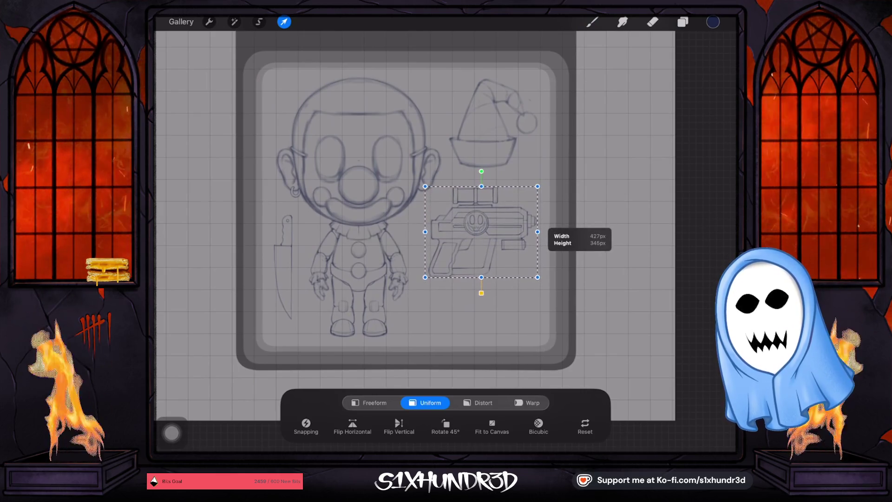
left_click_drag(538, 186, 536, 187)
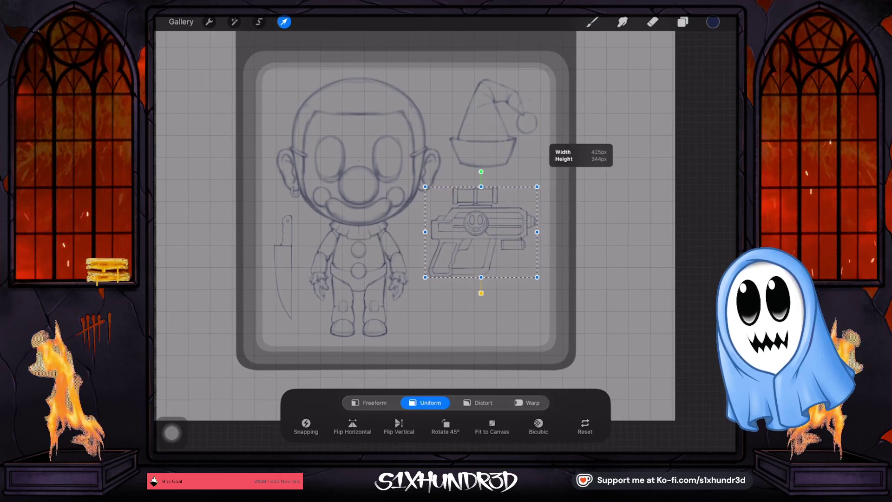
left_click_drag(481, 232, 483, 229)
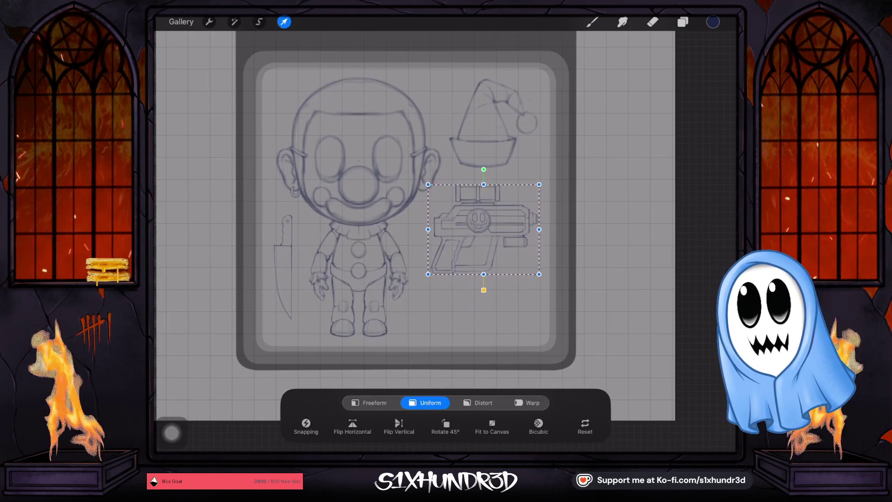
left_click(592, 22)
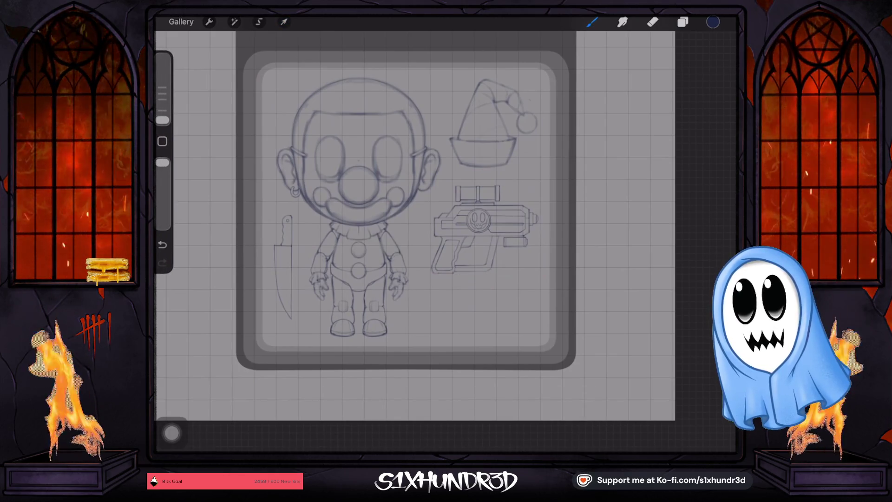
scroll(385, 209, "up", 3)
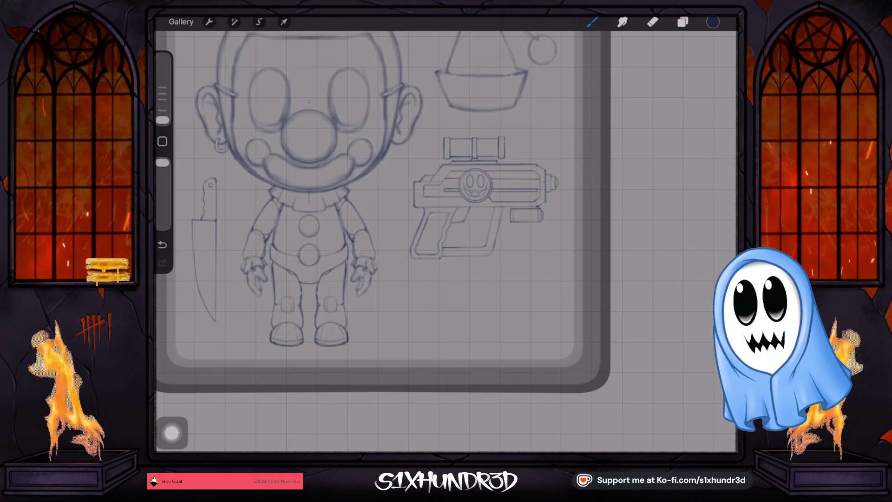
scroll(386, 213, "down", 3)
scroll(464, 279, "up", 3)
left_click(284, 22)
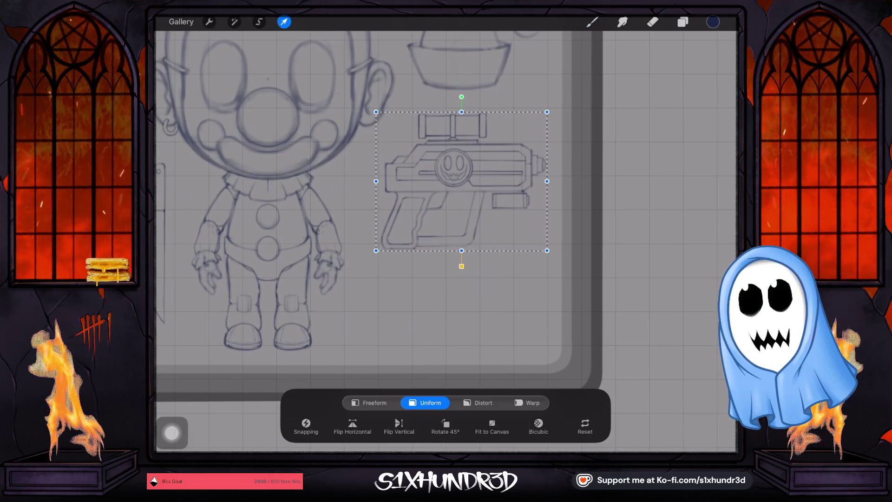
left_click(284, 22)
left_click(682, 22)
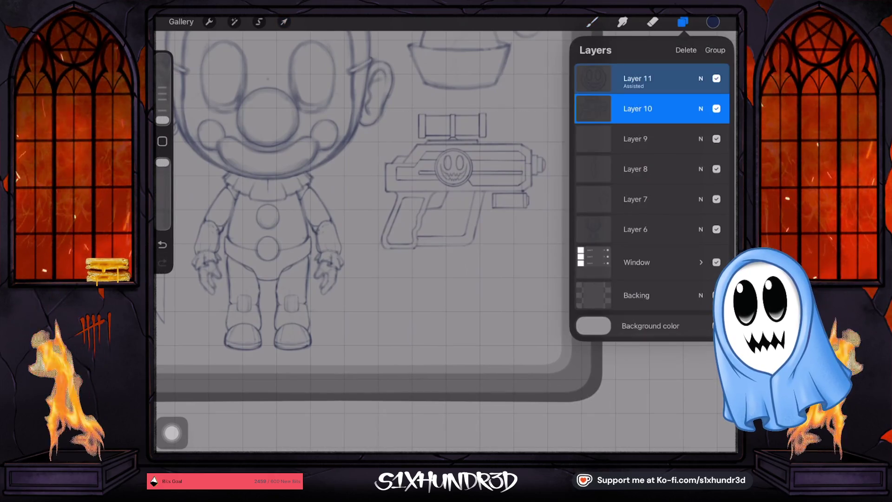
- Add a new Layer 12 above the gun layer and set the drawing guide to vertical symmetry
left_click(637, 79)
left_click(721, 48)
left_click(209, 22)
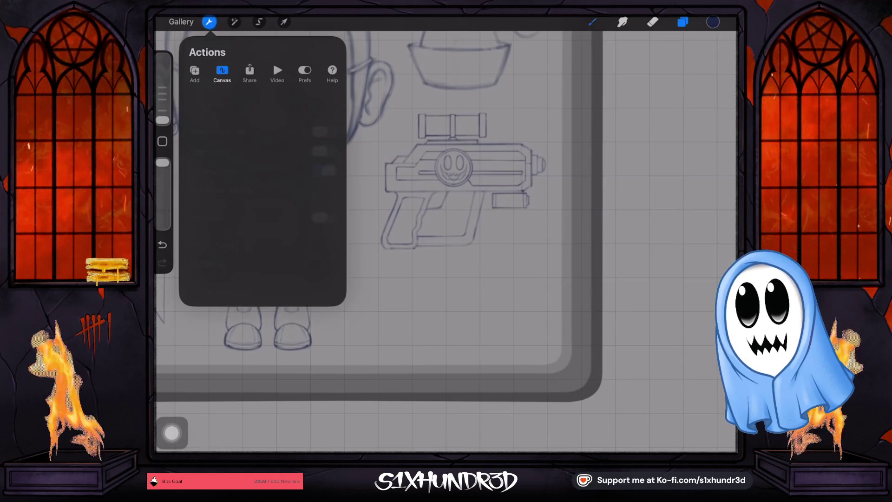
left_click(324, 170)
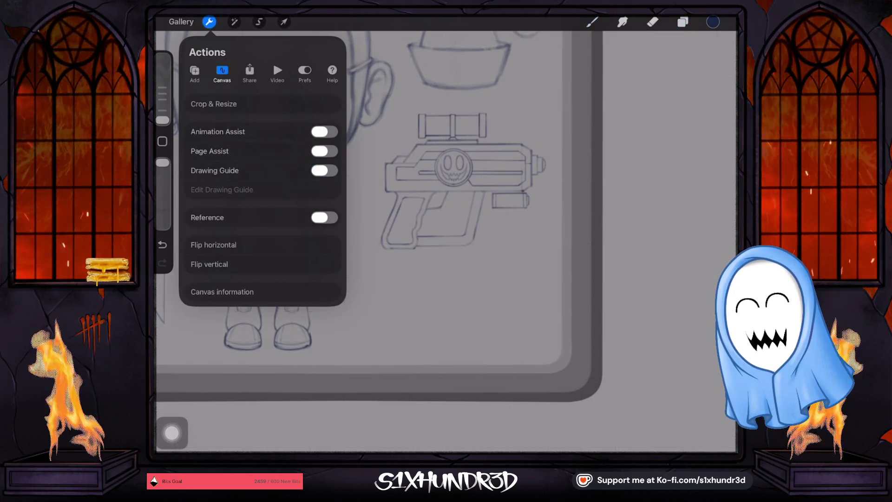
left_click(324, 171)
left_click(222, 190)
left_click(533, 399)
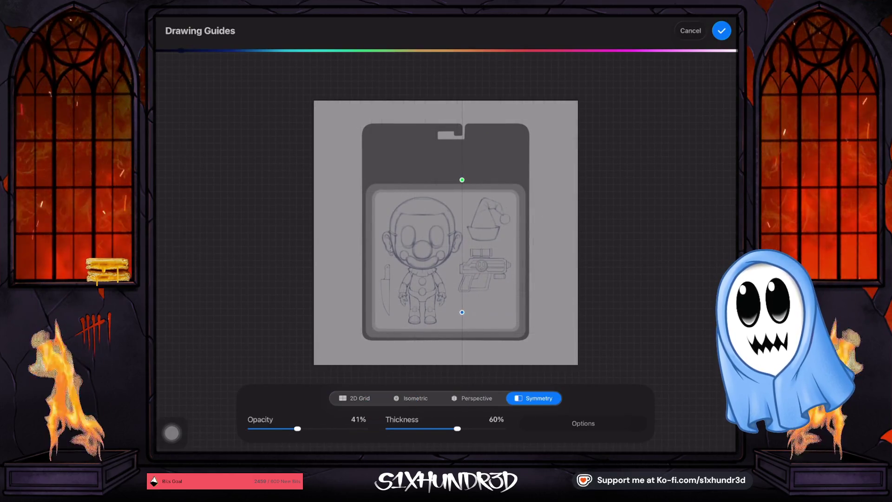
left_click(721, 30)
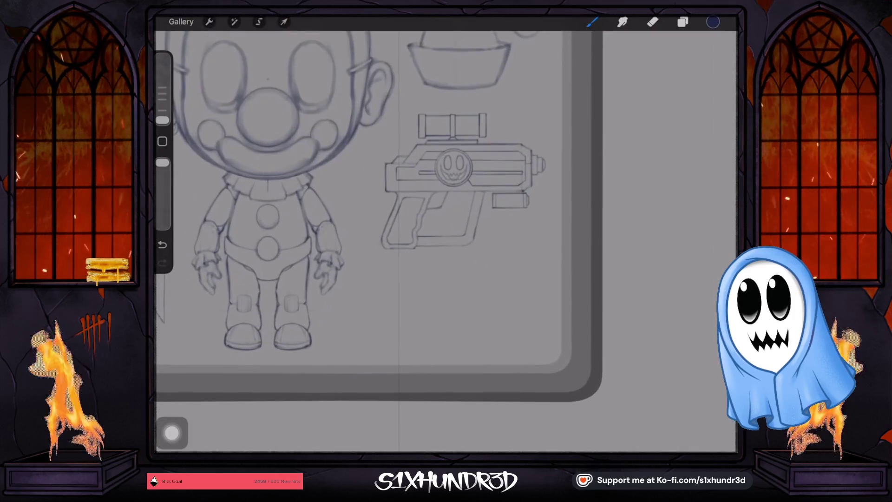
scroll(446, 233, "down", 3)
scroll(446, 233, "up", 1)
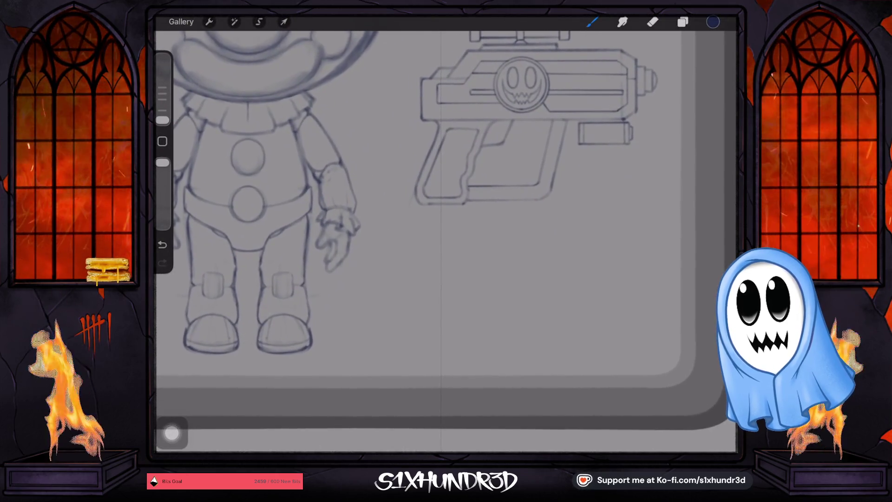
left_click(683, 22)
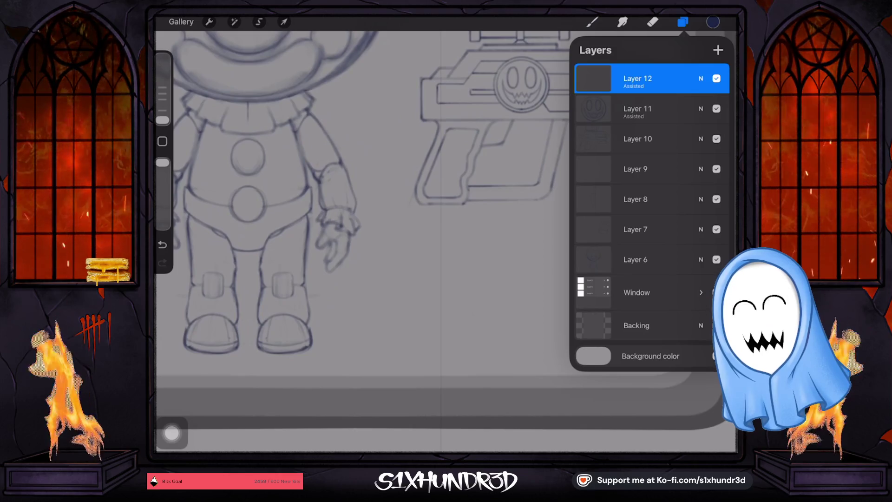
- Draw the mirrored side curves of the pacifier shield with a larger brush, redoing bad strokes
left_click(591, 22)
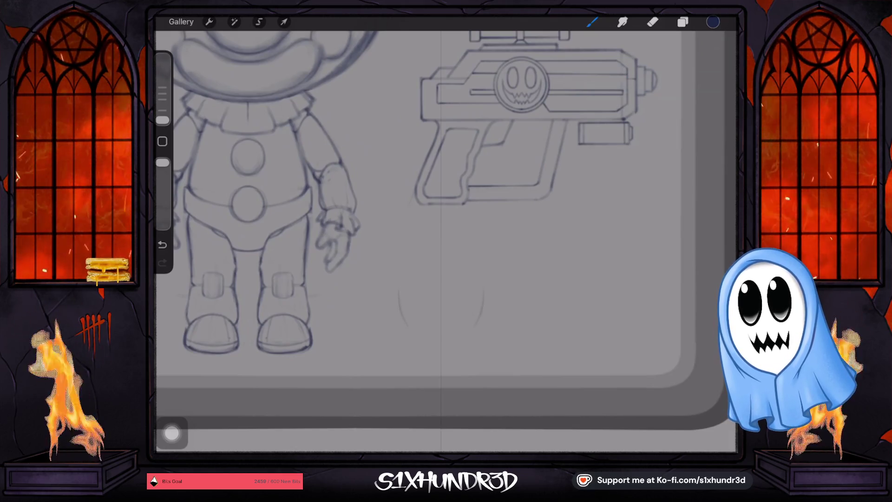
key("ctrl+z")
left_click_drag(409, 288, 411, 326)
left_click_drag(473, 287, 470, 325)
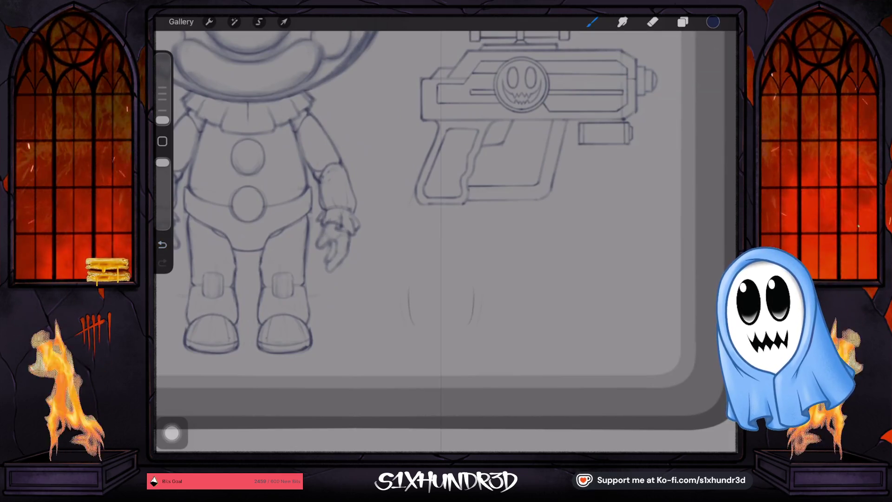
left_click_drag(162, 120, 162, 99)
key("ctrl+z")
scroll(446, 233, "up", 2)
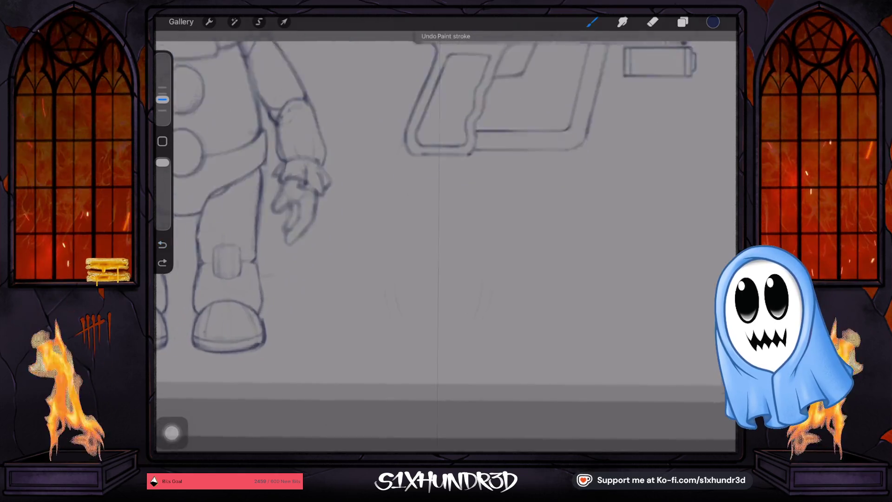
scroll(446, 233, "down", 2)
left_click_drag(479, 272, 472, 308)
left_click_drag(378, 272, 388, 308)
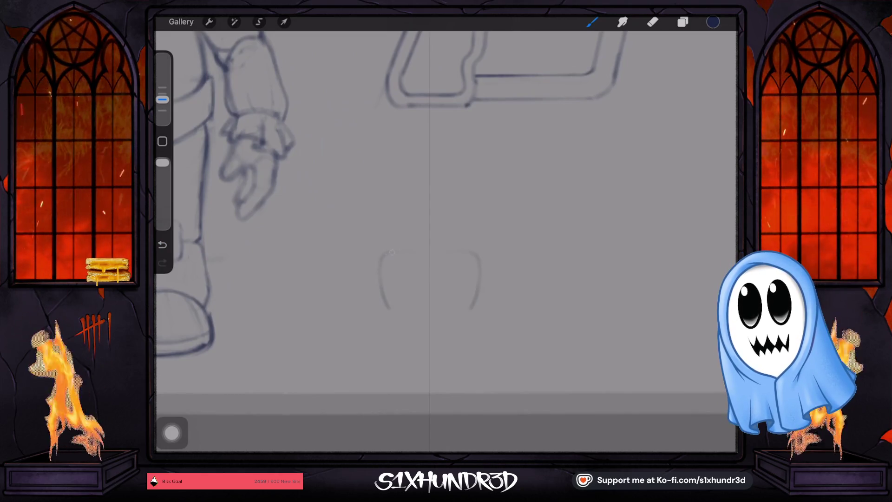
- Add the shield's top edge, curved bottom and small ring loop
mouse_move(478, 253)
left_mouse_down()
mouse_move(390, 307)
mouse_move(471, 314)
left_mouse_up()
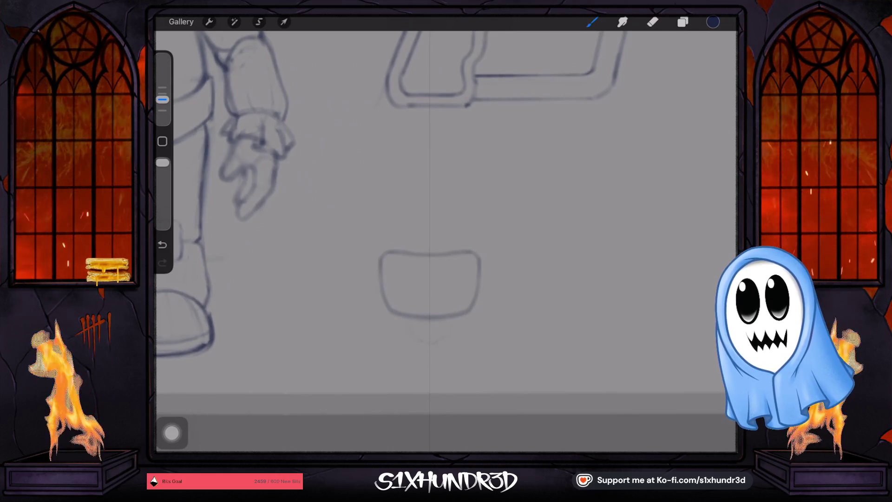
left_click_drag(438, 341, 453, 322)
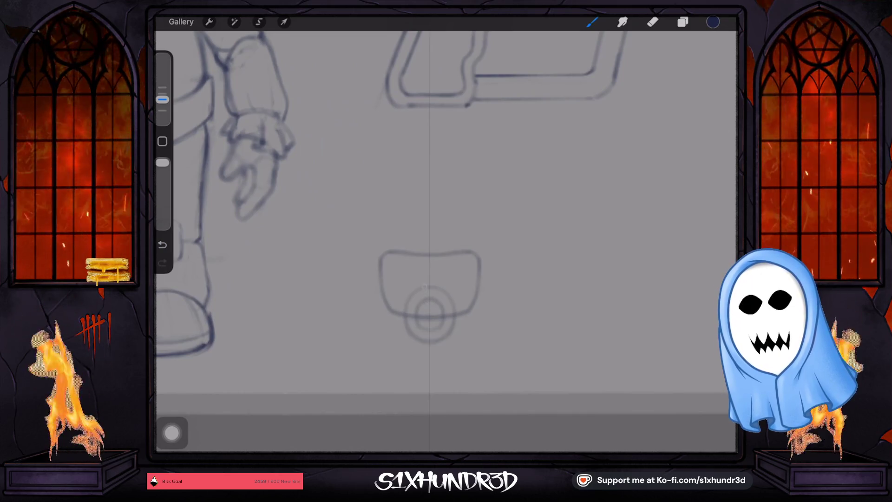
left_click_drag(425, 302, 436, 302)
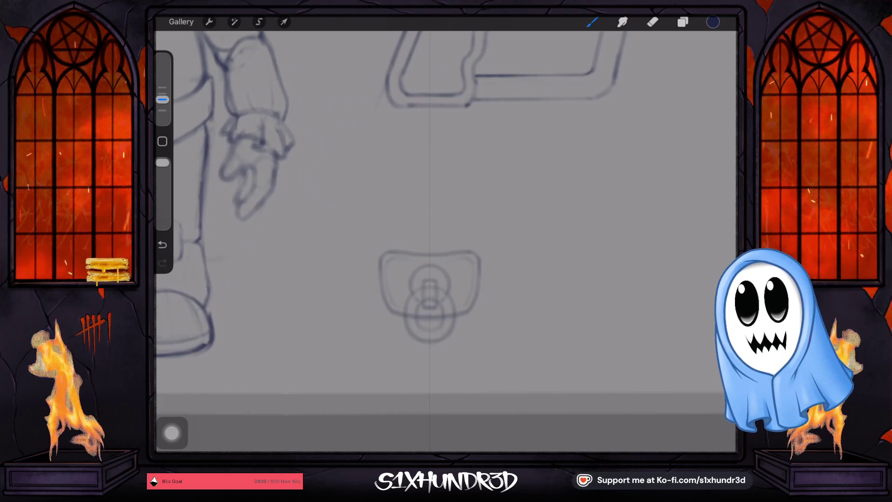
scroll(446, 233, "down", 5)
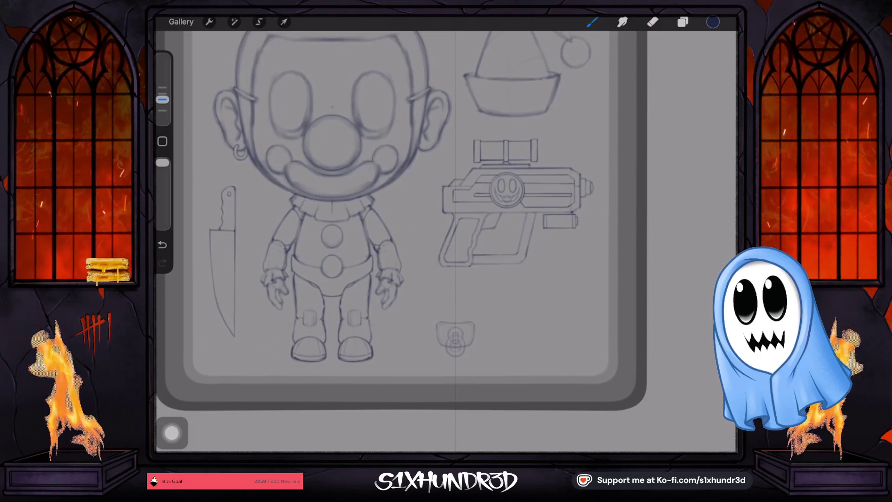
- Enlarge the pacifier slightly, test it over the clown's face, then place it beside the hand
scroll(446, 232, "up", 2)
left_click(284, 22)
left_click_drag(463, 310, 477, 297)
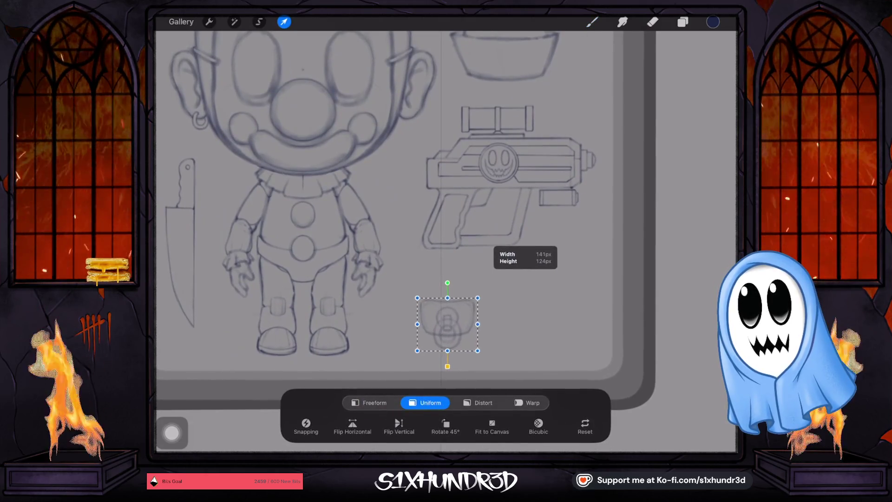
mouse_move(447, 324)
left_mouse_down()
mouse_move(305, 158)
mouse_move(338, 129)
left_mouse_up()
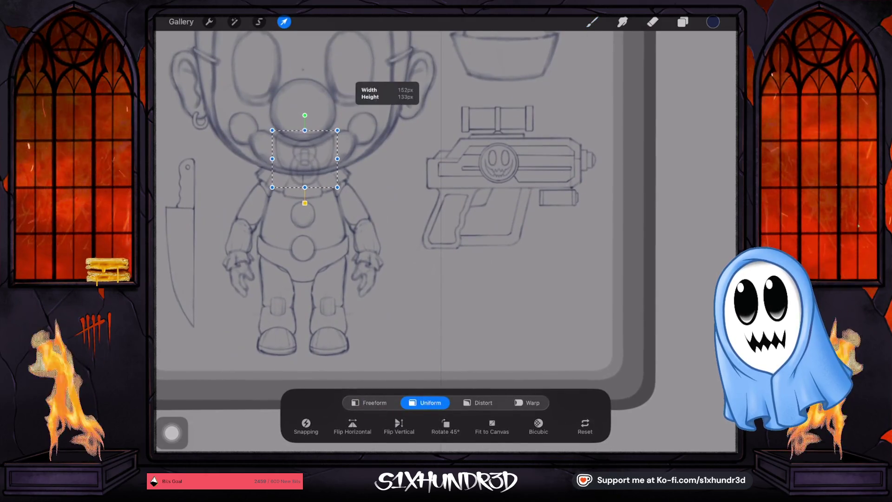
left_click_drag(305, 158, 441, 312)
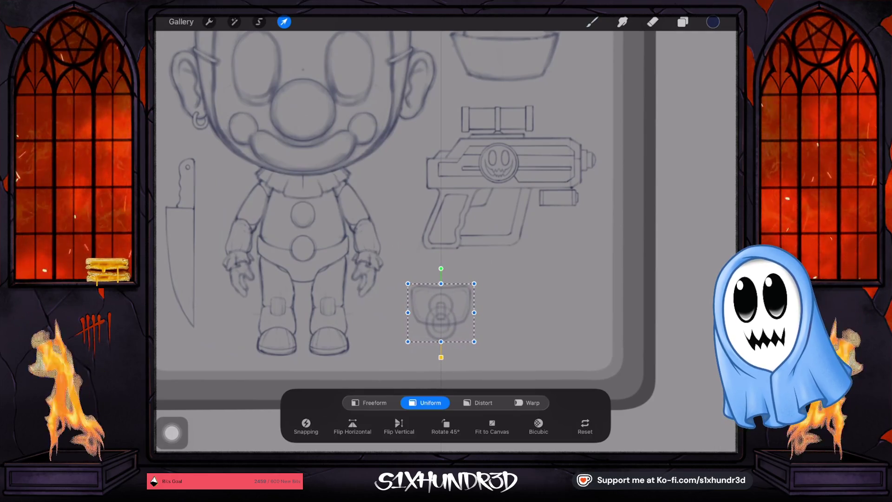
left_click(381, 312)
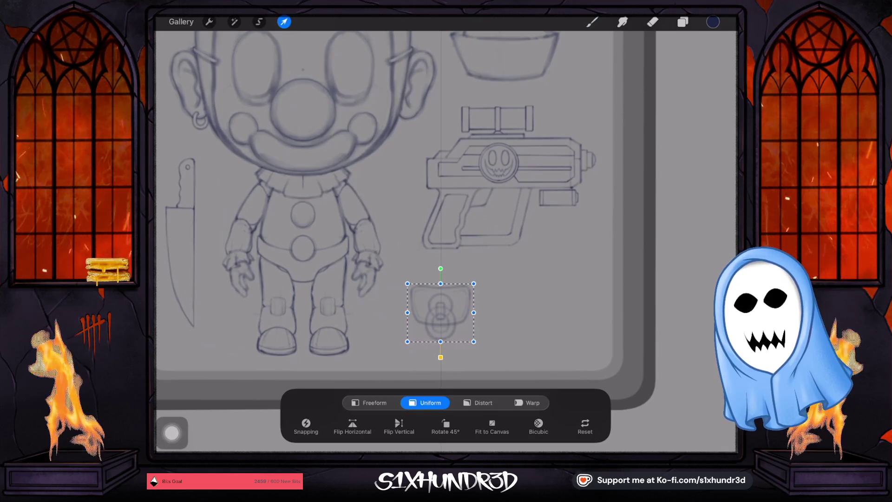
left_click(592, 22)
scroll(437, 223, "down", 5)
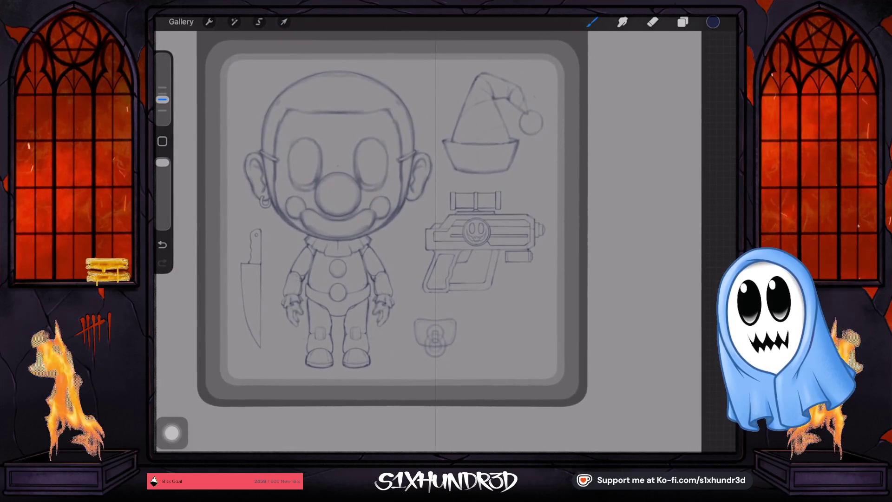
- Nudge the pacifier slightly up and right and commit its position
left_click(283, 22)
left_click_drag(435, 336, 435, 335)
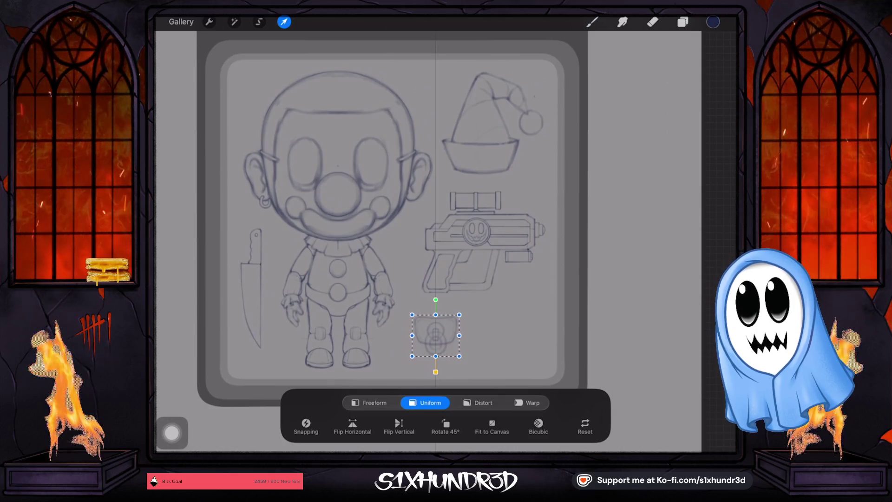
left_click(592, 21)
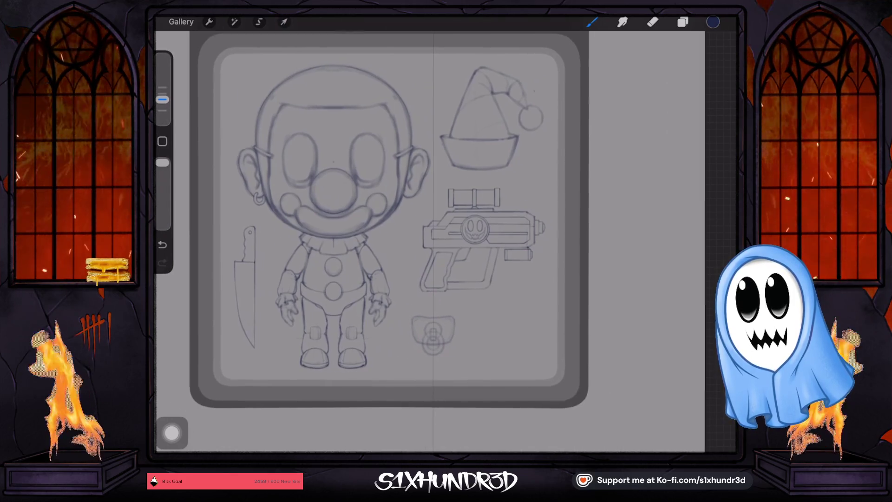
- Zoom around to inspect the gun and pacifier, then bring up the layer list
scroll(483, 242, "up", 5)
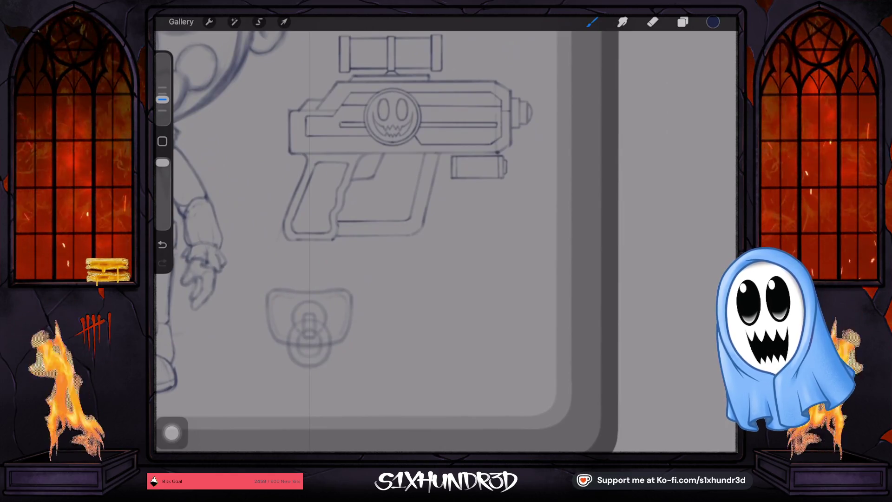
scroll(400, 139, "up", 1)
scroll(399, 223, "down", 5)
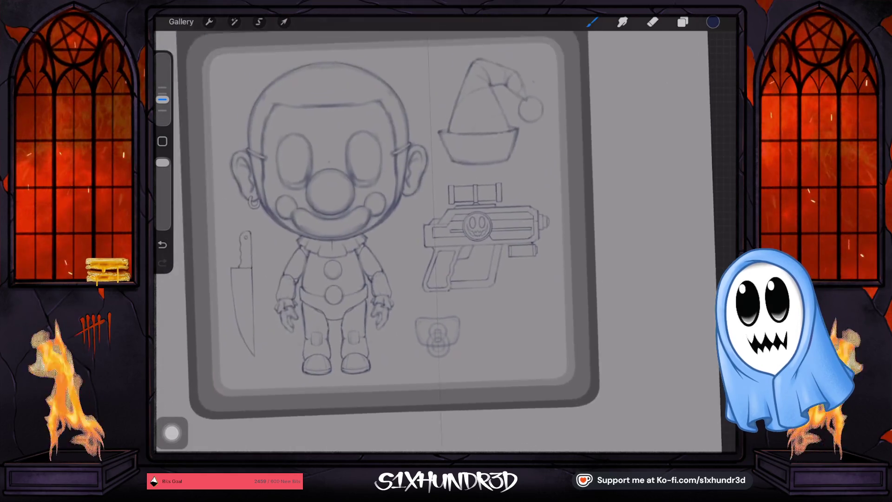
scroll(484, 246, "up", 5)
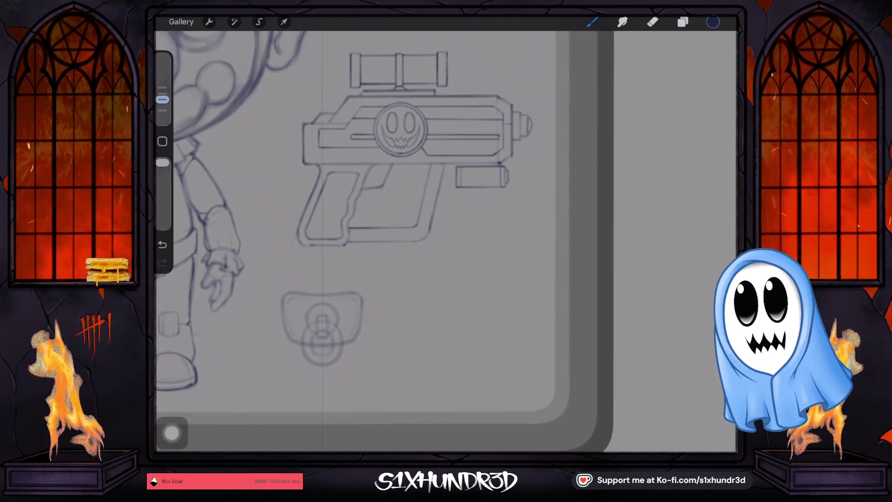
scroll(386, 241, "down", 3)
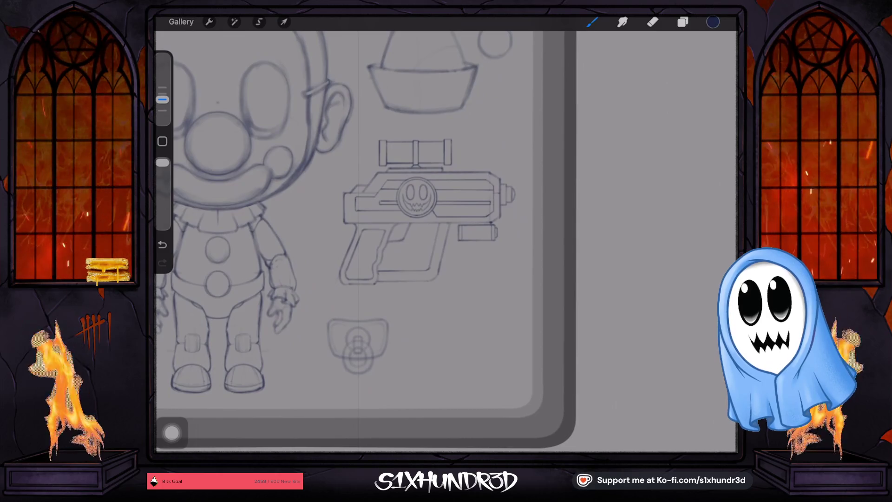
scroll(385, 232, "down", 3)
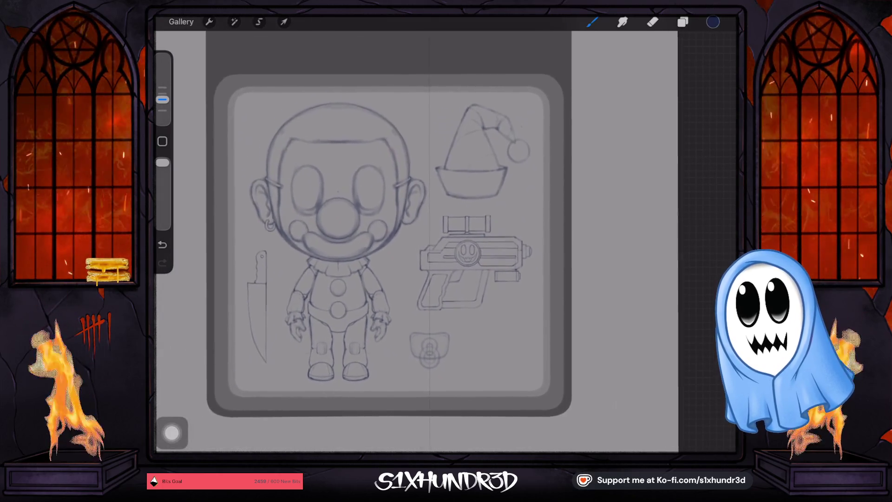
scroll(372, 223, "up", 3)
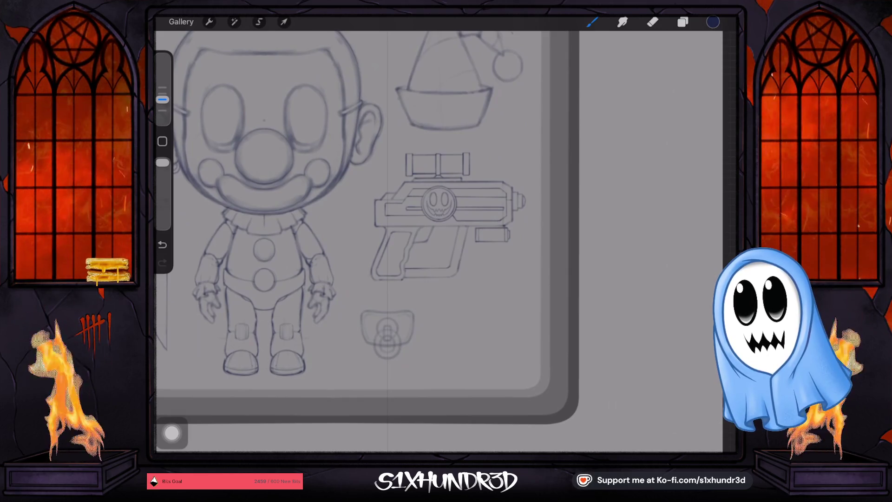
scroll(367, 223, "down", 3)
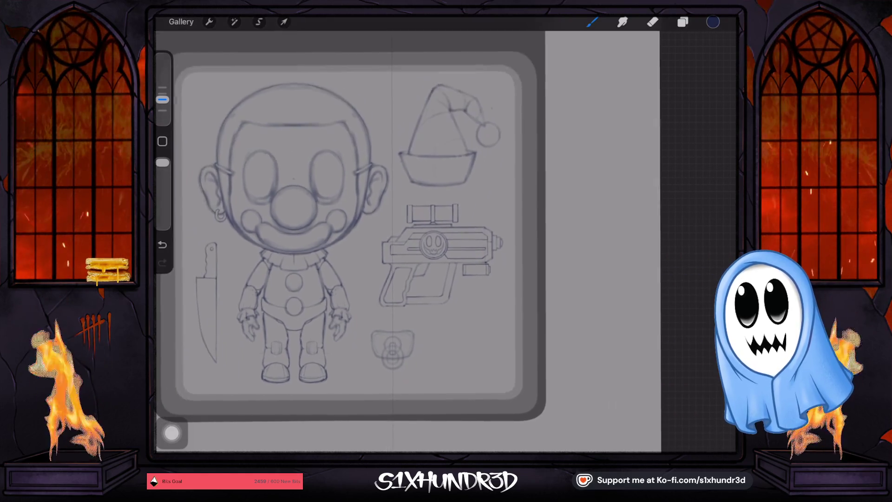
scroll(418, 260, "up", 5)
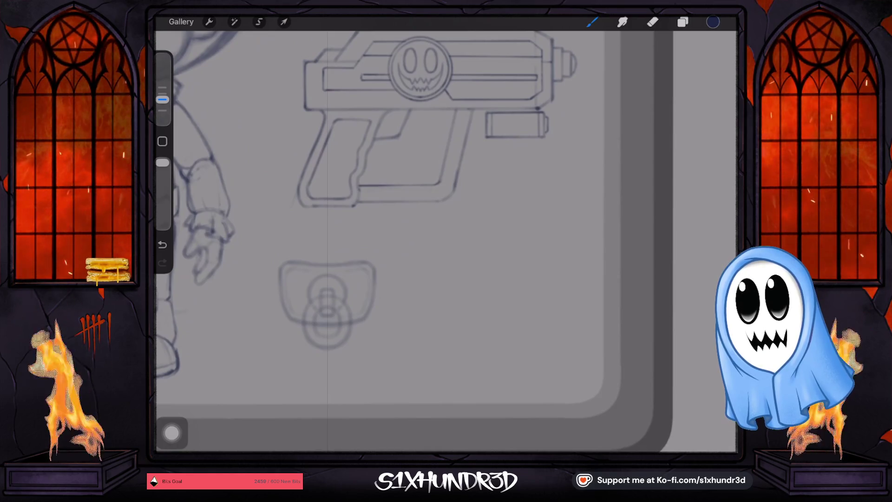
left_click(682, 22)
left_click(683, 22)
left_click(682, 21)
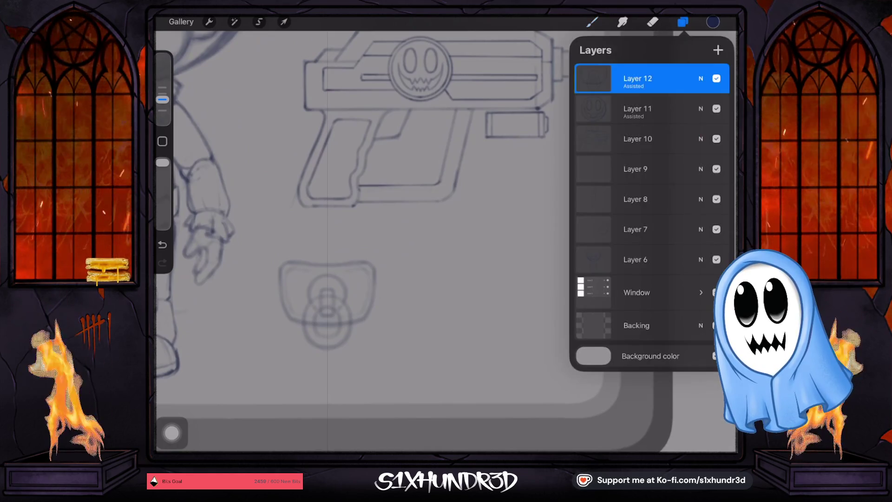
scroll(353, 232, "down", 5)
scroll(353, 232, "up", 2)
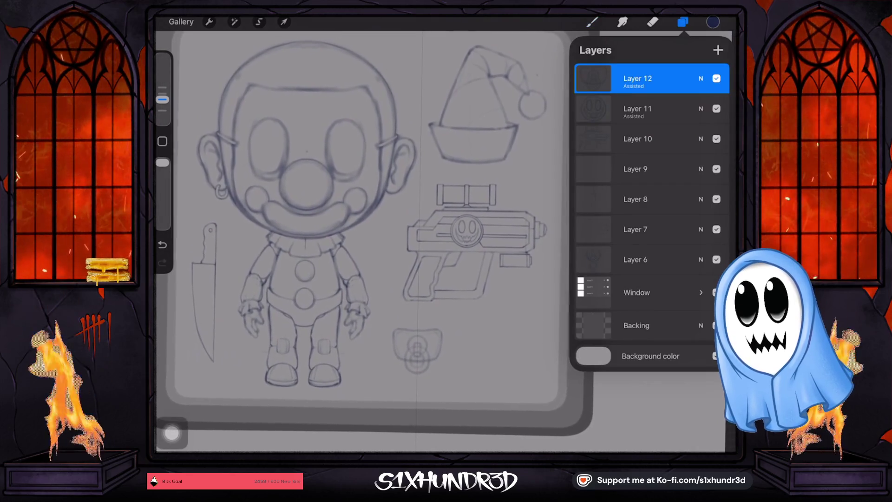
scroll(353, 223, "up", 1)
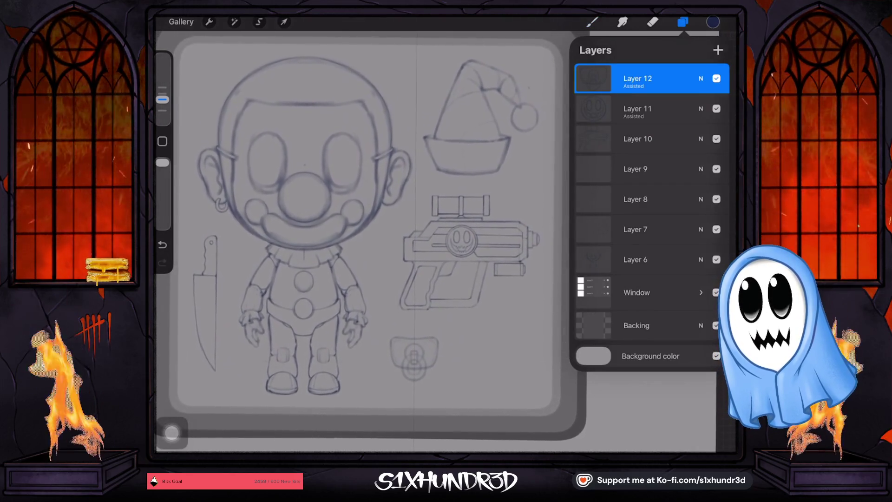
scroll(353, 233, "right", 1)
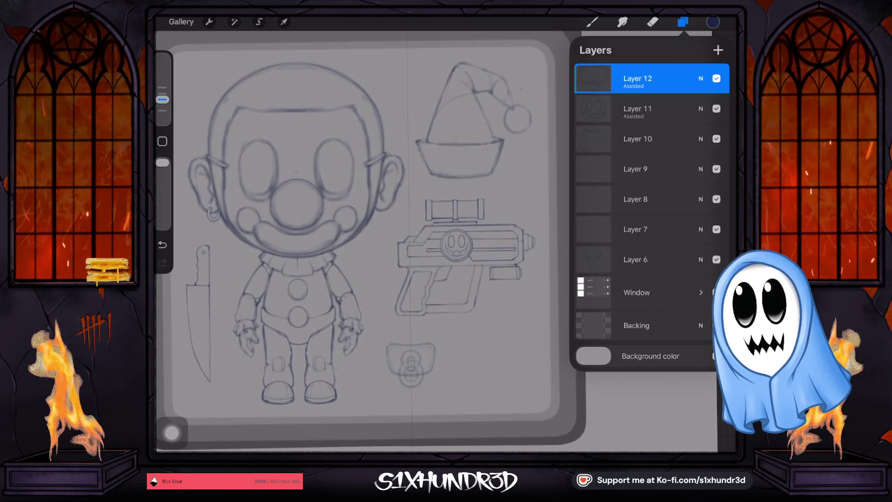
scroll(353, 233, "right", 1)
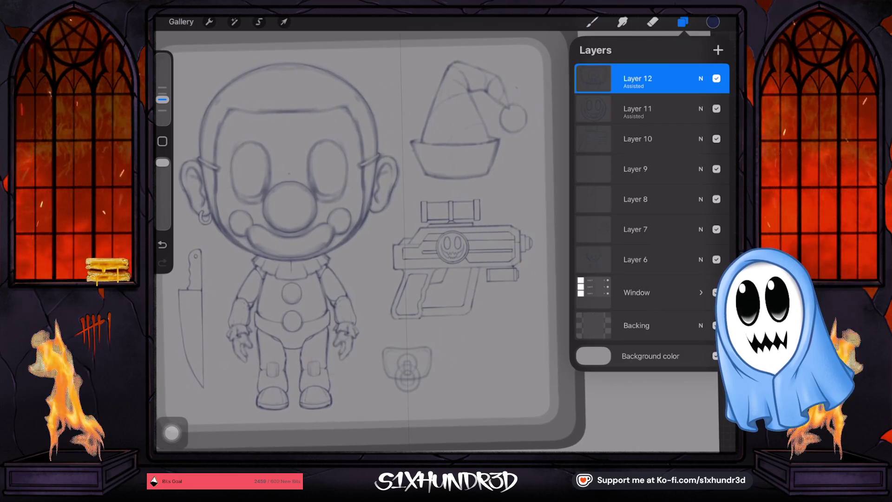
scroll(353, 232, "left", 2)
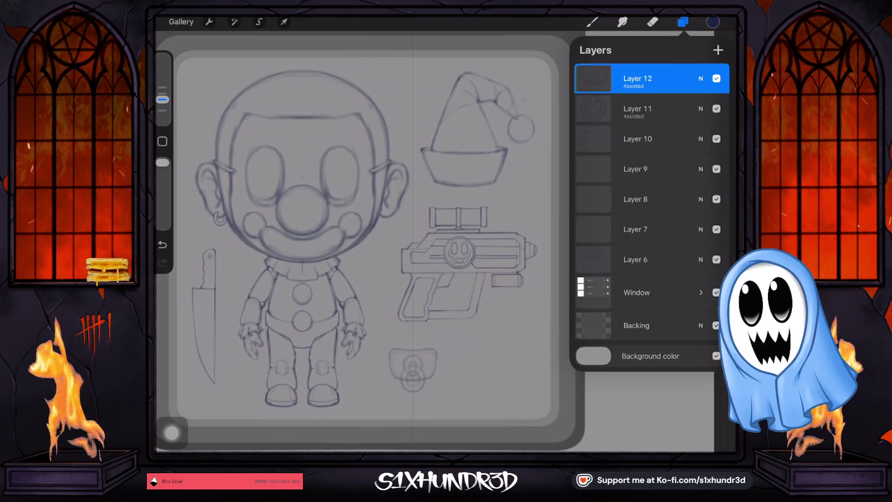
double_click(716, 260)
- Move the pacifier up beside the Santa hat and shrink it to about 135 × 118 px
left_click(283, 22)
mouse_move(413, 369)
left_mouse_down()
mouse_move(415, 94)
mouse_move(437, 112)
left_mouse_up()
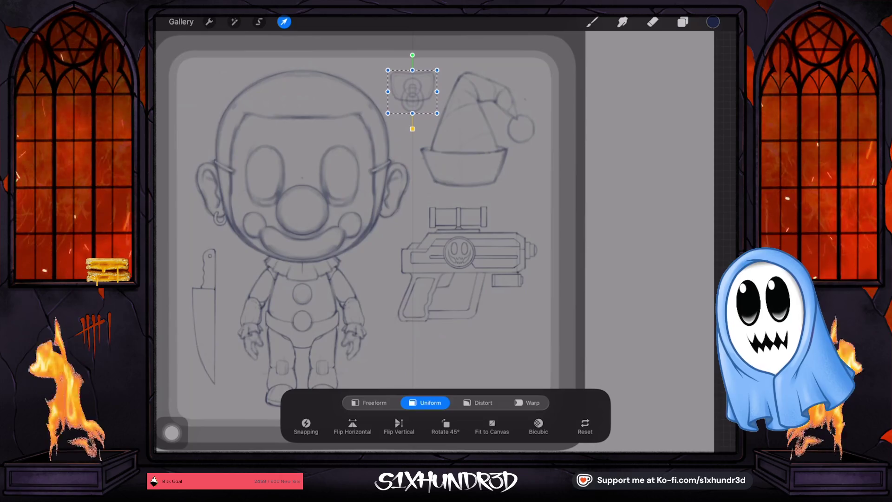
left_click_drag(439, 114, 438, 112)
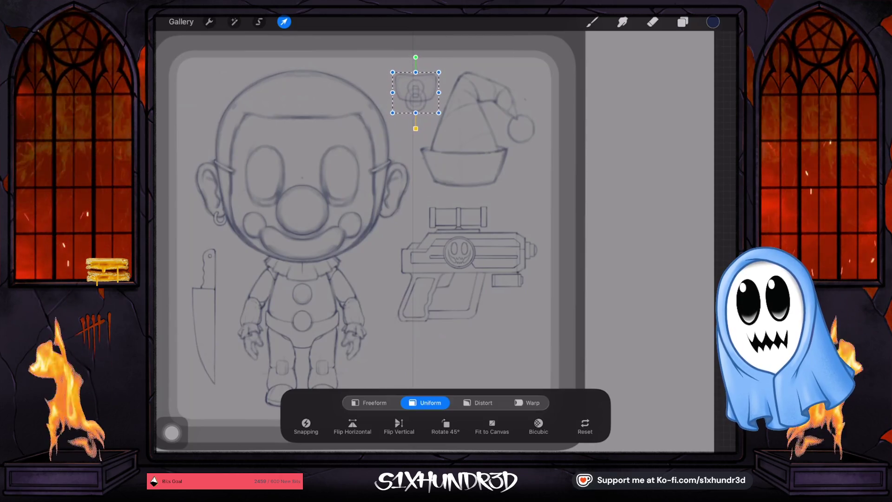
left_click(683, 22)
- Select Layer 10, then open Layer 11's options menu
left_click(637, 138)
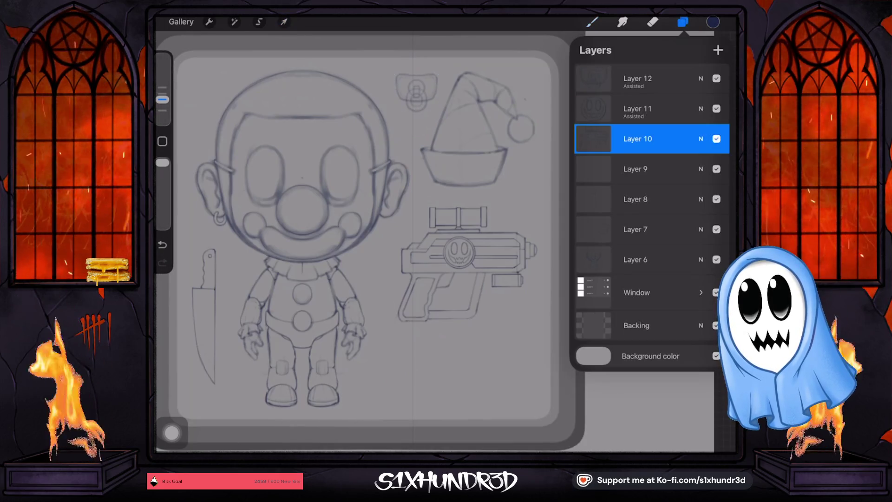
left_click(716, 139)
left_click(717, 138)
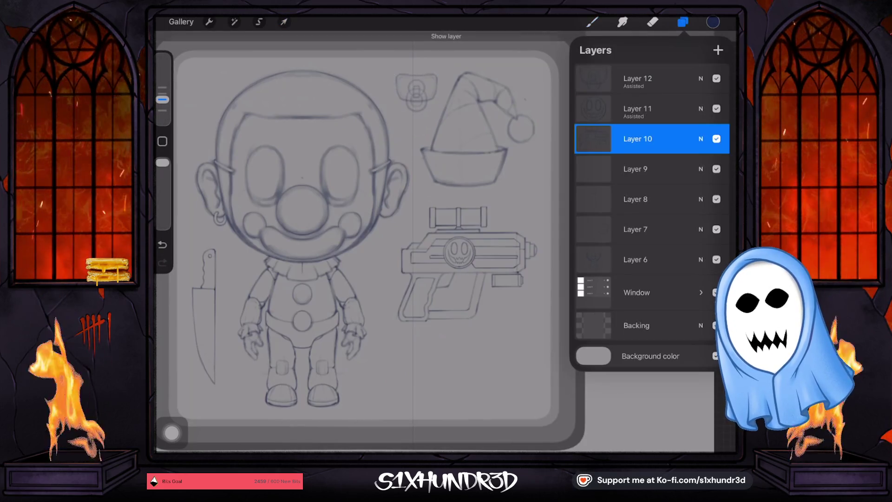
left_click(637, 109)
left_click(638, 108)
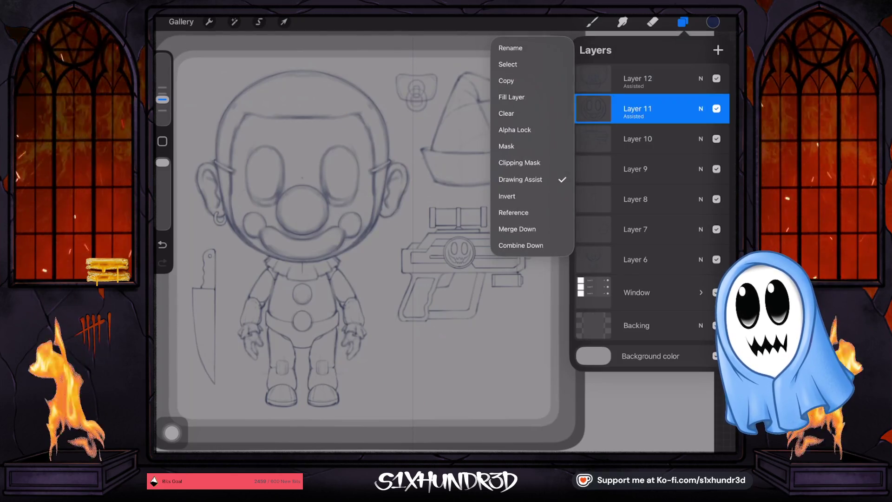
- Merge Layer 11 down into Layer 10, delete Layer 9, and check Layer 8's contents
left_click(516, 229)
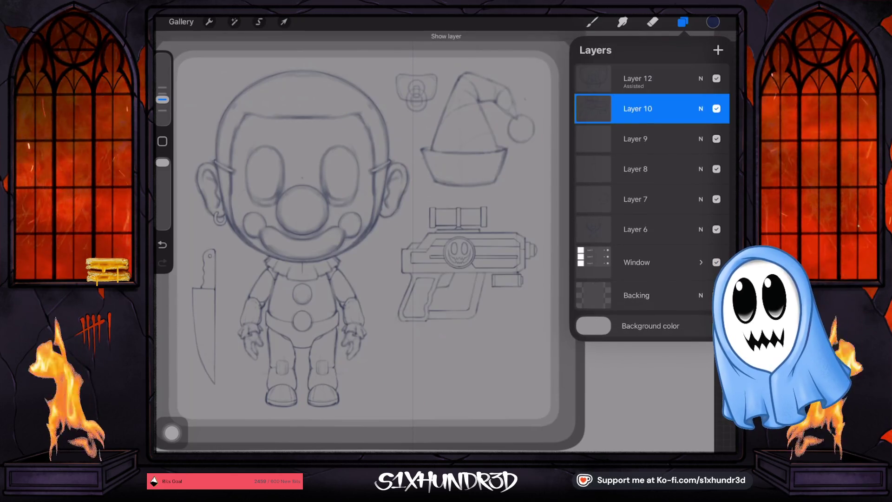
left_click(716, 138)
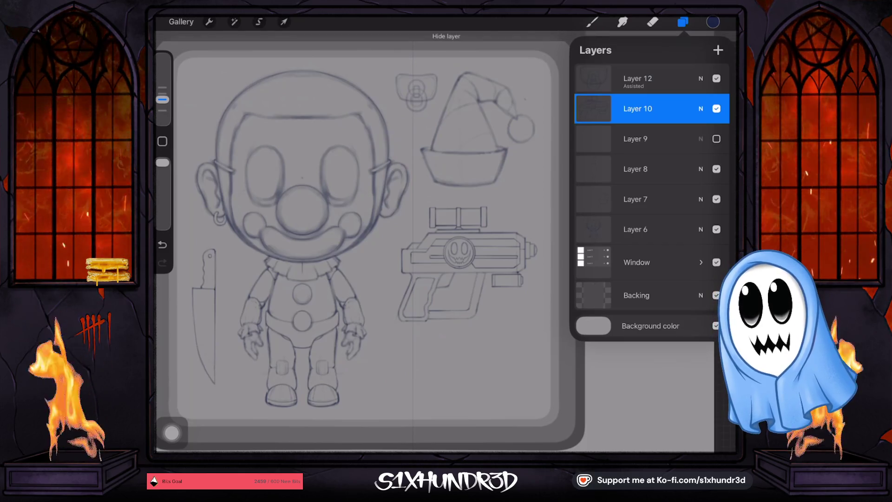
left_click(700, 109)
left_click(701, 108)
left_click_drag(674, 139, 604, 138)
left_click(711, 139)
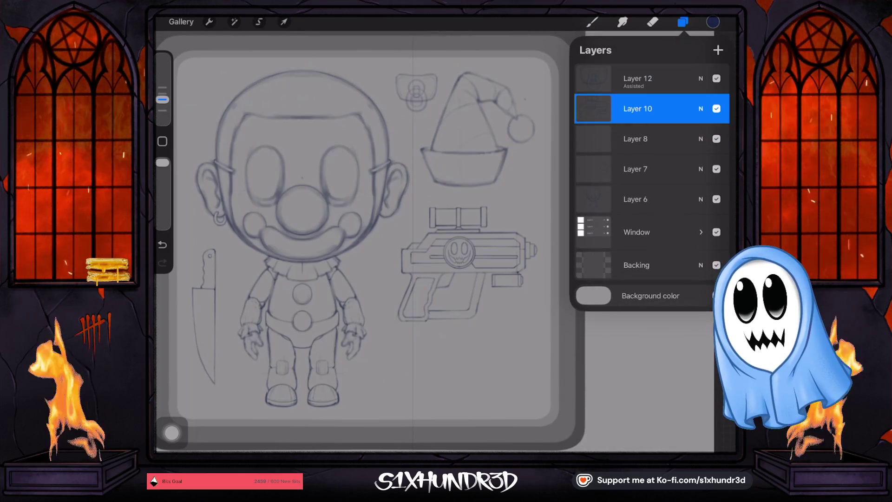
left_click(716, 138)
left_click(716, 138)
- Shrink the Layer 7 hat sketch slightly and shift it up and to the right
left_click(641, 168)
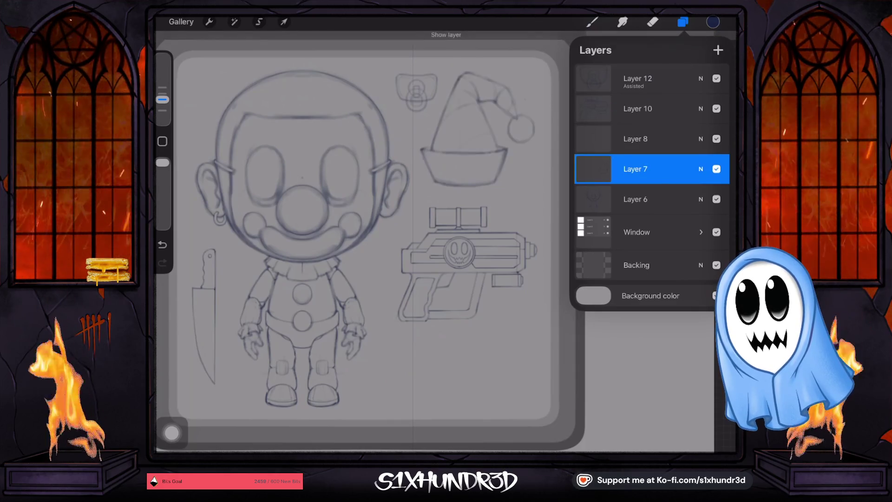
left_click(284, 22)
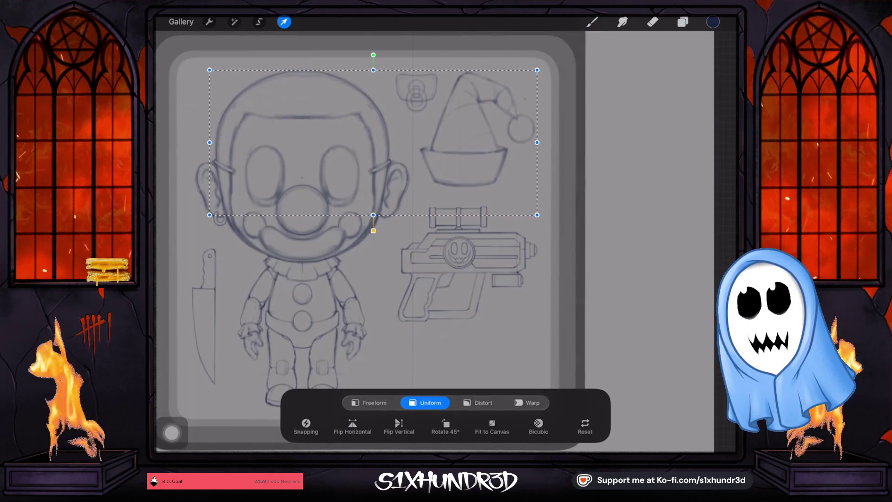
left_click_drag(210, 70, 233, 80)
left_click_drag(465, 140, 462, 136)
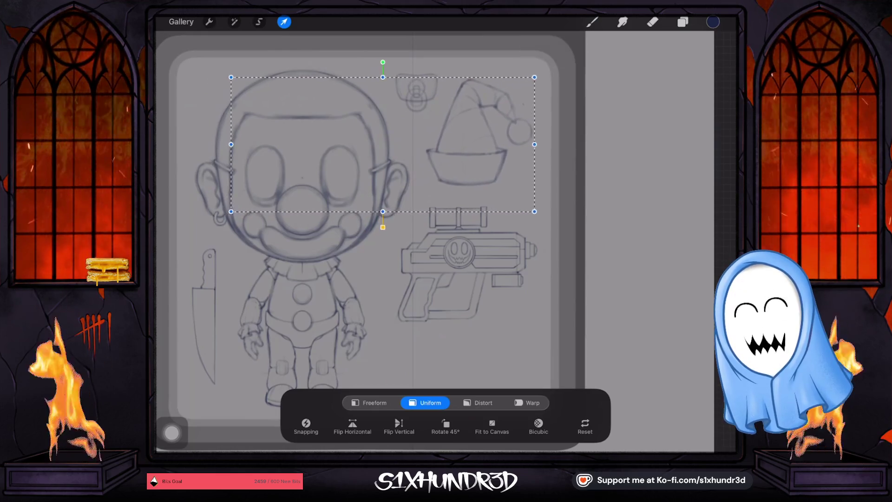
left_click_drag(383, 144, 390, 145)
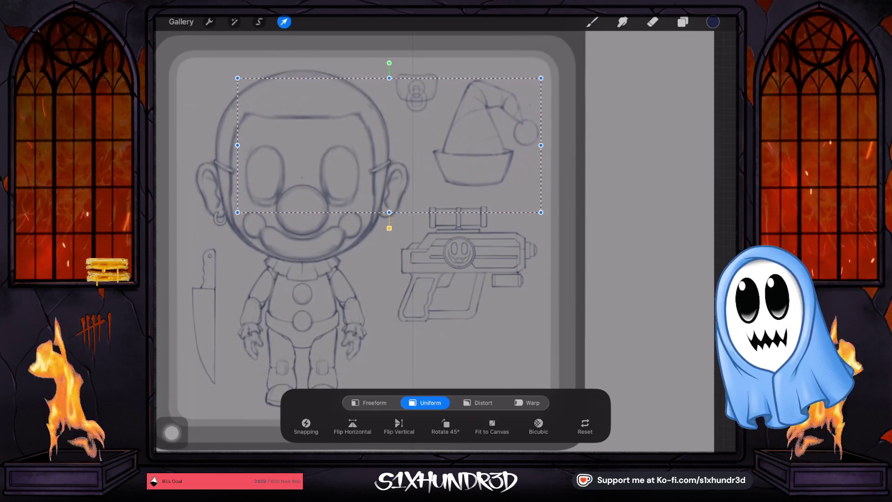
left_click_drag(238, 78, 241, 79)
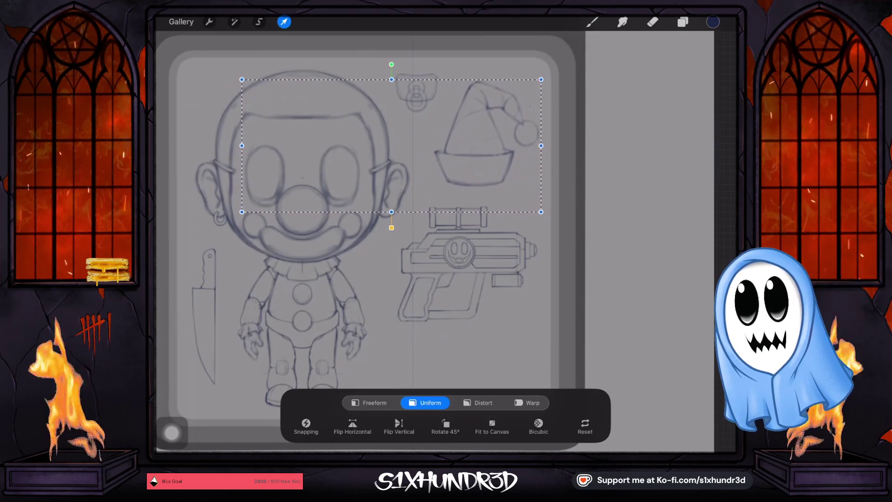
left_click_drag(541, 80, 535, 82)
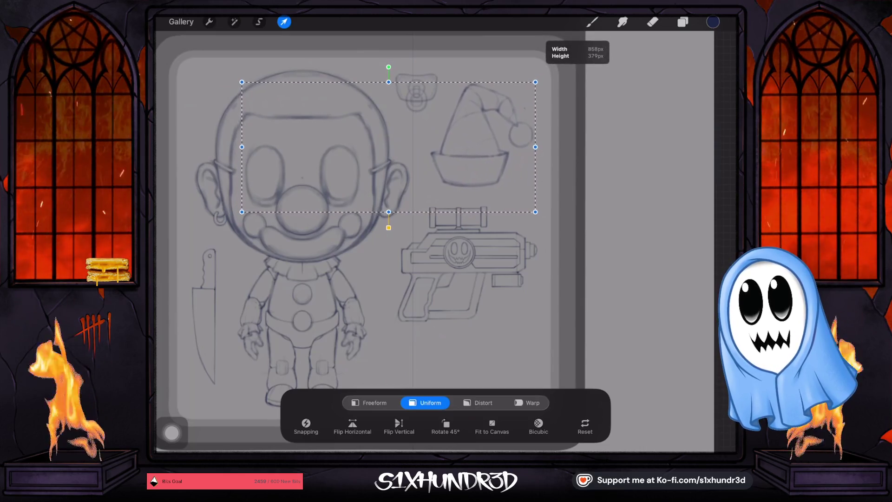
left_click_drag(389, 147, 394, 142)
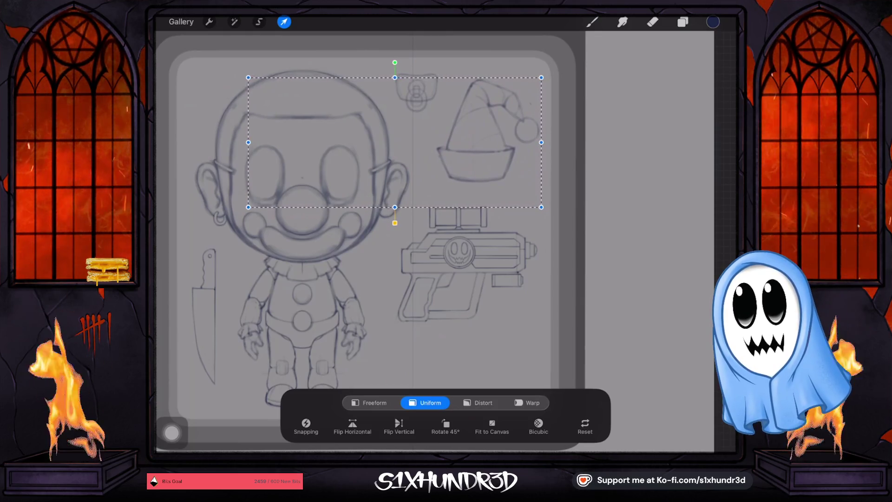
left_click(682, 22)
- Check the ray gun layer's visibility and put a transform box around the gun sketch
left_click(641, 108)
left_click(717, 108)
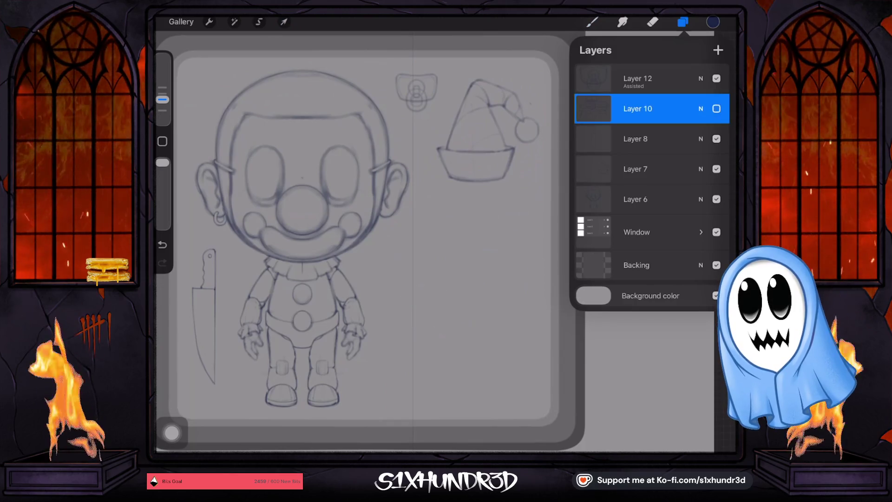
left_click(716, 108)
left_click(283, 22)
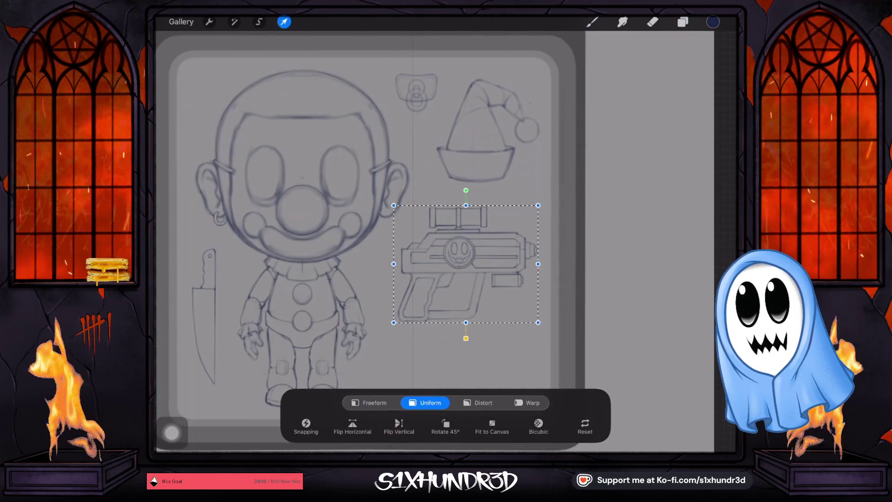
- Shrink the ray gun sketch a little, move it up, and commit the new size
left_click_drag(538, 205, 531, 210)
left_click_drag(464, 278, 467, 257)
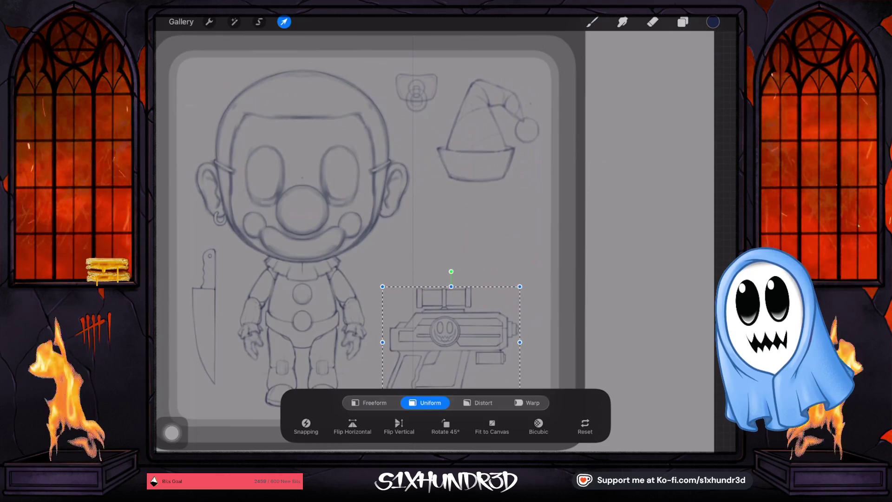
left_click_drag(467, 257, 458, 246)
key("b")
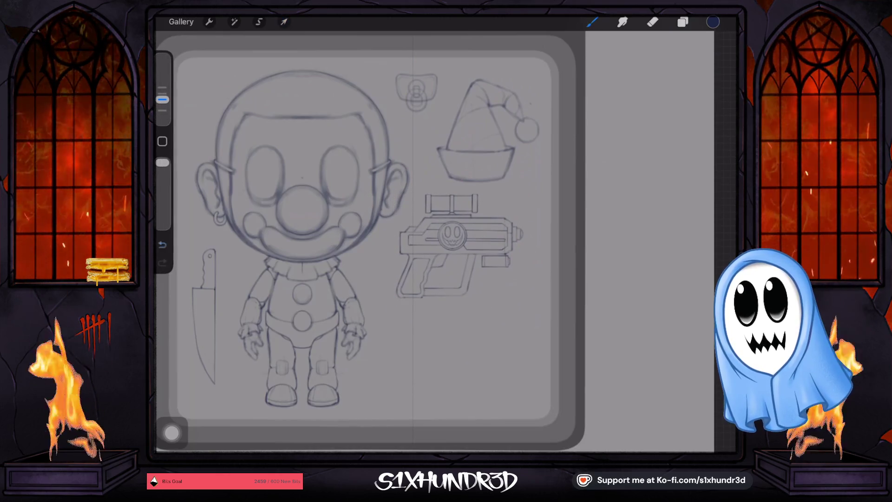
- Try the gun rotated upright and repositioned, then undo the rotation to keep it horizontal
key("v")
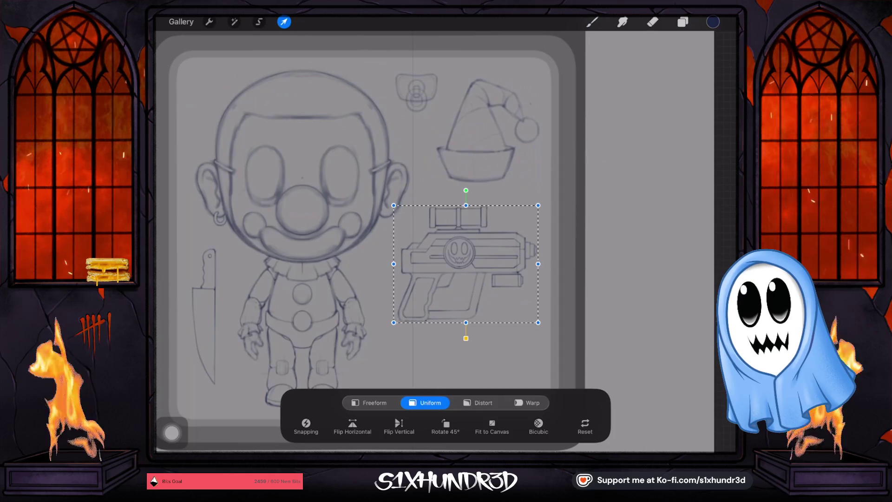
scroll(367, 232, "down", 3)
mouse_move(464, 186)
left_mouse_down()
mouse_move(458, 270)
mouse_move(466, 177)
mouse_move(464, 189)
left_mouse_up()
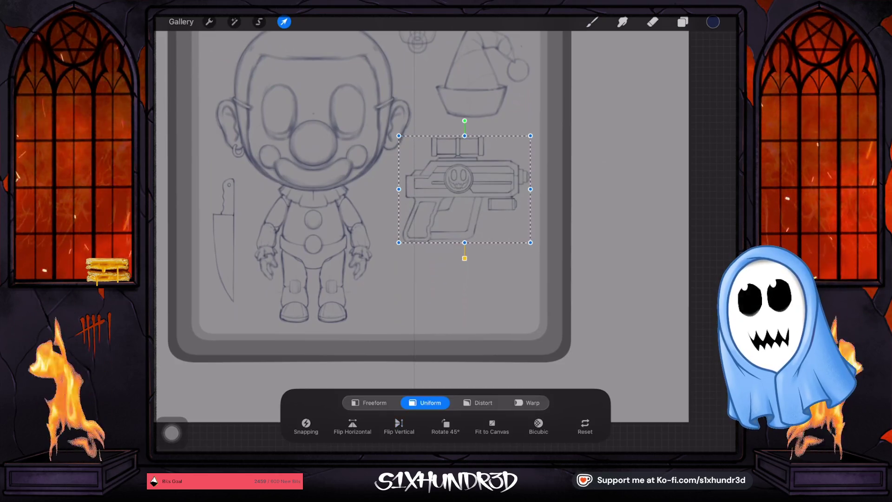
mouse_move(464, 120)
left_mouse_down()
mouse_move(399, 199)
mouse_move(396, 189)
left_mouse_up()
left_click_drag(465, 189, 468, 186)
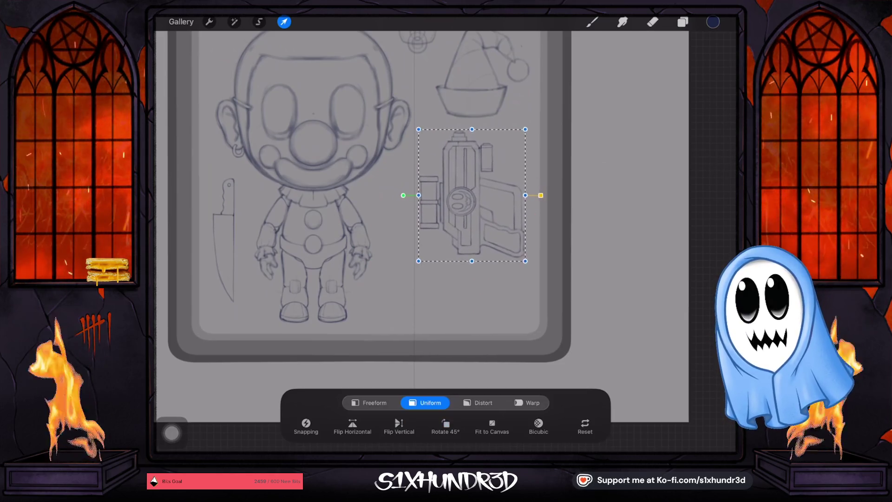
left_click_drag(466, 186, 437, 207)
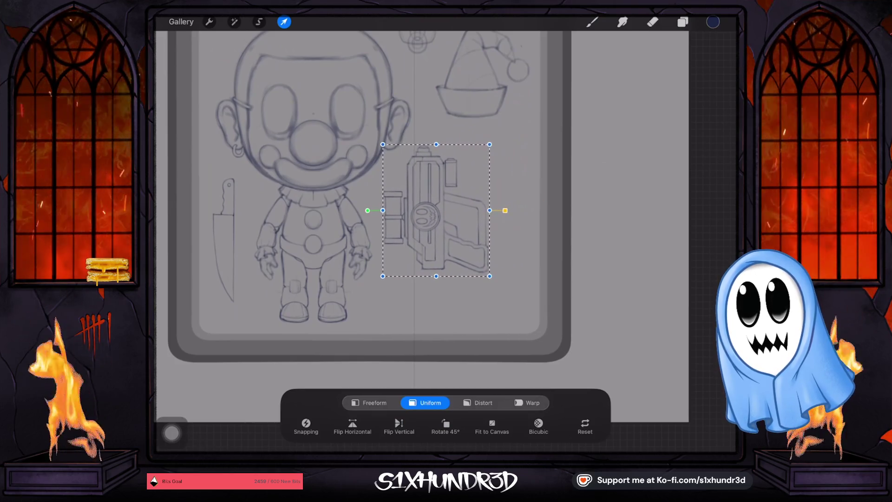
left_click(592, 22)
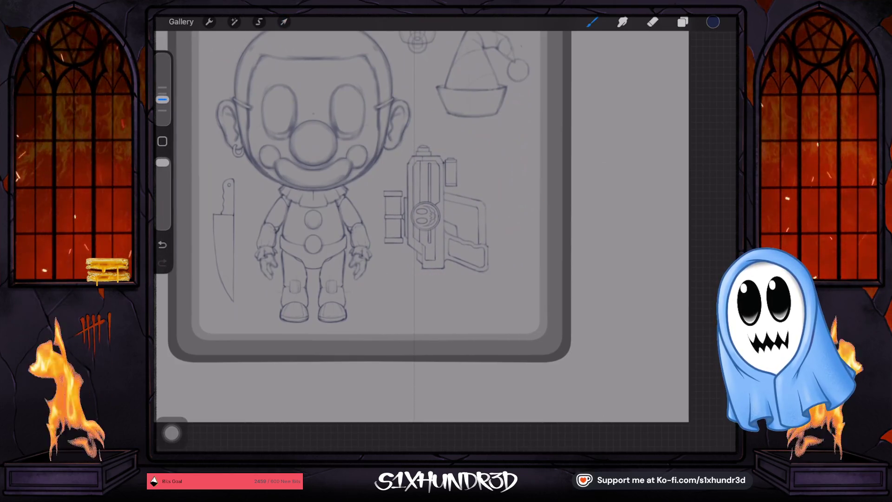
key("ctrl+z")
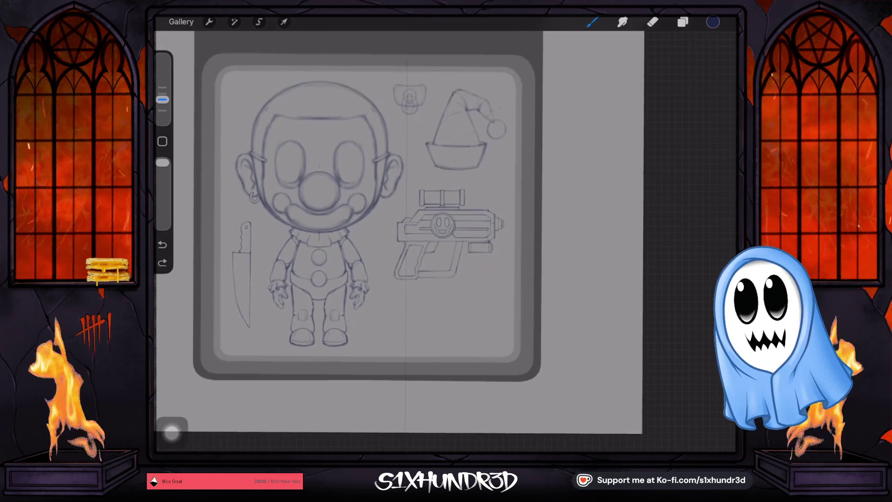
- Nudge the gun slightly up-left, commit it, and undo the rectangle drawn below it
scroll(353, 218, "up", 3)
scroll(353, 219, "up", 1)
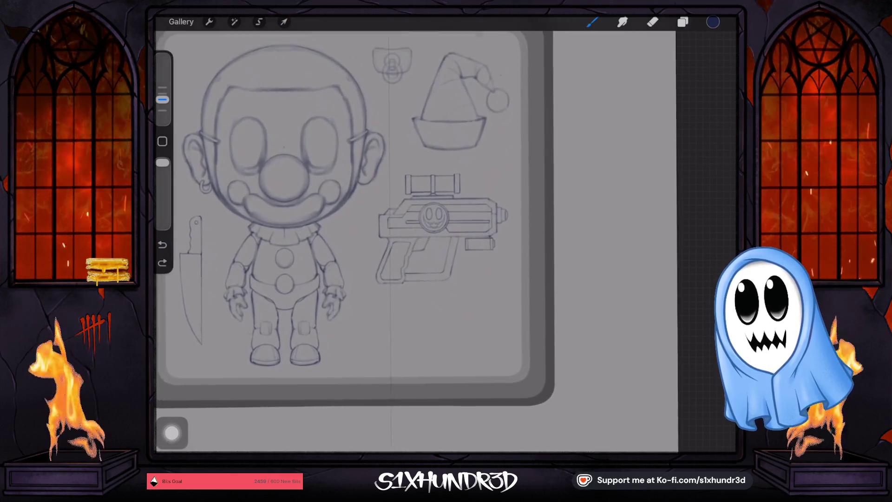
left_click(284, 22)
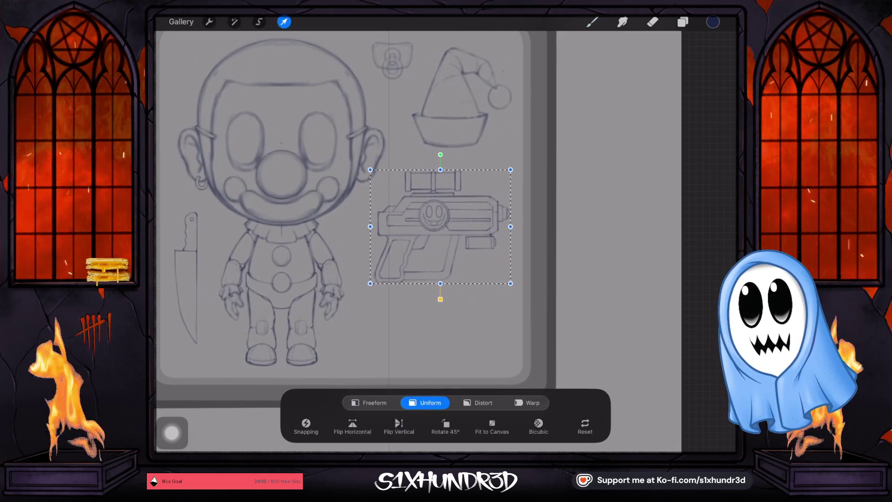
left_click_drag(441, 227, 438, 225)
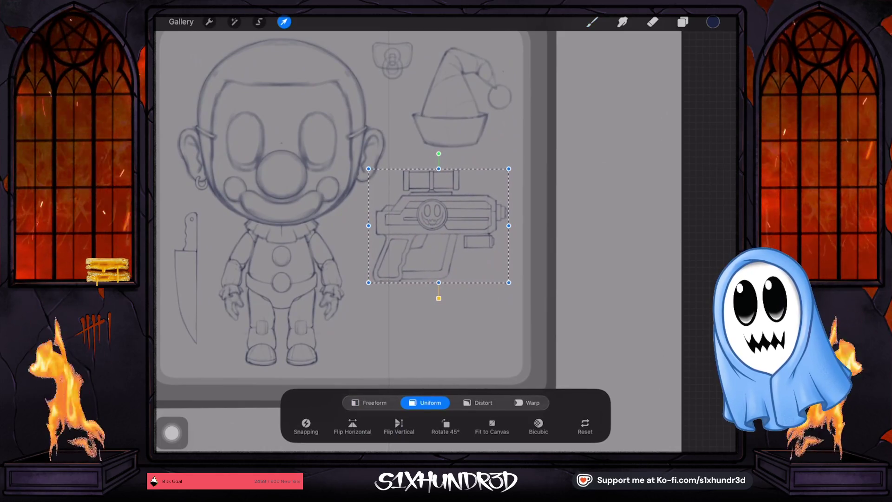
key("b")
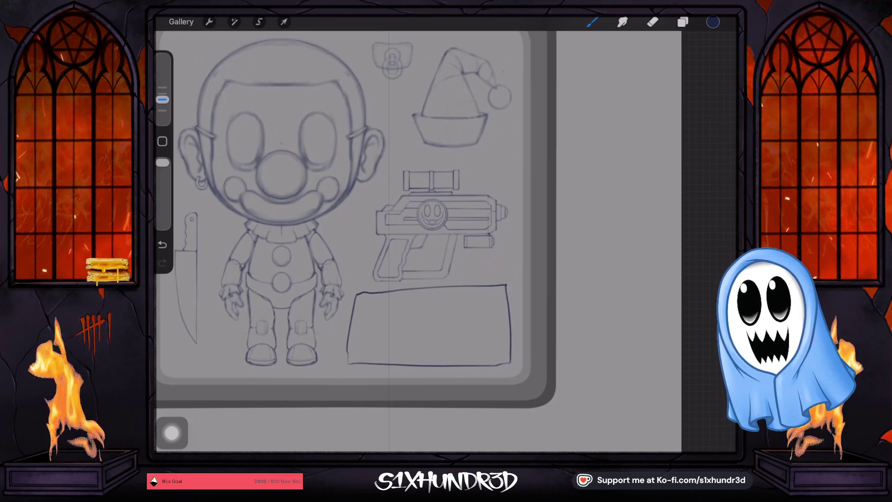
key("ctrl+z")
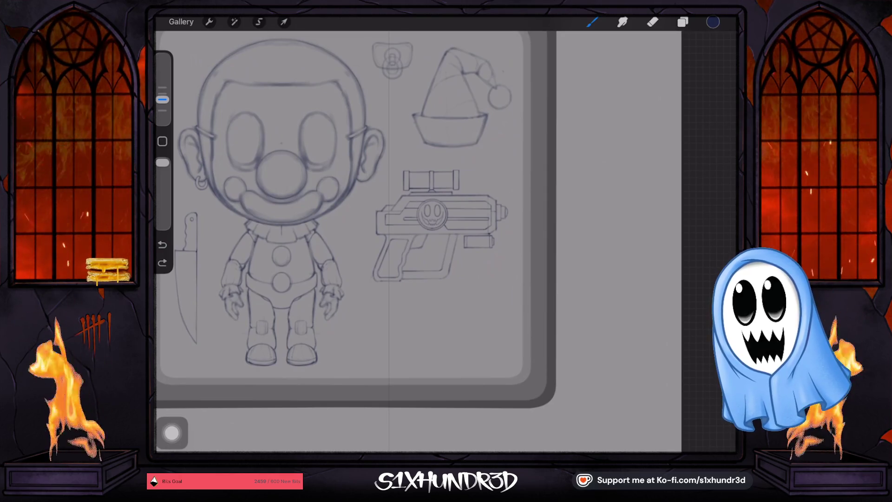
- Flip the Layer 8 knife vertically, rotate it horizontal, enlarge it and place it below the gun
left_click(683, 22)
left_click(635, 169)
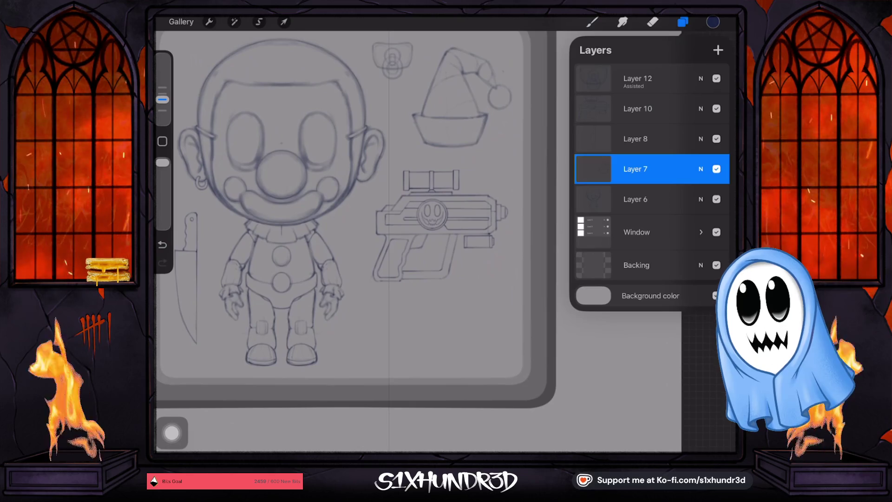
left_click(637, 108)
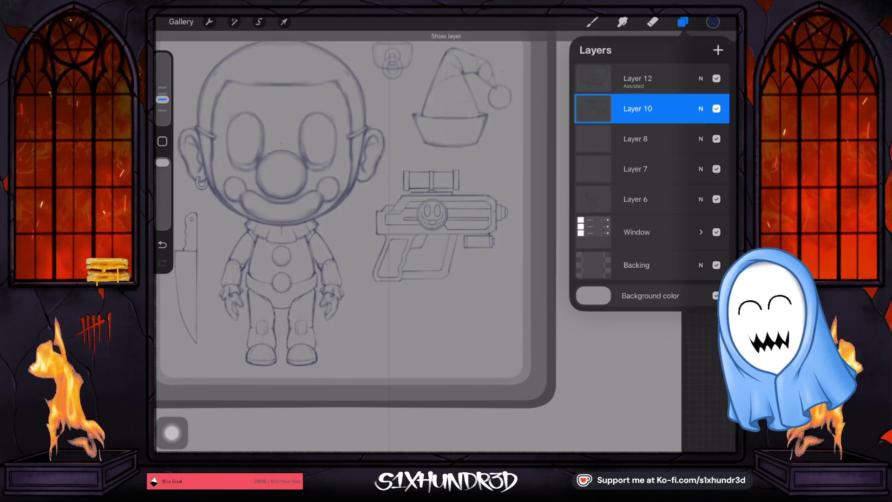
left_click(635, 139)
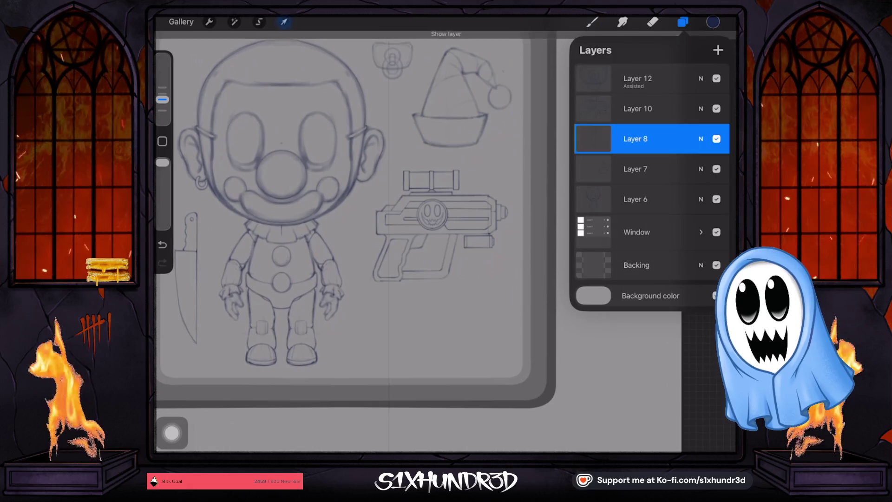
left_click(284, 22)
left_click(399, 425)
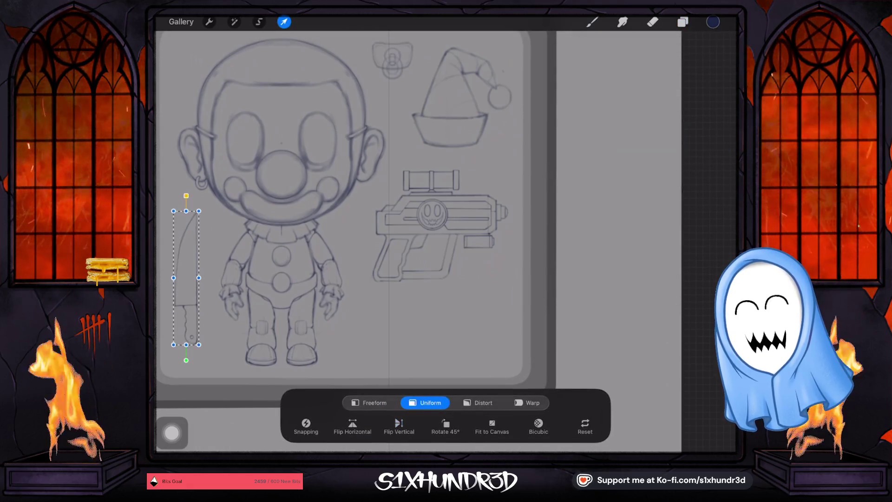
left_click_drag(185, 360, 103, 277)
mouse_move(186, 278)
left_mouse_down()
mouse_move(431, 323)
mouse_move(427, 338)
left_mouse_up()
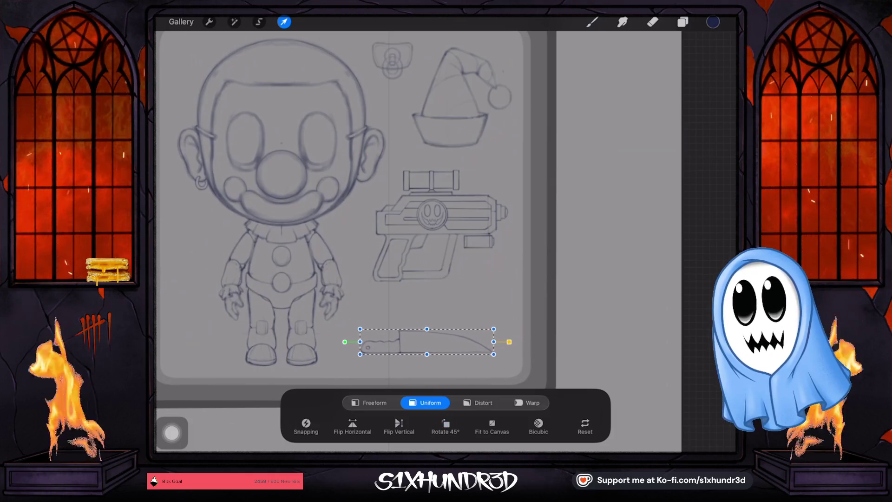
left_click_drag(494, 350, 514, 354)
left_click_drag(437, 339, 435, 335)
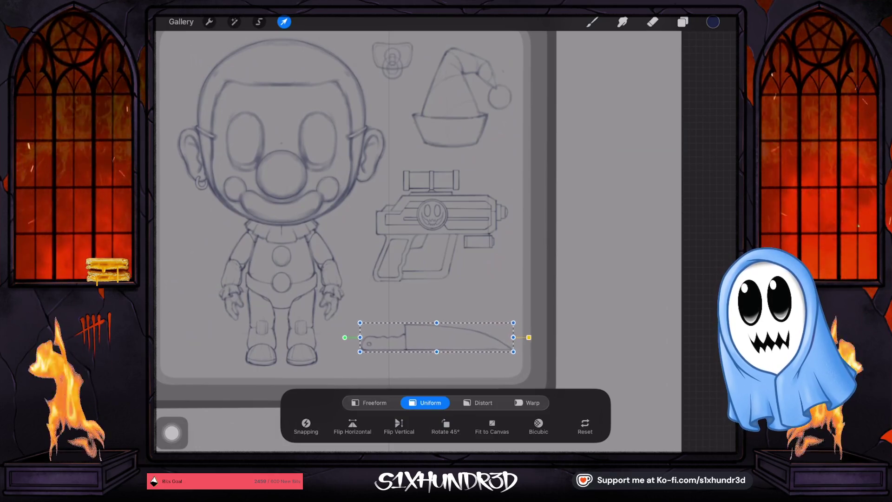
left_click_drag(436, 334, 434, 333)
left_click(683, 21)
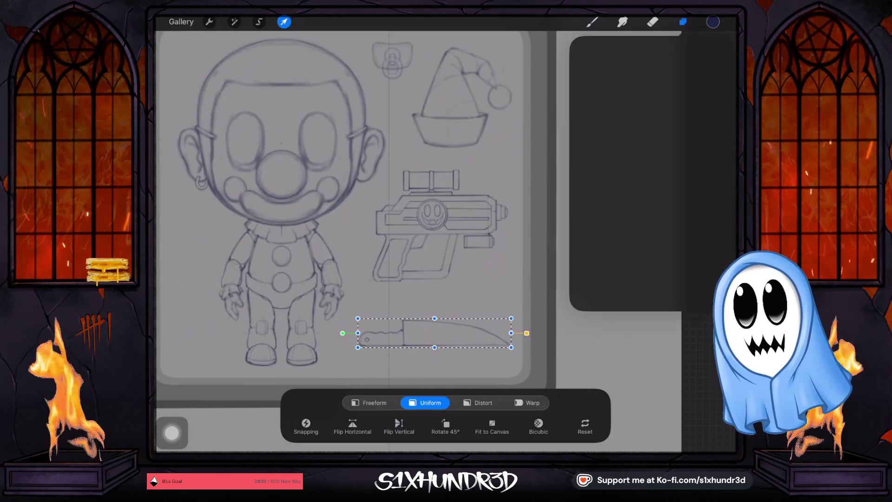
- Select the ray gun on Layer 10 and exit Transform without changes
left_click(637, 108)
left_click(717, 109)
left_click(717, 108)
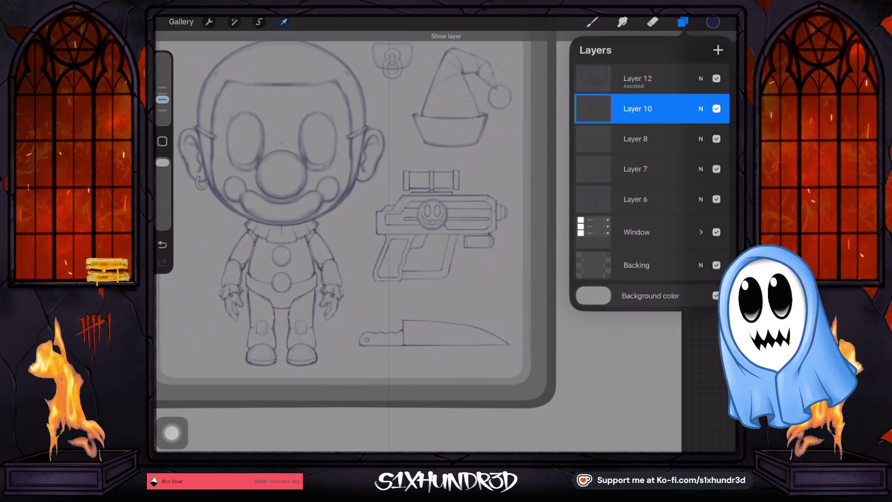
left_click(284, 22)
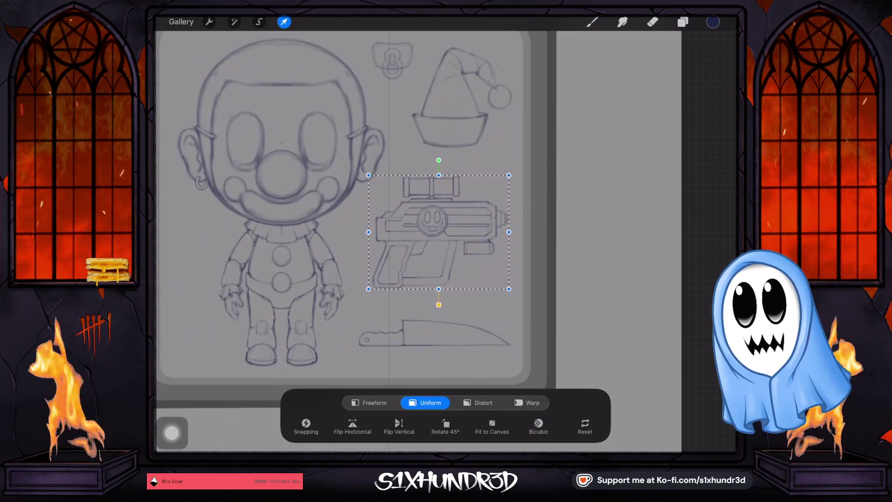
left_click(682, 22)
- Nudge the Layer 7 hat sketch down slightly, then reselect Layer 10
left_click(638, 79)
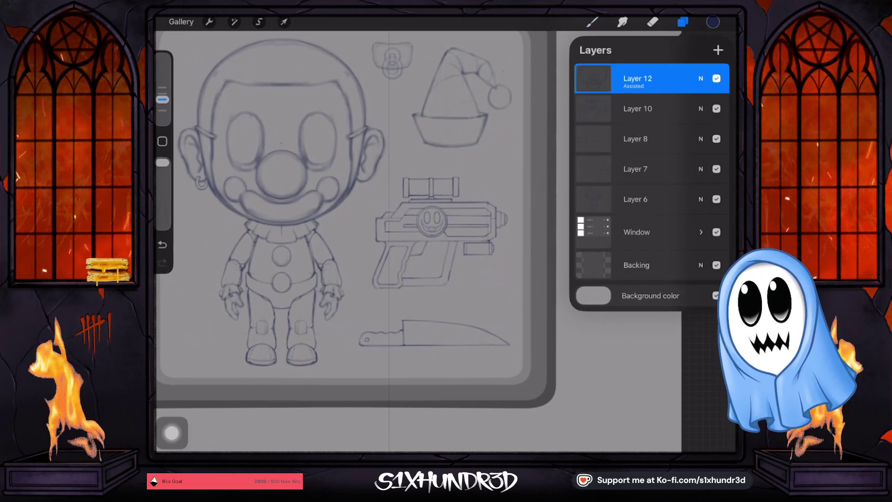
left_click(717, 78)
left_click(716, 79)
left_click(637, 109)
left_click(636, 139)
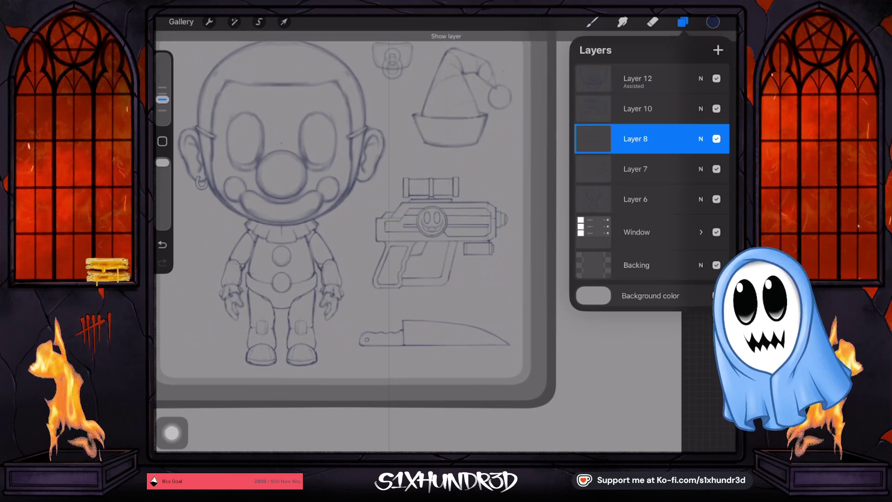
left_click(635, 169)
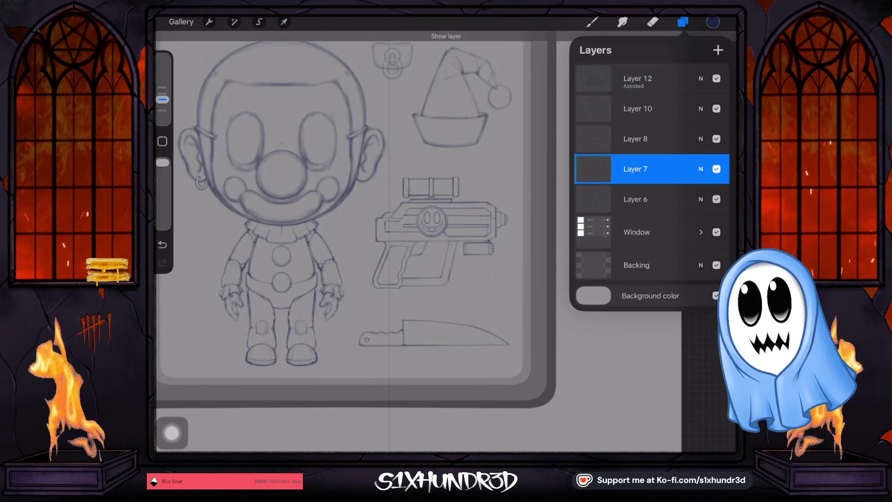
left_click(284, 21)
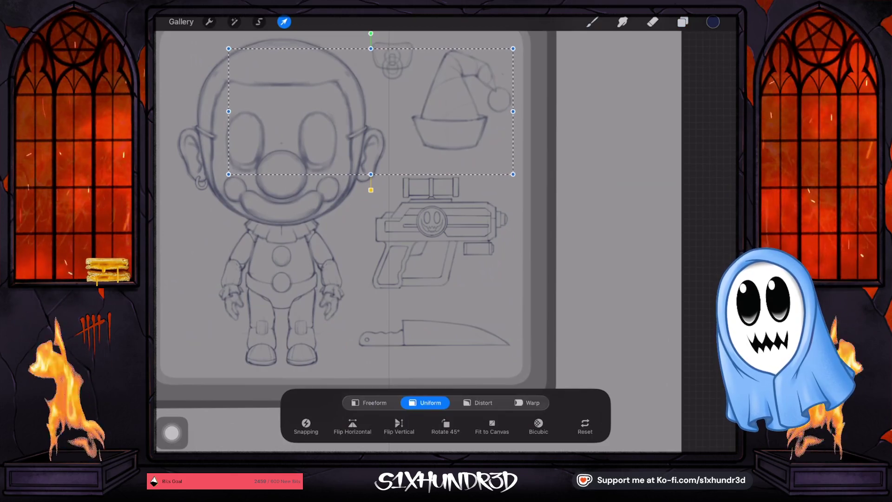
left_click_drag(371, 112, 371, 114)
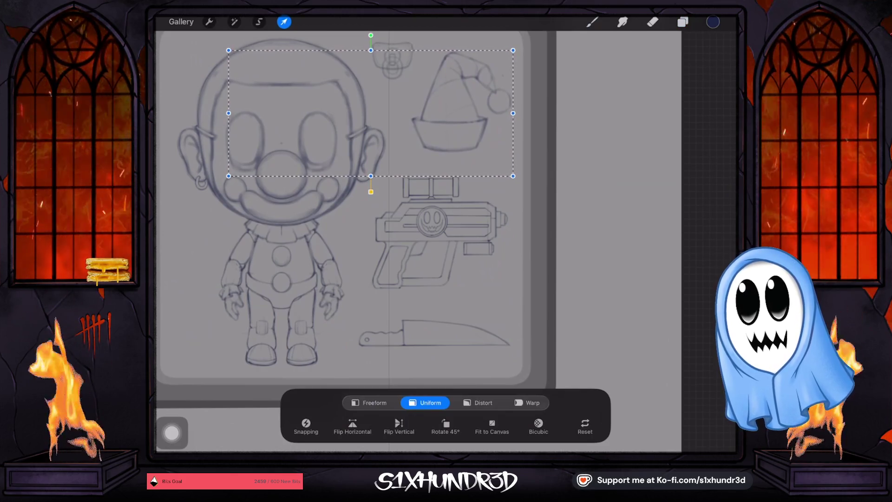
left_click(592, 22)
scroll(378, 223, "down", 3)
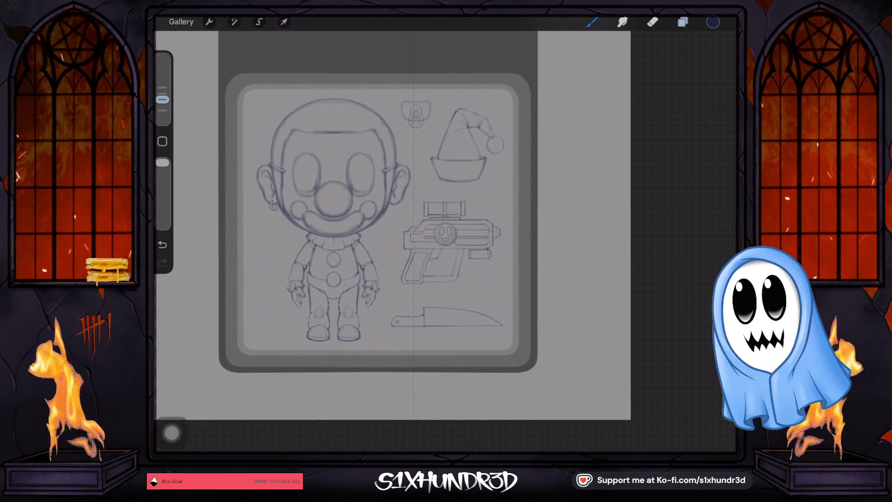
left_click(682, 22)
left_click(646, 108)
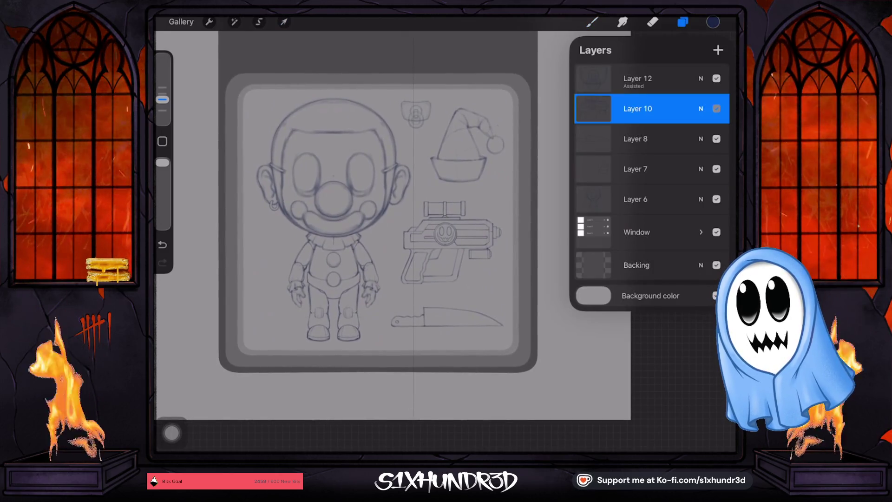
- Scale the Layer 6 clown sketch down to about 631 × 988 px and nudge it left of the props
left_click(646, 199)
left_click(716, 199)
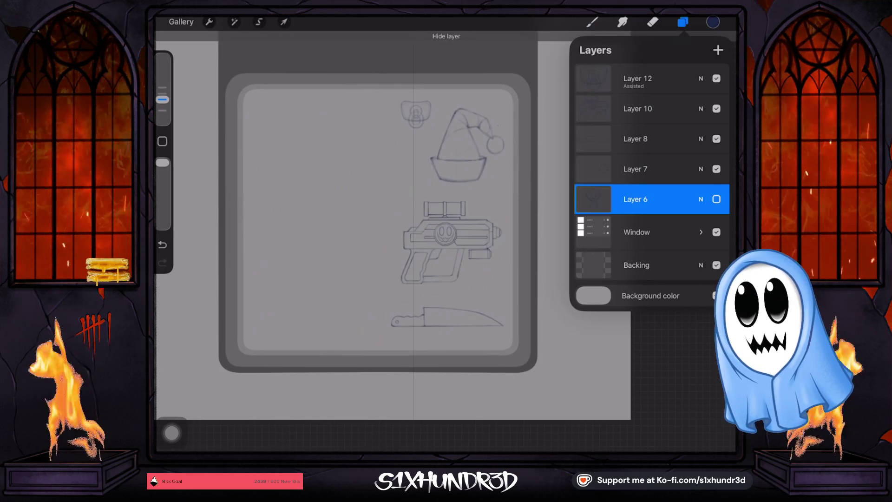
left_click(716, 199)
left_click(284, 21)
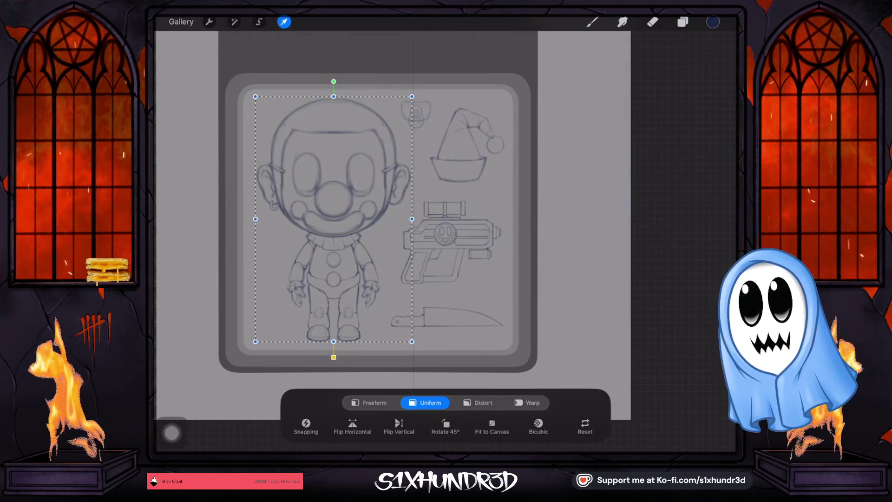
left_click_drag(333, 219, 338, 216)
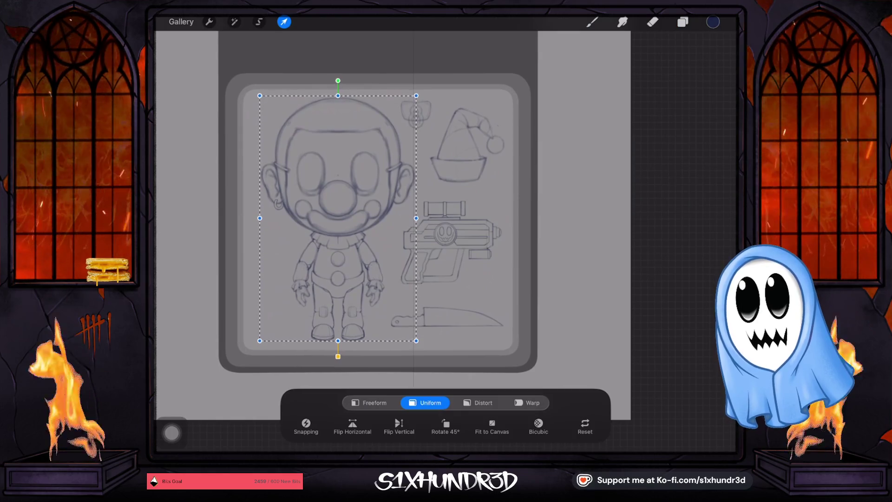
left_click_drag(259, 218, 263, 217)
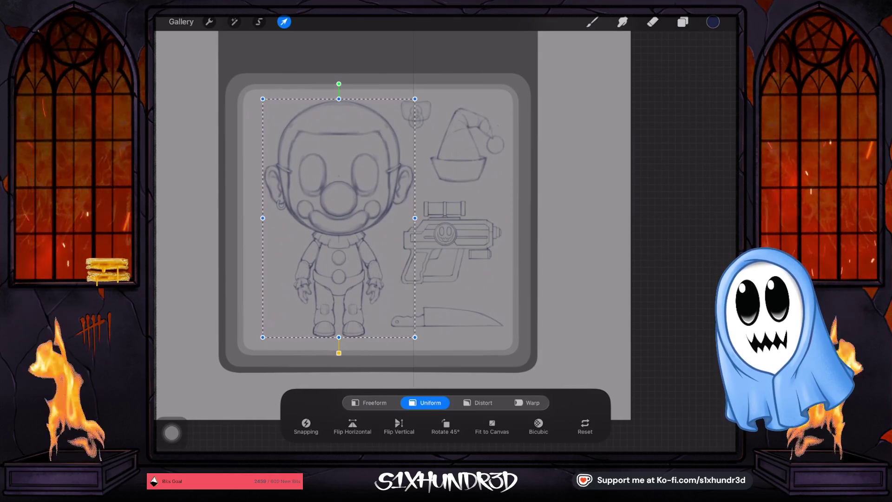
left_click_drag(339, 217, 337, 218)
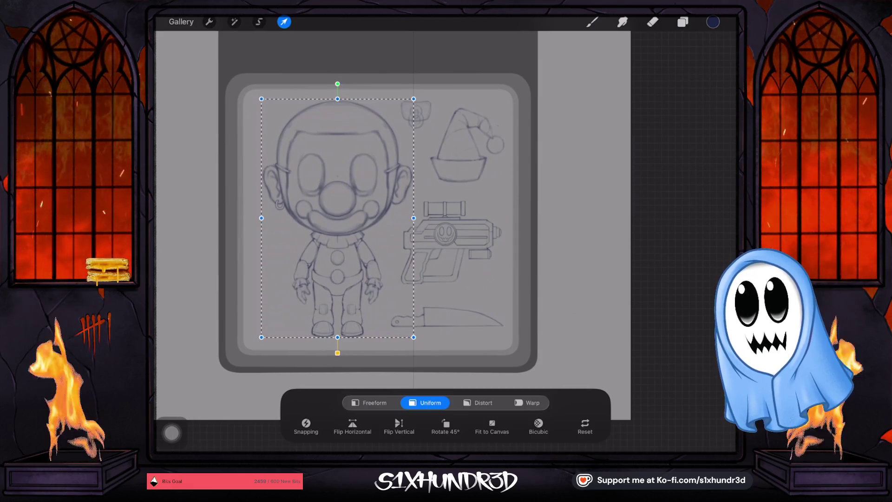
left_click_drag(337, 217, 338, 218)
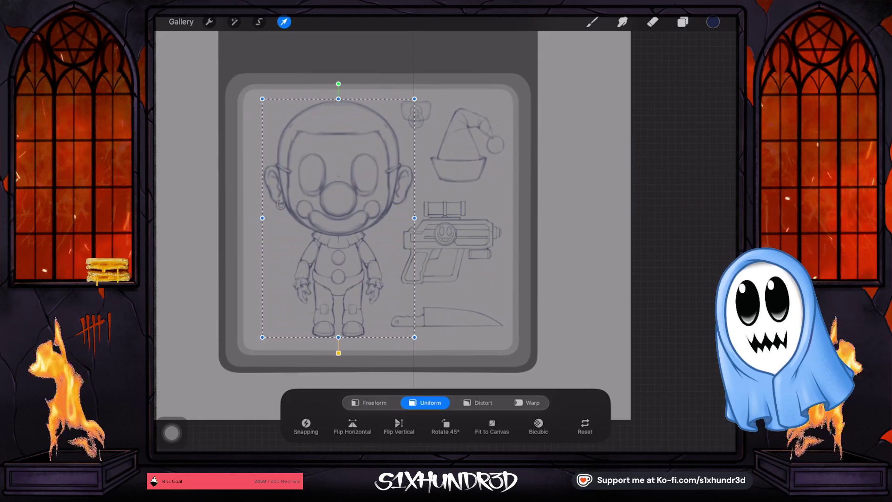
left_click(592, 21)
scroll(338, 232, "up", 5)
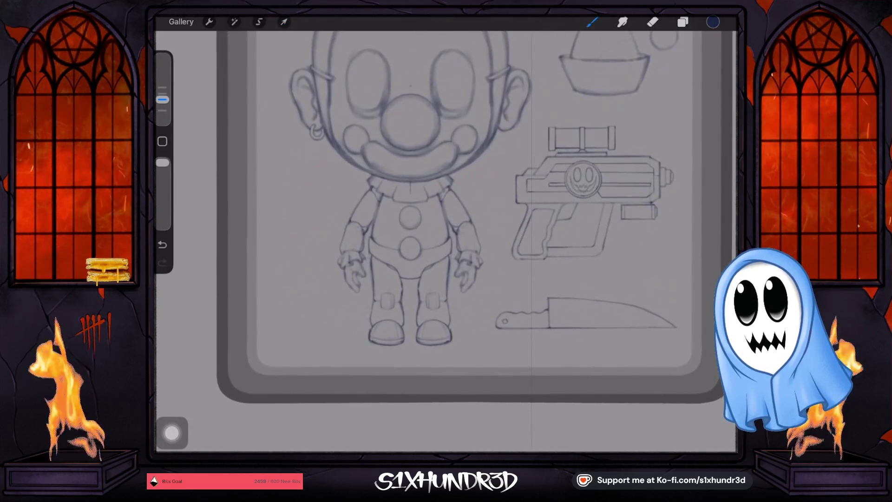
- Undo the clown sketch's last adjustment and add a new layer above Layer 12
left_click(682, 22)
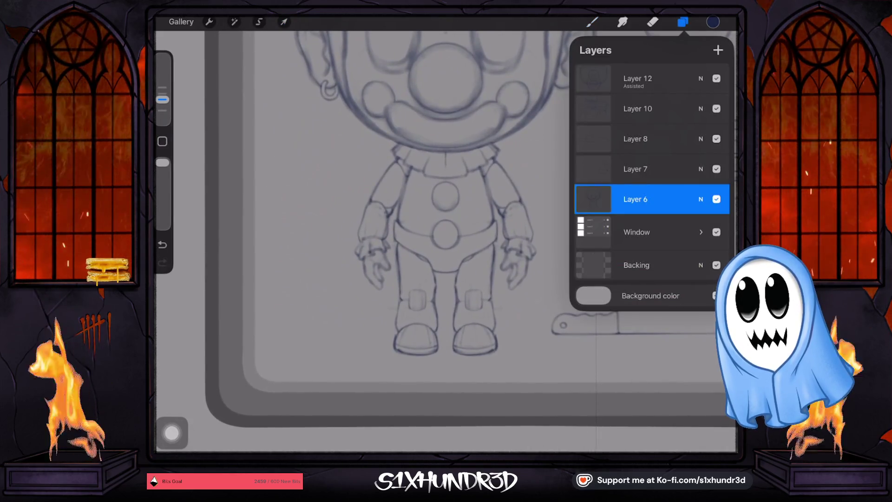
scroll(395, 233, "down", 5)
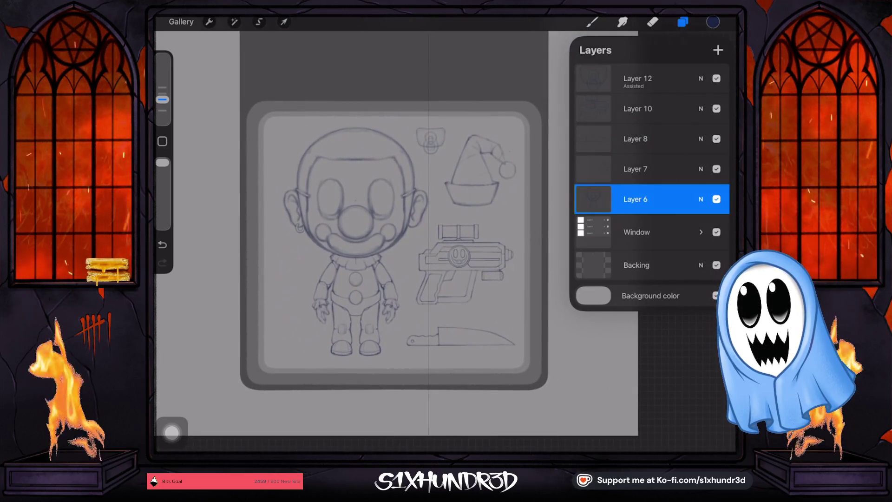
left_click(682, 22)
key("ctrl+z")
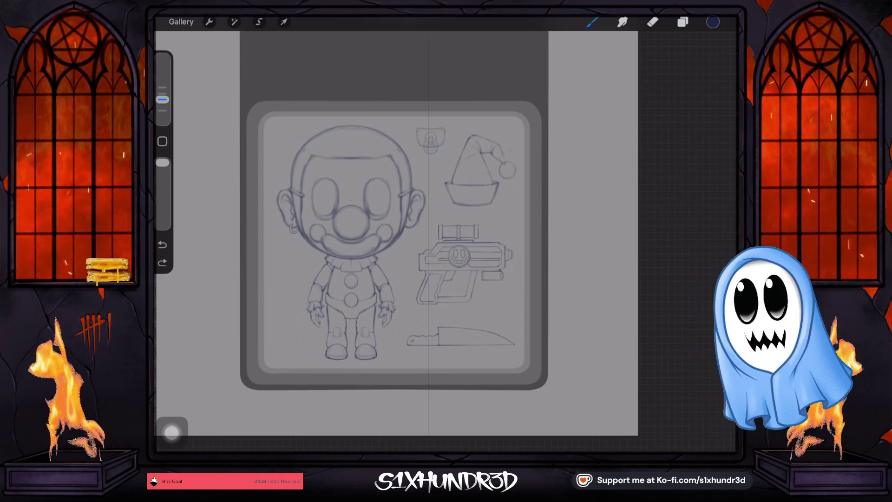
left_click(683, 21)
left_click(592, 22)
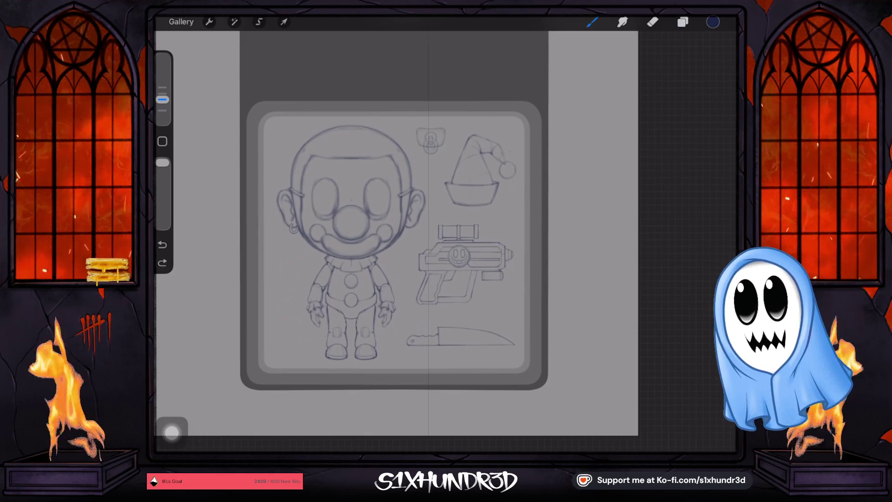
left_click(682, 22)
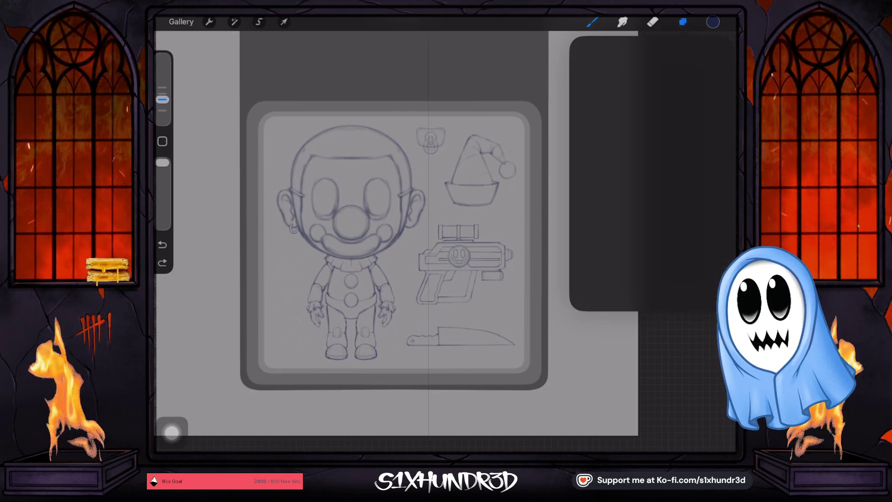
left_click(637, 79)
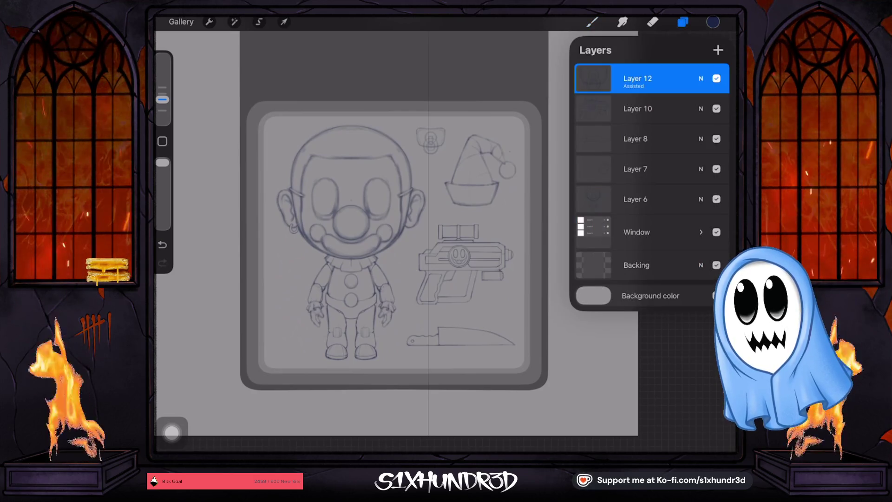
left_click(718, 49)
- Reduce then slightly increase the brush size, and undo a test pencil stroke
left_click(592, 22)
left_click(592, 22)
scroll(432, 210, "up", 3)
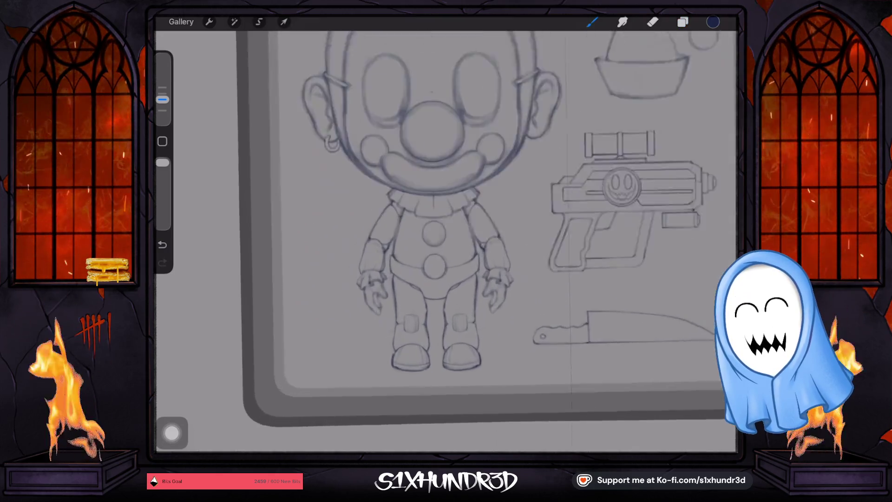
scroll(519, 206, "up", 3)
left_click_drag(162, 99, 163, 116)
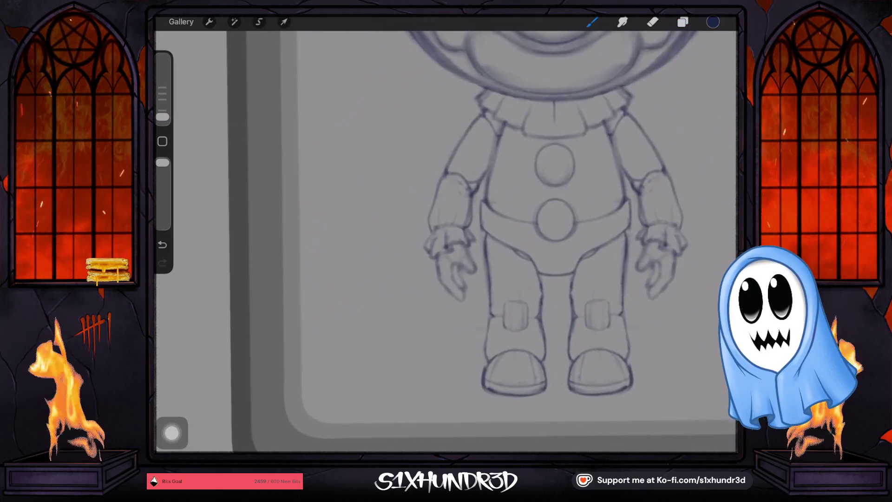
scroll(515, 232, "down", 3)
scroll(516, 232, "up", 2)
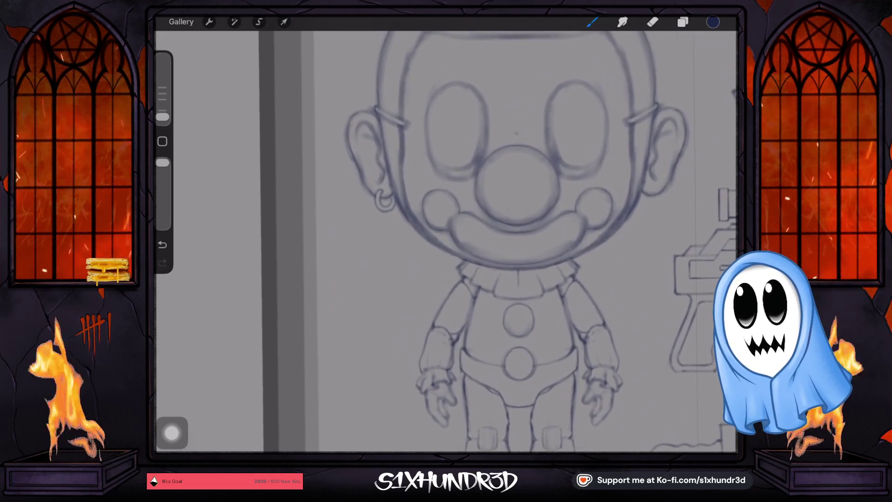
scroll(516, 233, "up", 3)
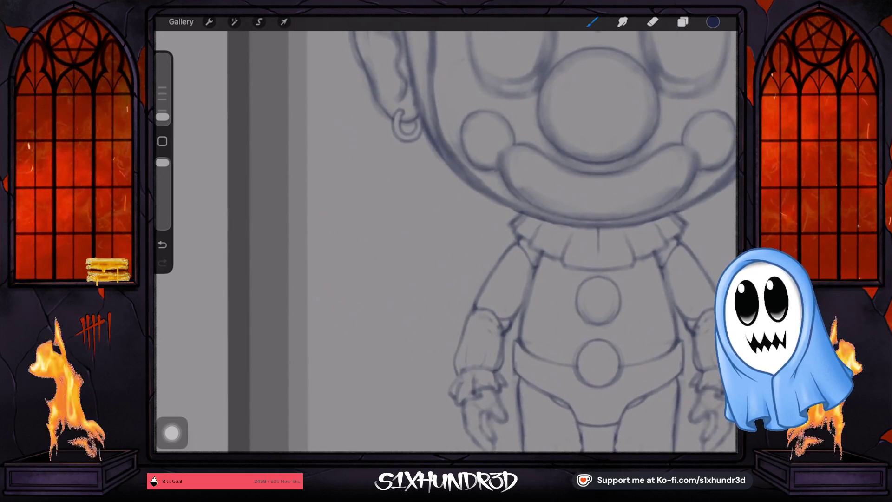
left_click_drag(162, 116, 163, 110)
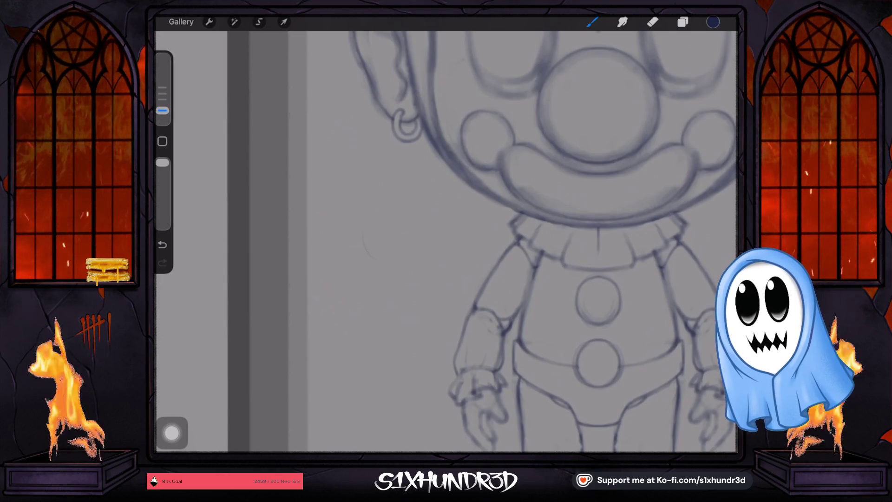
key("ctrl+z")
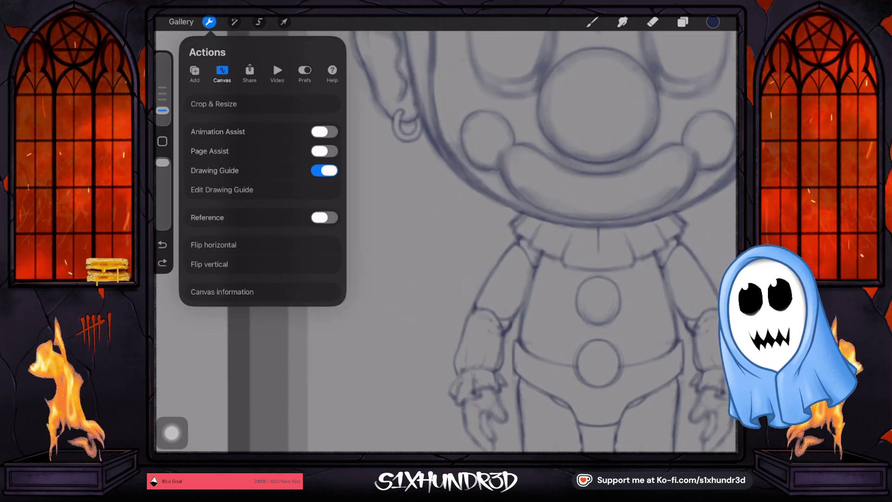
- Inspect the Symmetry drawing guide settings, cancel without changes, and show the layer list
left_click(222, 190)
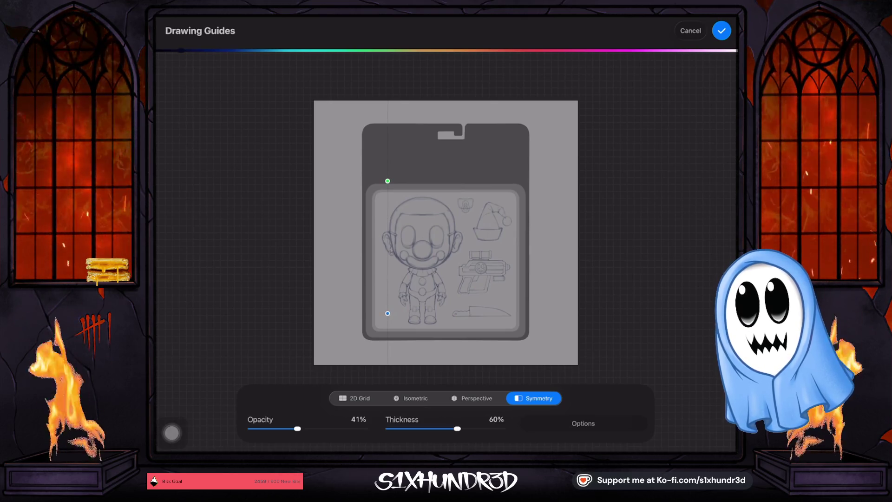
left_click(721, 31)
left_click(284, 22)
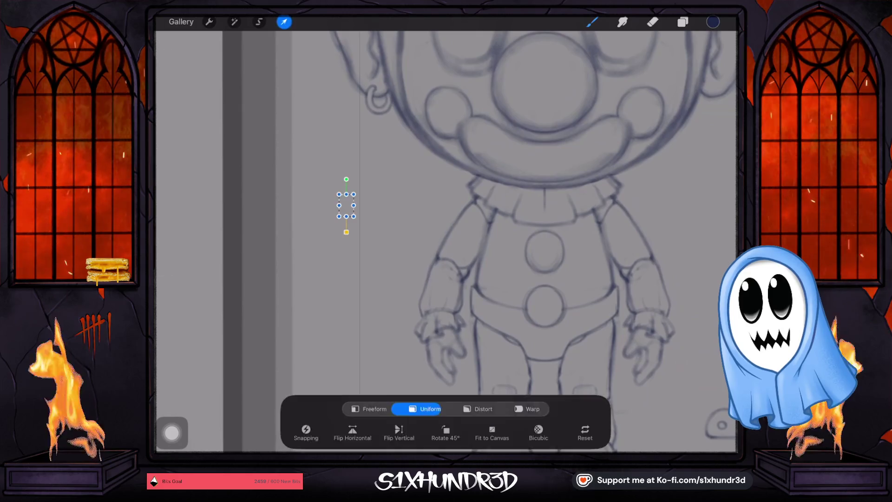
left_click(210, 22)
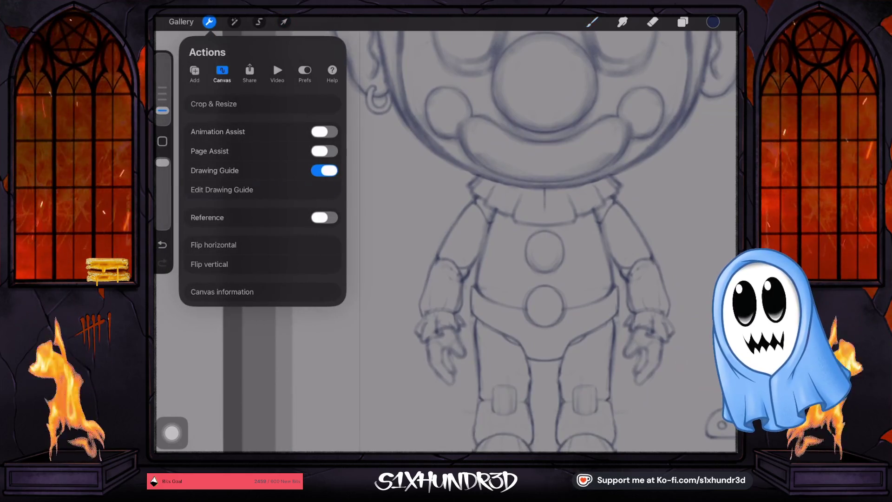
left_click(222, 189)
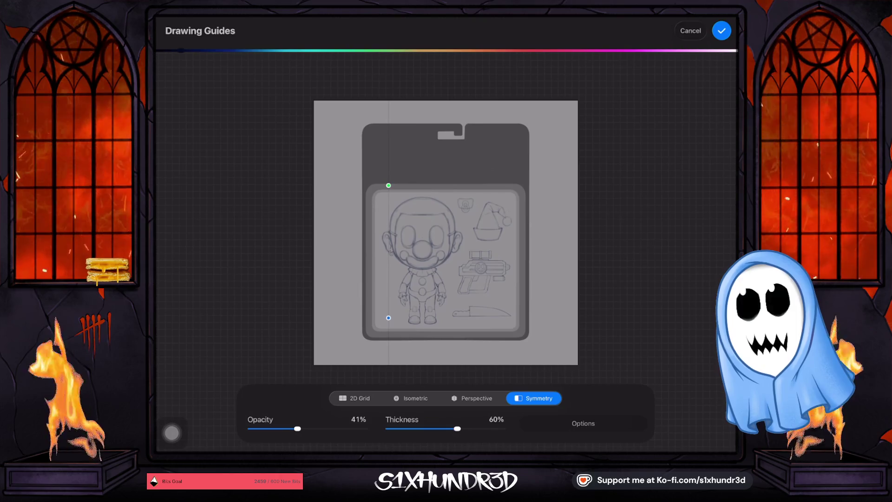
left_click(691, 31)
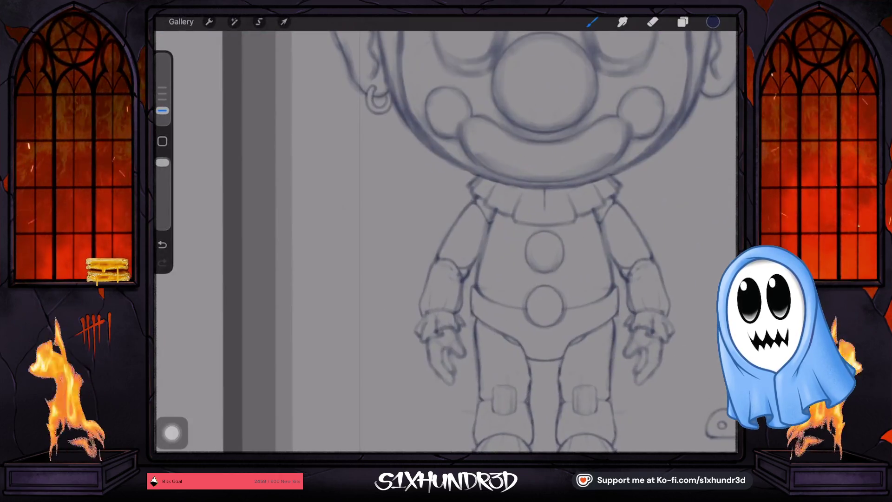
left_click(683, 22)
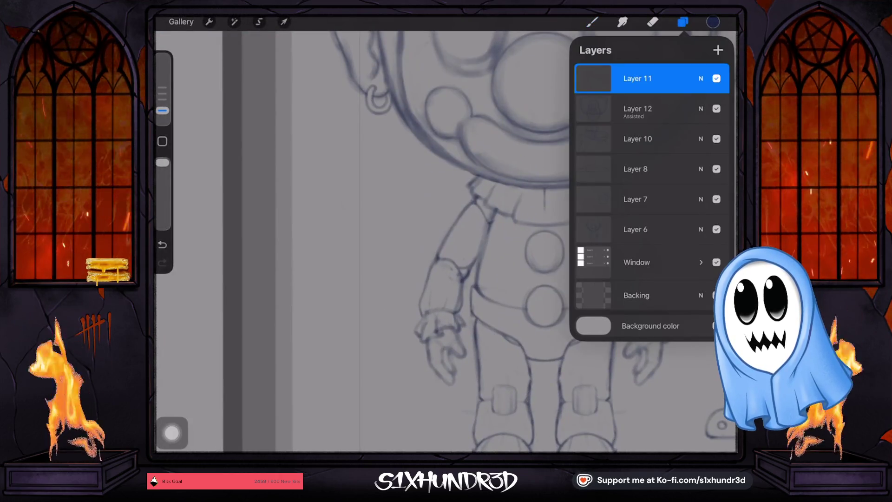
- Adjust the brush size and turn on Drawing Assist for Layer 11
left_click(592, 22)
left_click_drag(162, 111, 162, 115)
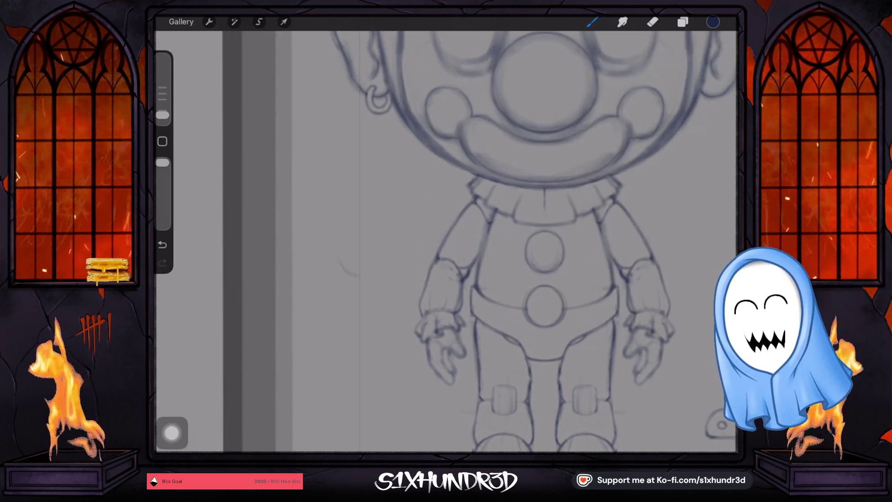
left_click_drag(162, 115, 162, 99)
left_click(682, 22)
left_click(593, 78)
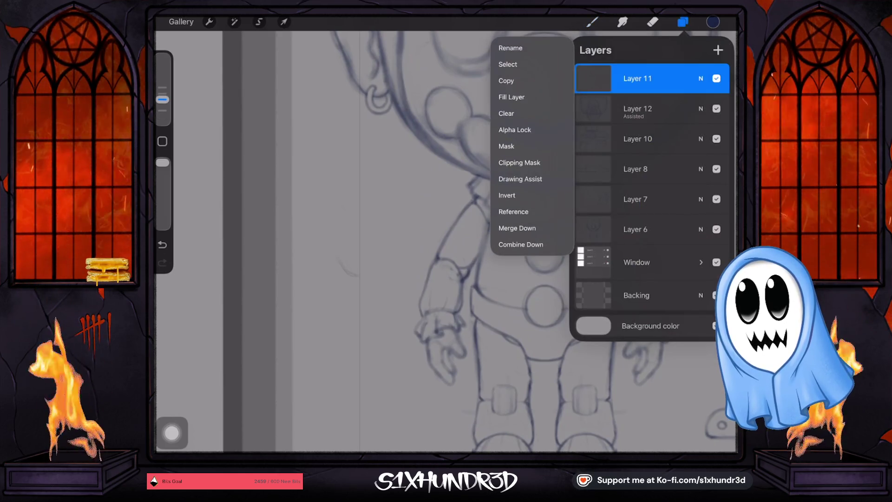
left_click(593, 78)
left_click(594, 78)
left_click(521, 179)
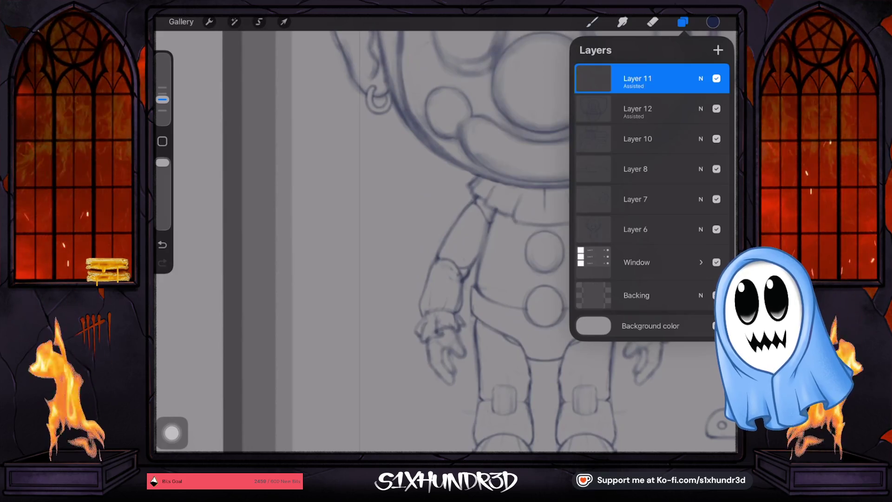
left_click(592, 22)
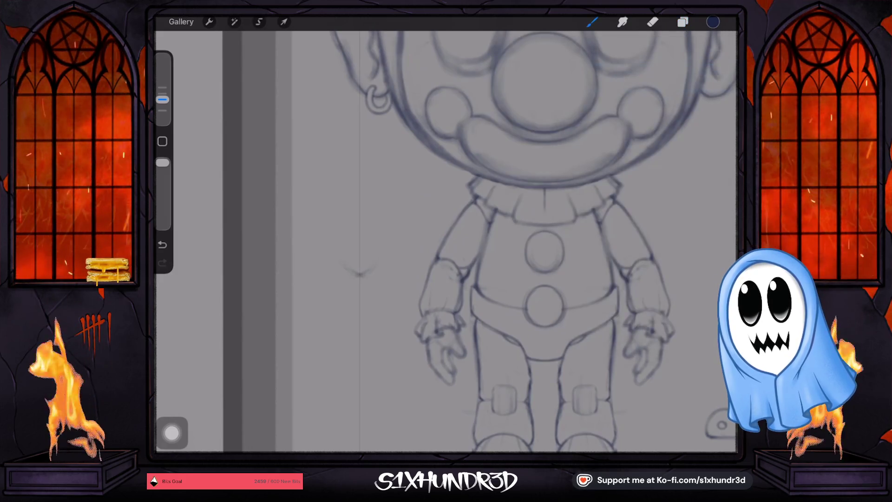
- Sketch a trial oval left of the clown, then undo it and the strokes beneath
left_click_drag(376, 264, 389, 238)
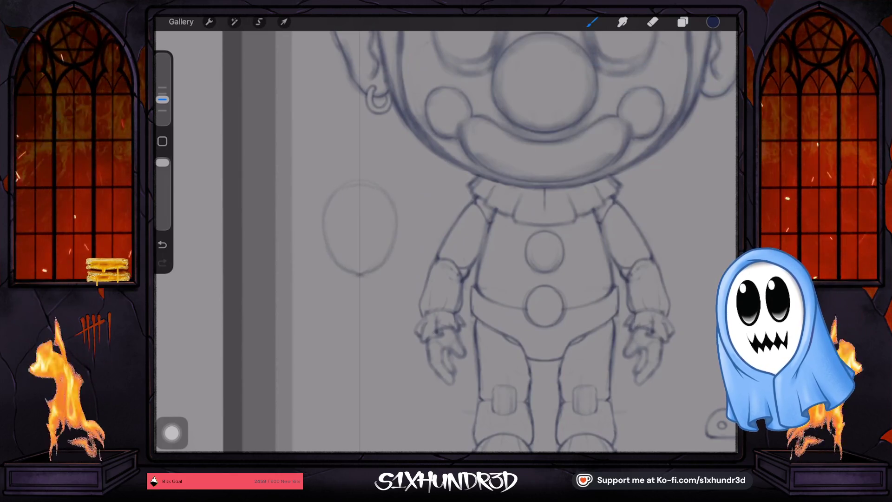
key("ctrl+z")
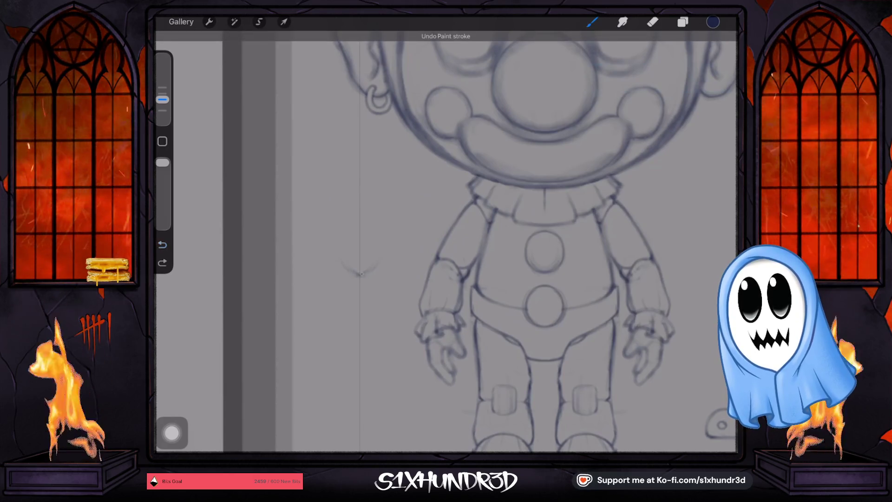
left_click_drag(341, 263, 387, 228)
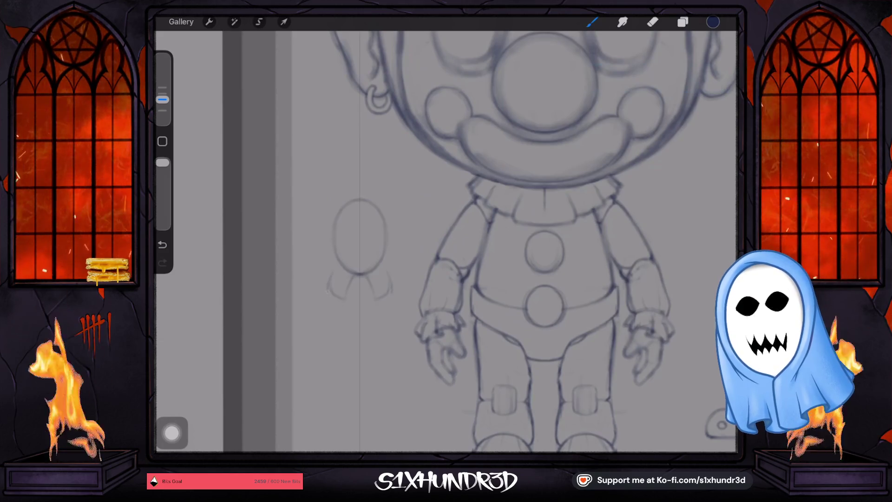
key("ctrl+z")
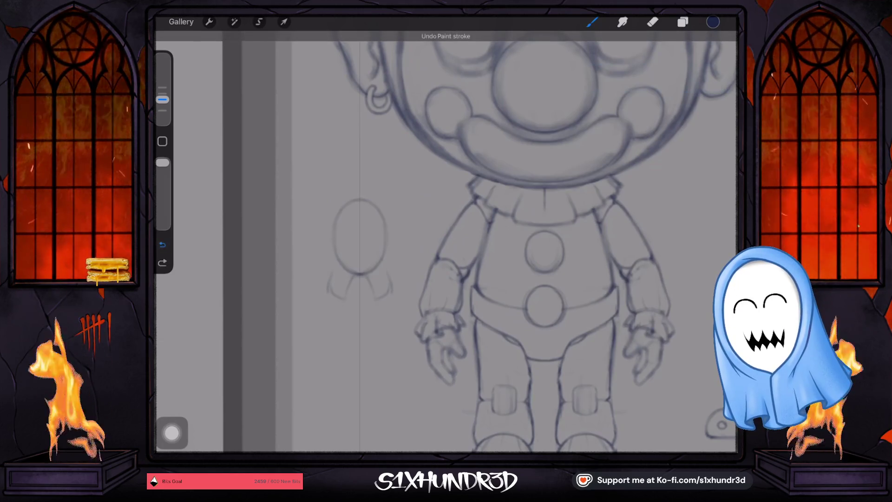
key("ctrl+z")
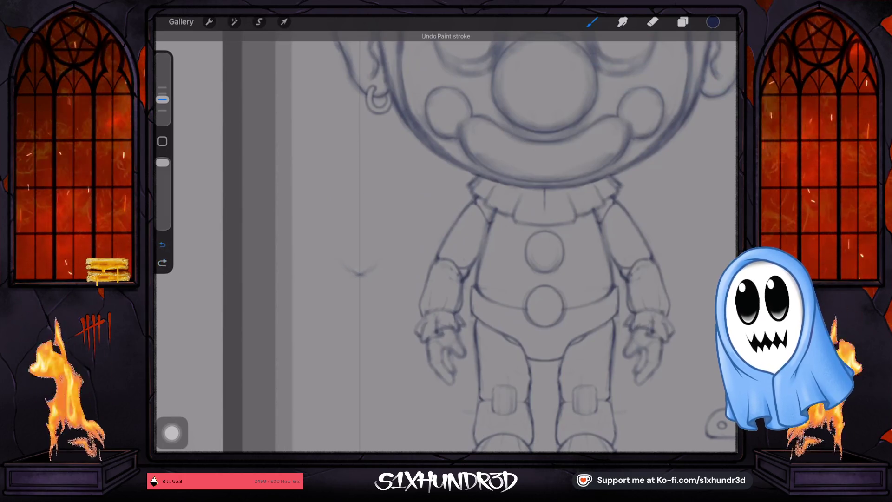
left_click(209, 22)
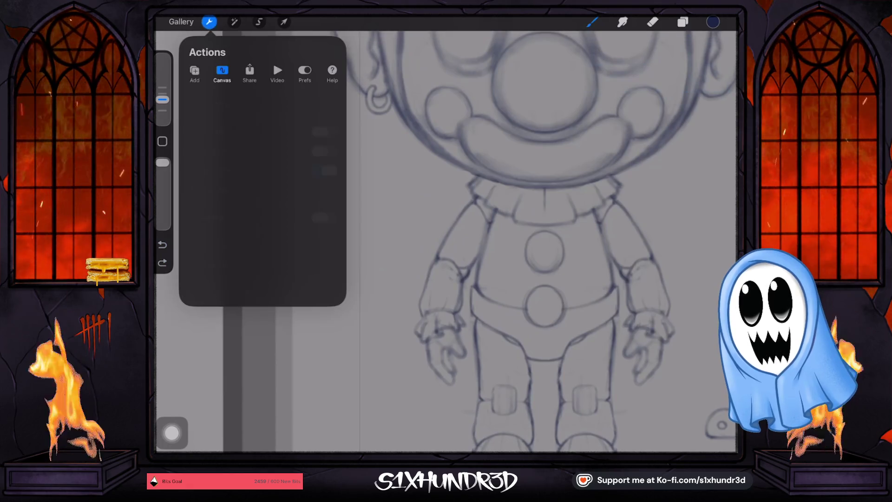
- Move the vertical symmetry line slightly to the right and confirm the guide
left_click(253, 193)
left_click_drag(387, 180, 394, 183)
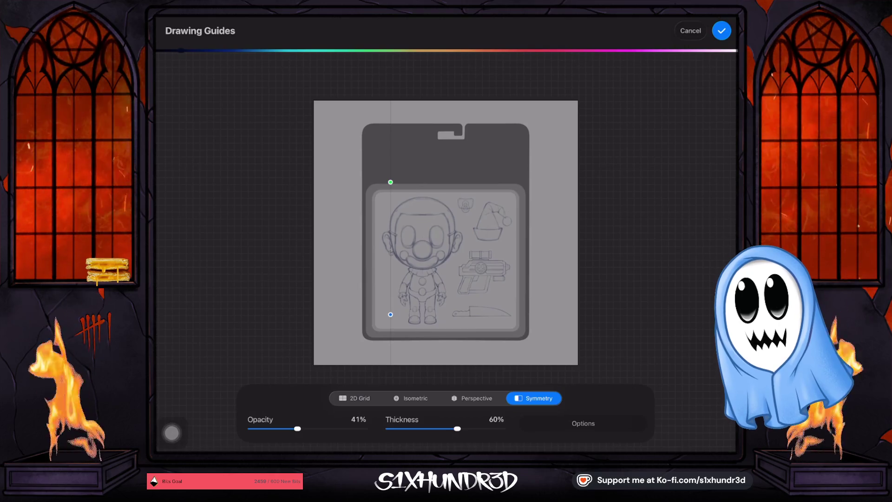
left_click(721, 30)
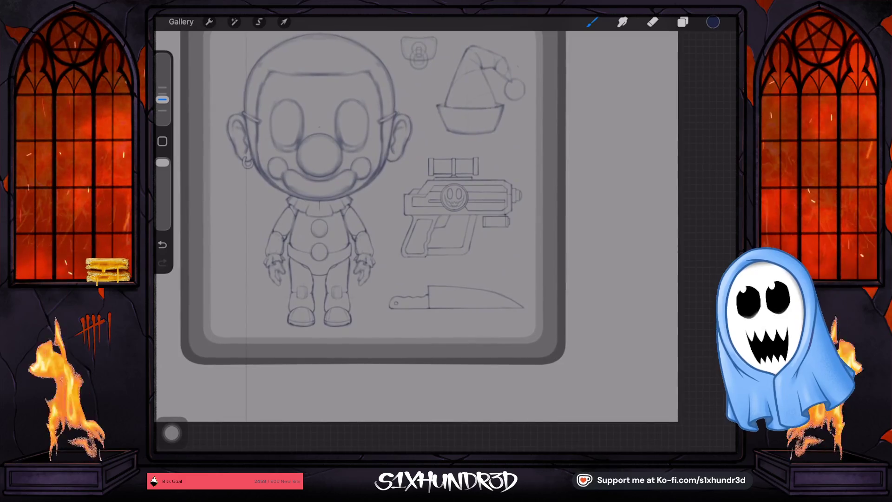
- Toggle Layer 11's visibility in the layer list and return to the canvas
left_click(682, 22)
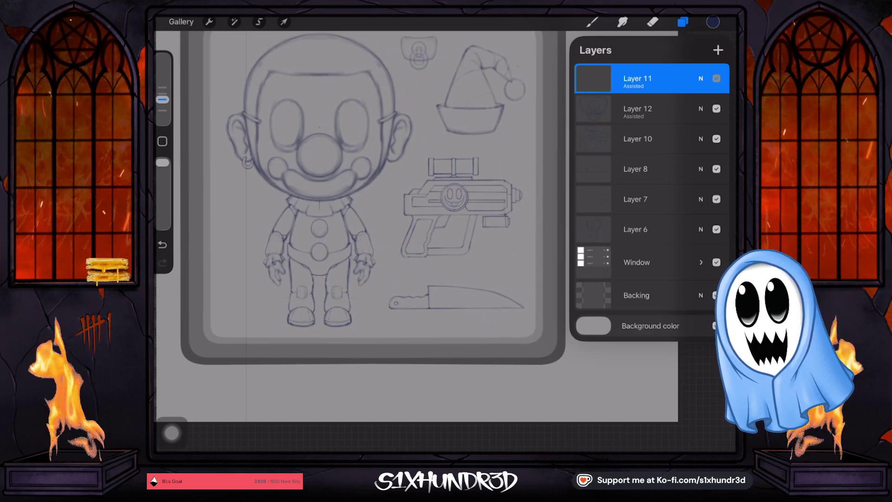
left_click(716, 78)
left_click(716, 79)
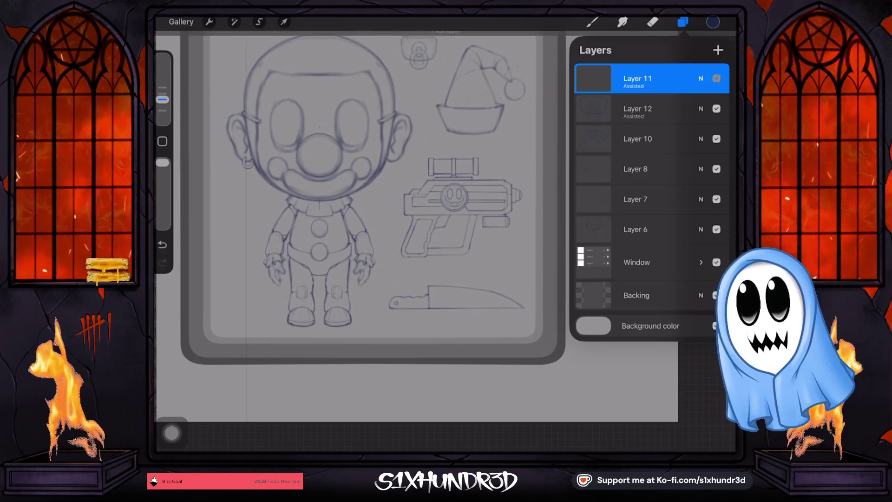
left_click(717, 78)
left_click(592, 22)
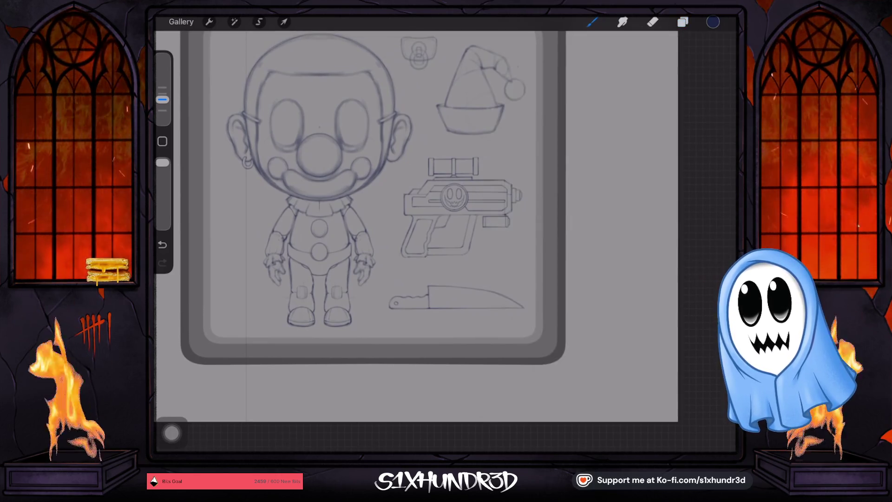
scroll(418, 209, "up", 3)
scroll(419, 209, "up", 3)
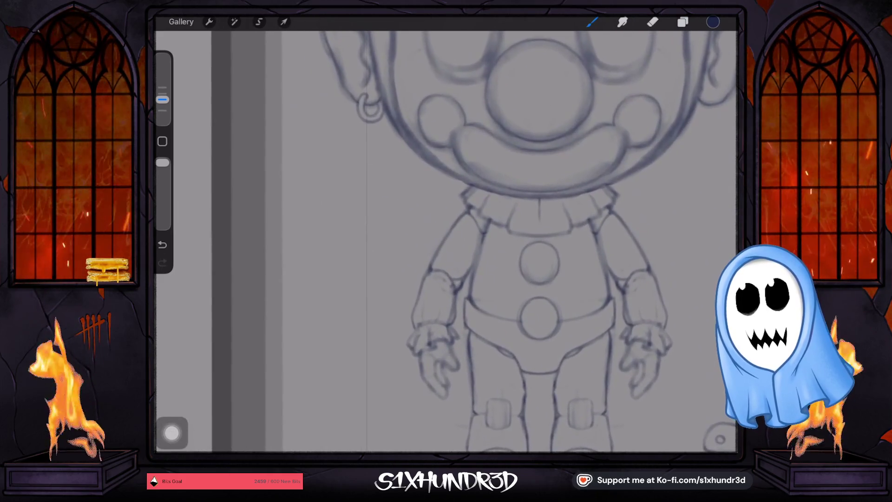
scroll(418, 209, "up", 3)
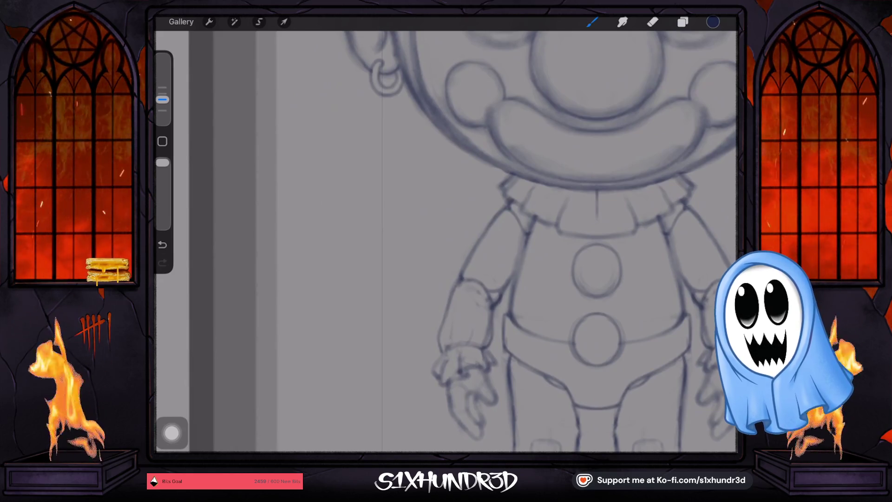
scroll(465, 232, "down", 2)
scroll(465, 233, "down", 1)
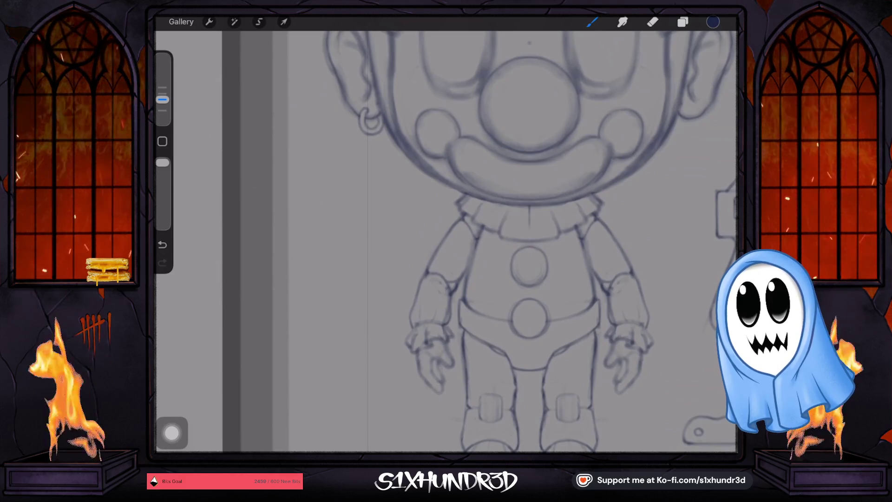
scroll(446, 242, "down", 5)
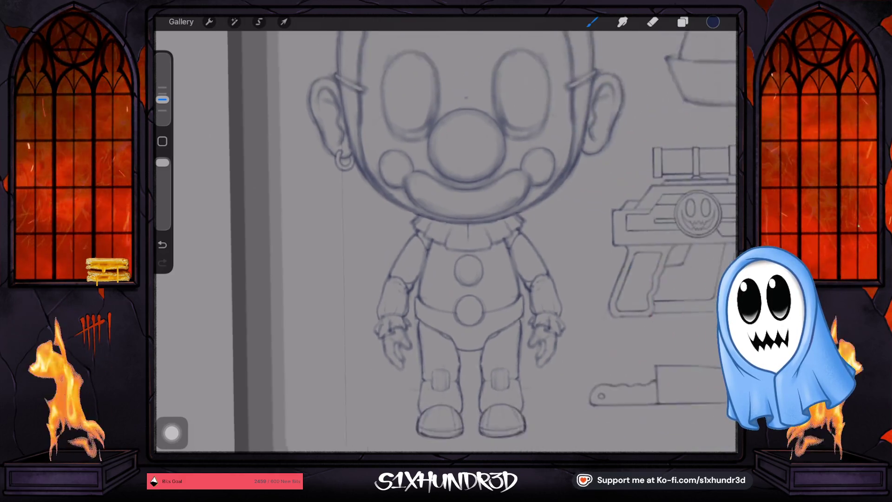
scroll(511, 241, "up", 2)
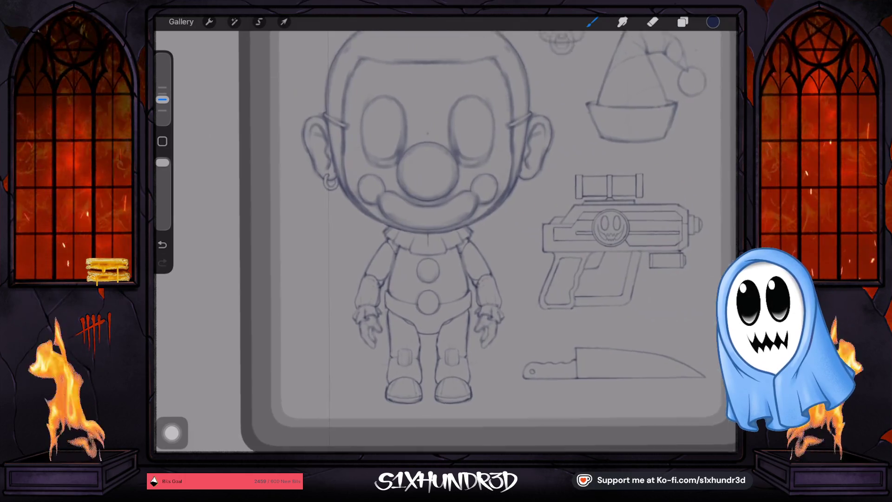
scroll(511, 242, "up", 3)
scroll(511, 241, "up", 2)
scroll(511, 242, "up", 2)
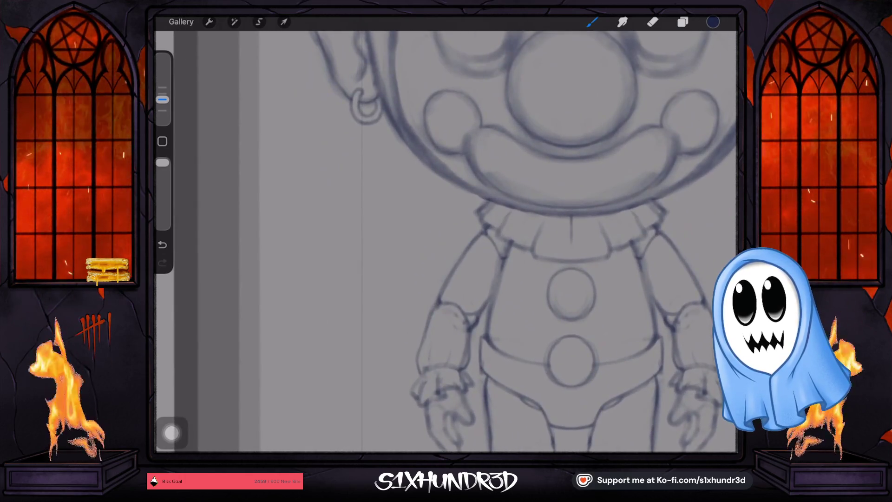
left_click_drag(162, 99, 162, 93)
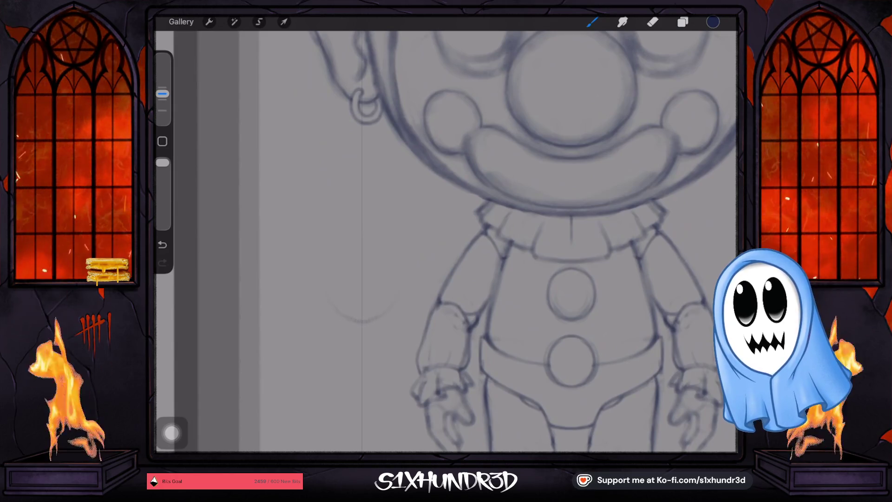
- Shrink the brush, undo a stray stroke, and draw the bear's mirrored oval body
left_click_drag(162, 94, 162, 99)
key("ctrl+z")
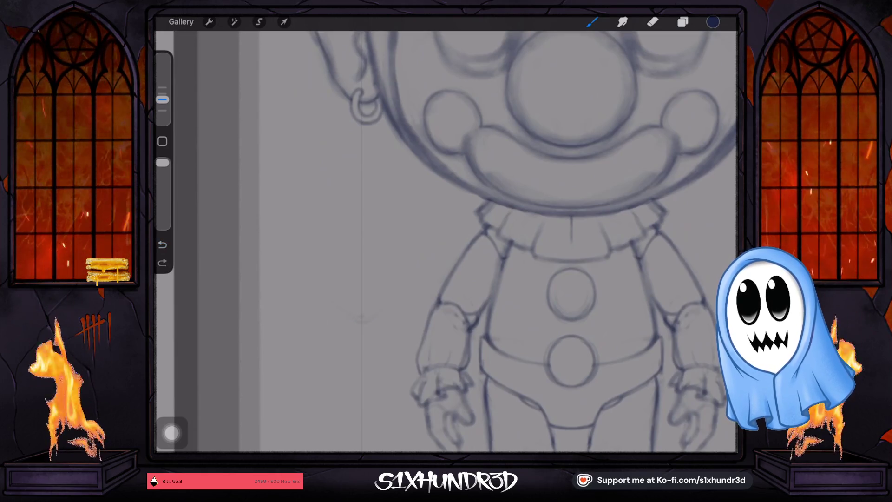
left_click_drag(335, 308, 376, 314)
left_click_drag(321, 267, 403, 265)
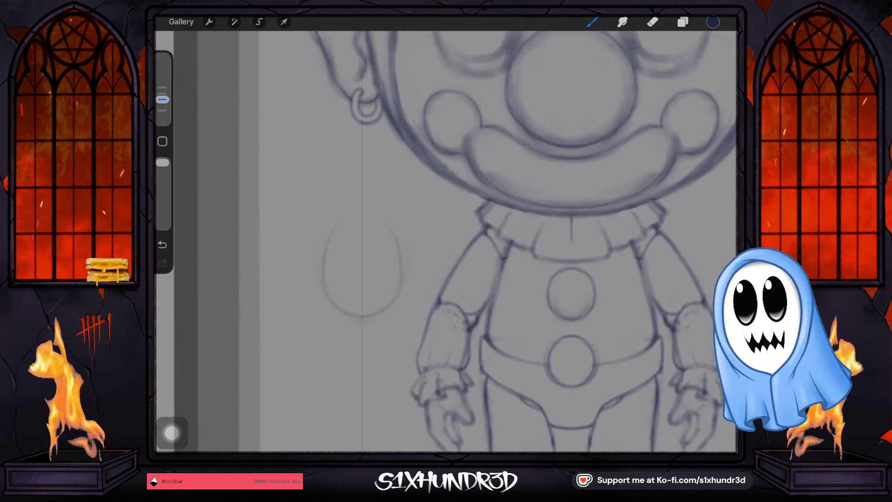
left_click_drag(324, 248, 400, 246)
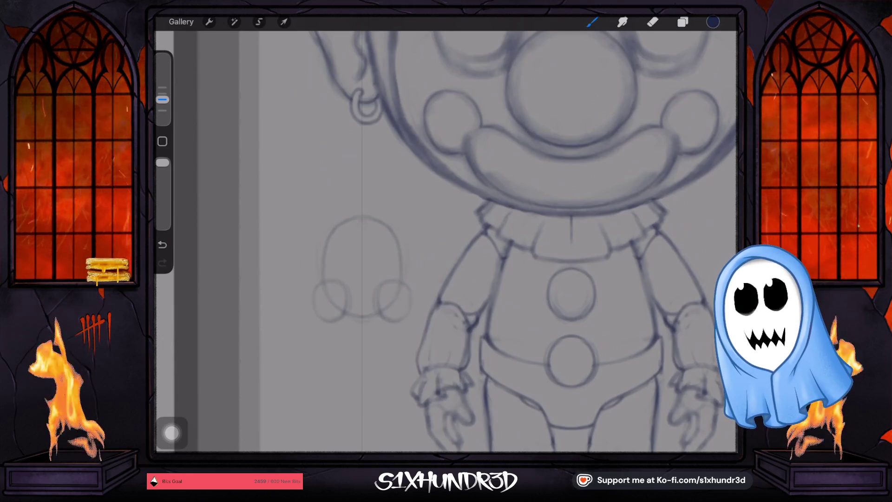
- Add the bear's mirrored arms, a darker snout, ear inner lines, and a darkened left ear
left_click_drag(301, 252, 309, 268)
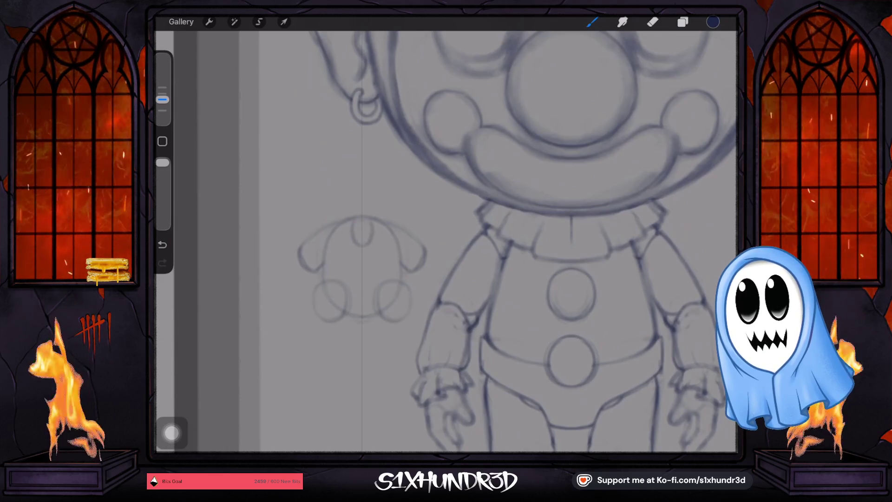
scroll(323, 208, "up", 5)
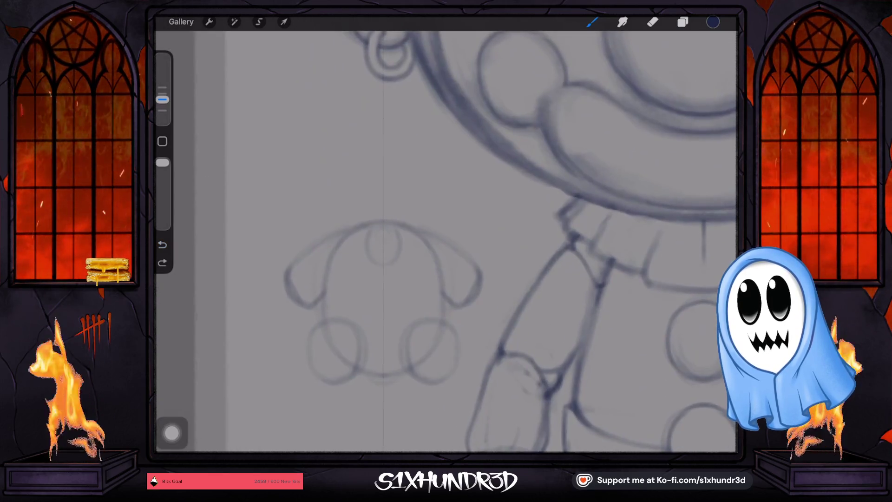
left_click_drag(402, 239, 393, 259)
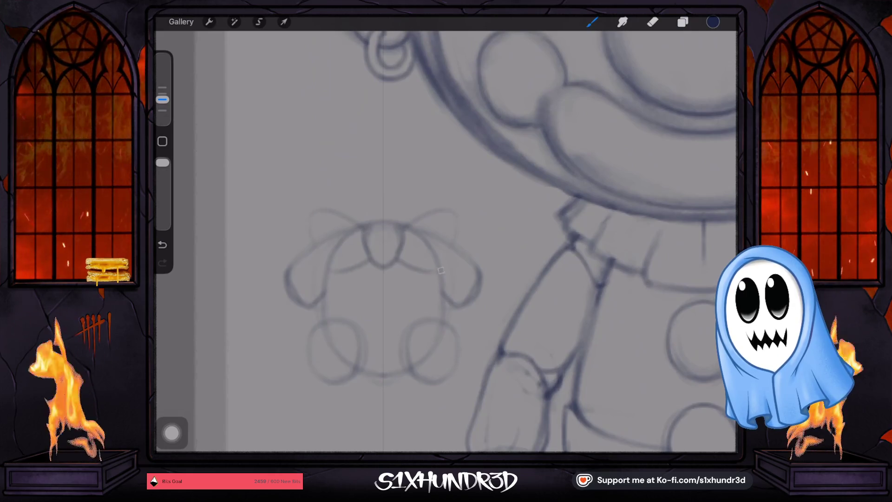
left_click_drag(318, 241, 319, 263)
left_click_drag(446, 262, 450, 235)
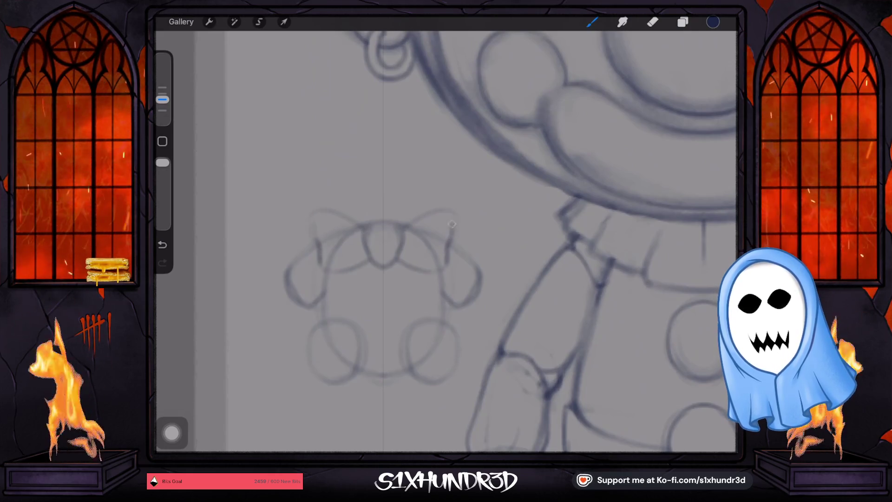
left_click_drag(319, 215, 314, 239)
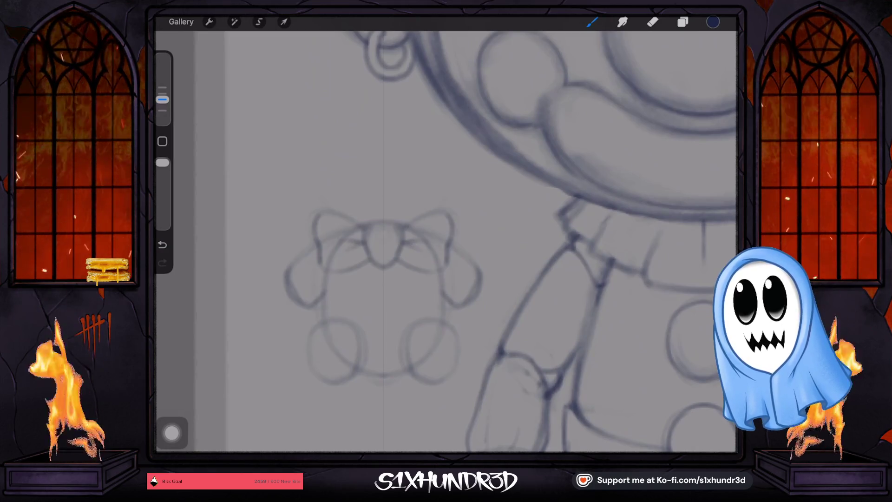
scroll(446, 241, "down", 3)
key("v")
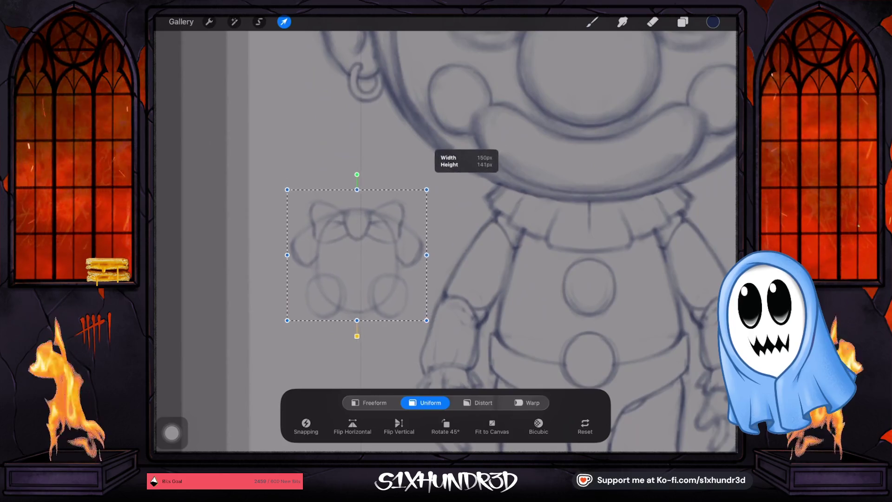
- Scale the teddy bear sketch down slightly, nudge it down-right beside the clown, and commit
left_click_drag(357, 255, 360, 277)
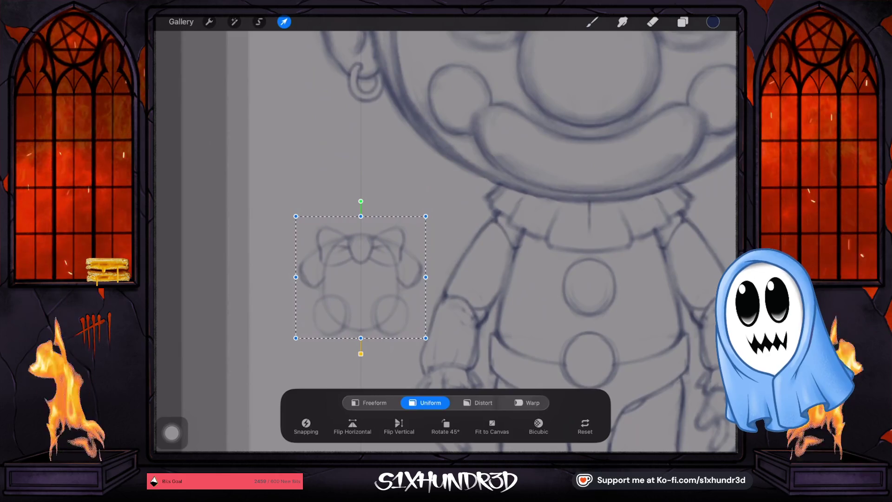
left_click_drag(425, 337, 420, 331)
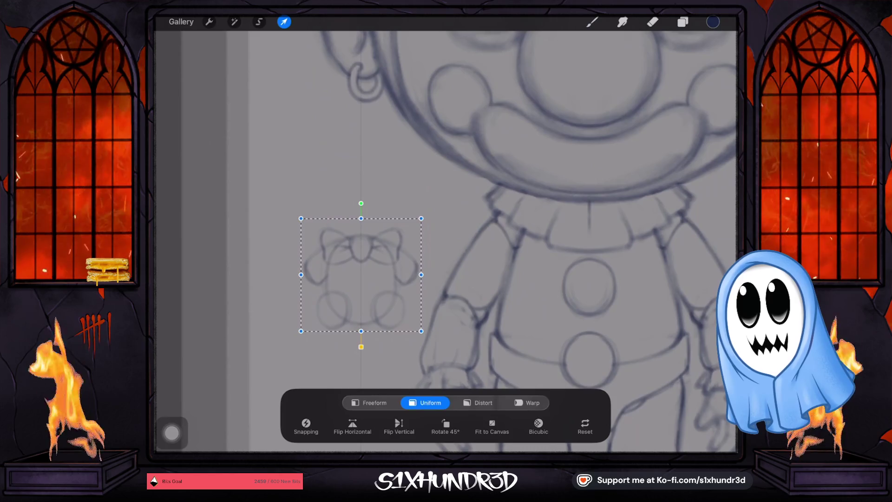
key("b")
scroll(371, 278, "up", 5)
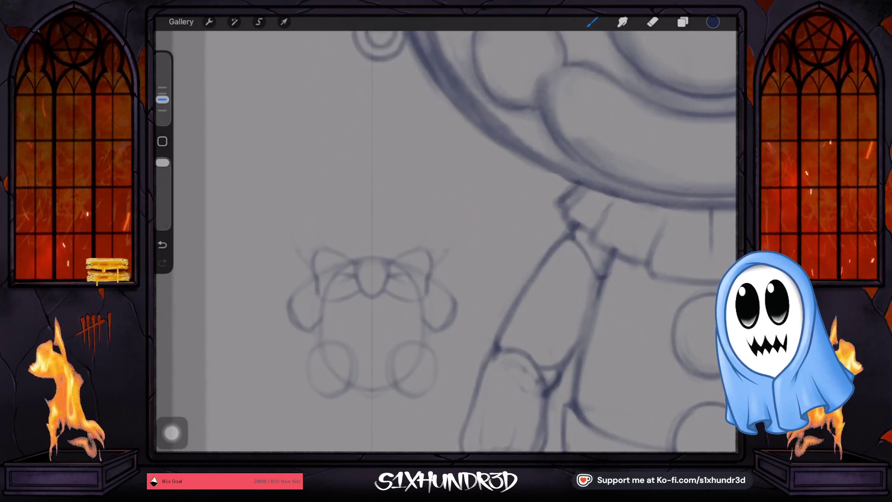
- Replace the old head strokes with a new oval head and darker outline for the bear
left_click_drag(298, 251, 444, 260)
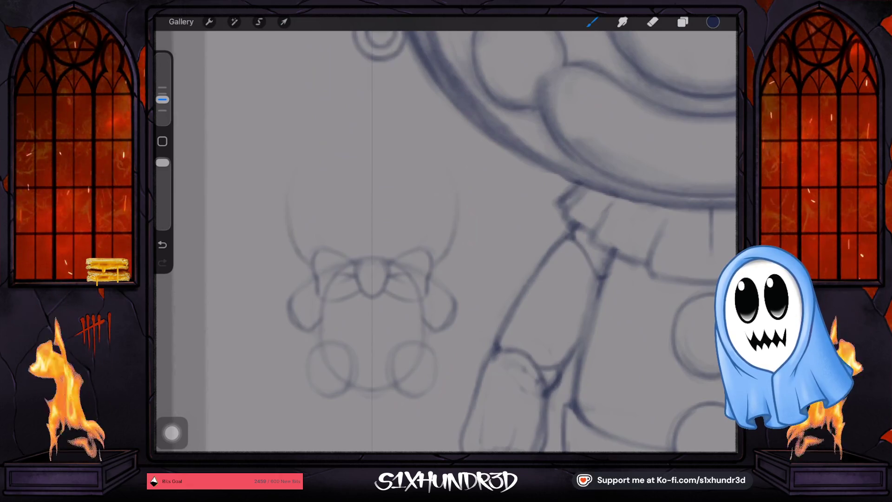
left_click_drag(287, 209, 458, 204)
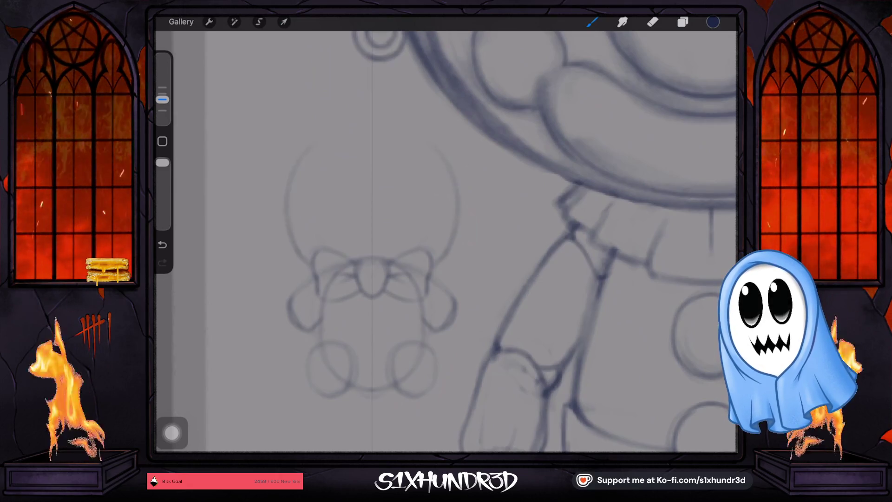
key("ctrl+z")
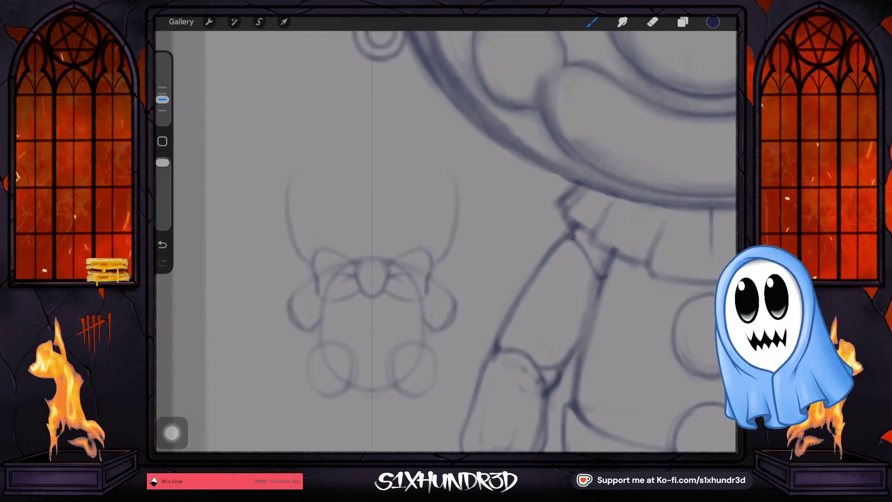
left_click_drag(287, 209, 458, 207)
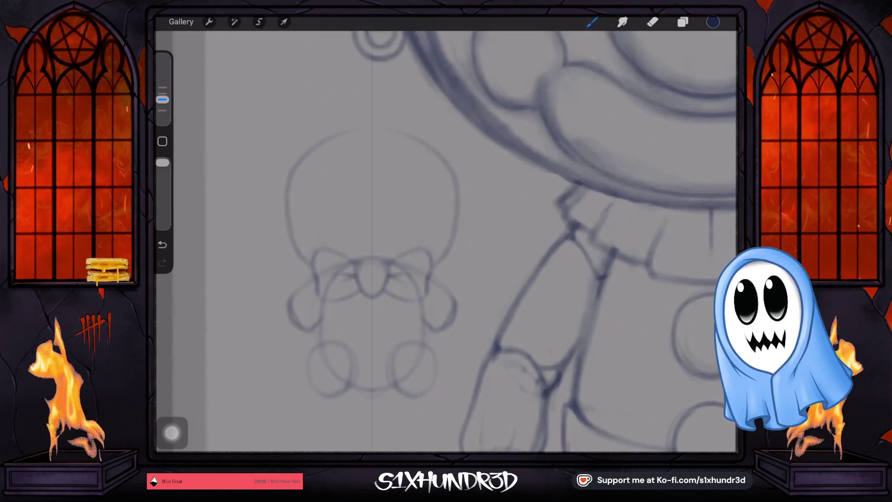
key("ctrl+z")
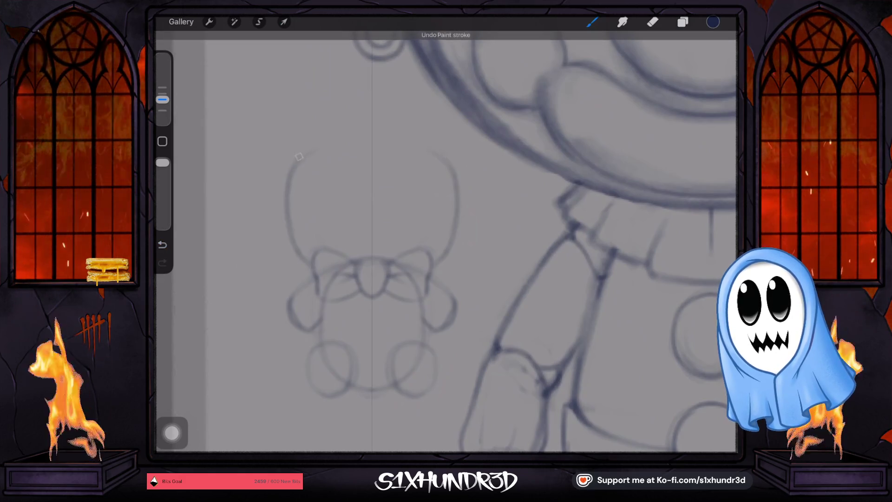
key("ctrl+z")
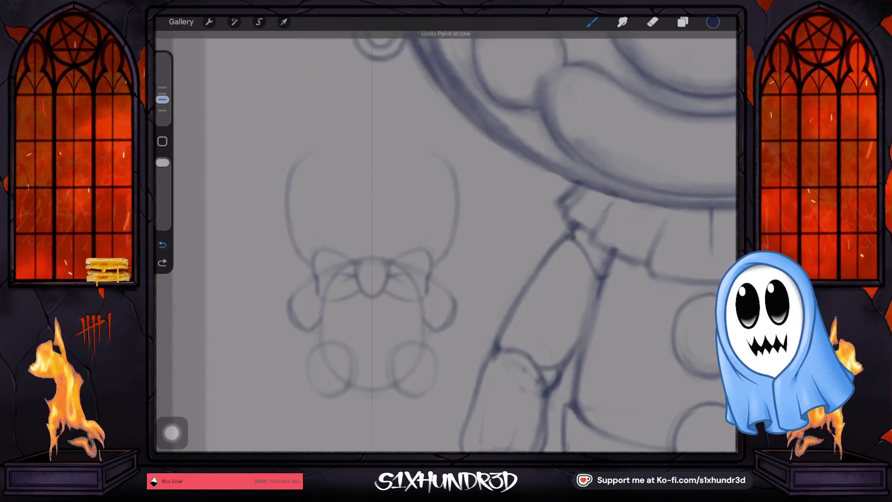
key("ctrl+z")
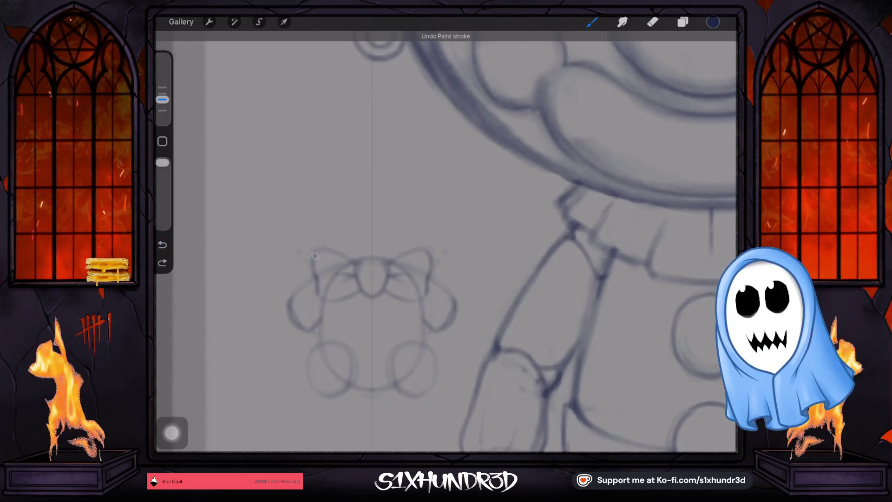
left_click_drag(309, 251, 444, 251)
left_click_drag(337, 142, 335, 143)
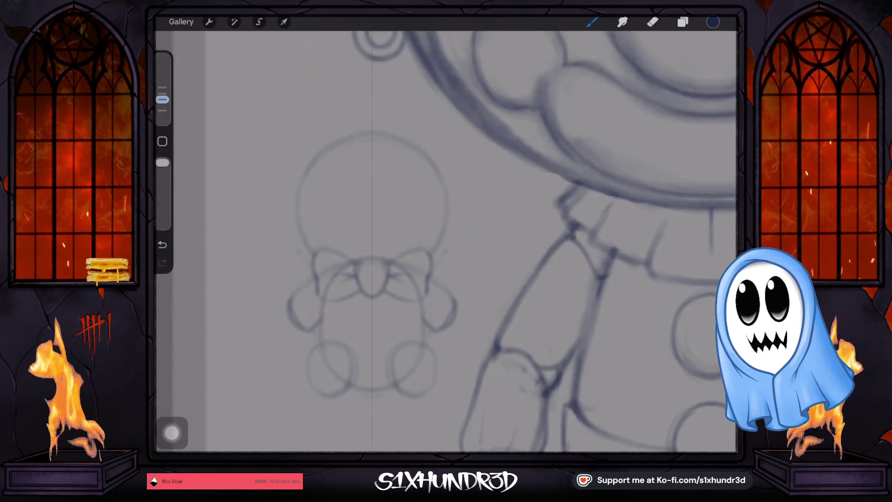
- Draw round ears on both sides of the head and trace the left cheek contour
left_click_drag(470, 148, 448, 202)
mouse_move(298, 200)
left_mouse_down()
mouse_move(293, 138)
mouse_move(325, 138)
left_mouse_up()
left_click_drag(453, 137, 421, 139)
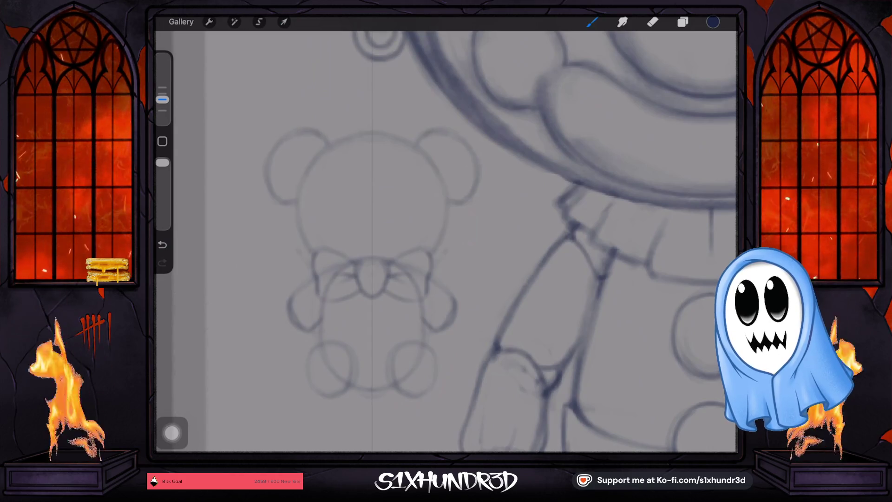
left_click_drag(284, 134, 268, 157)
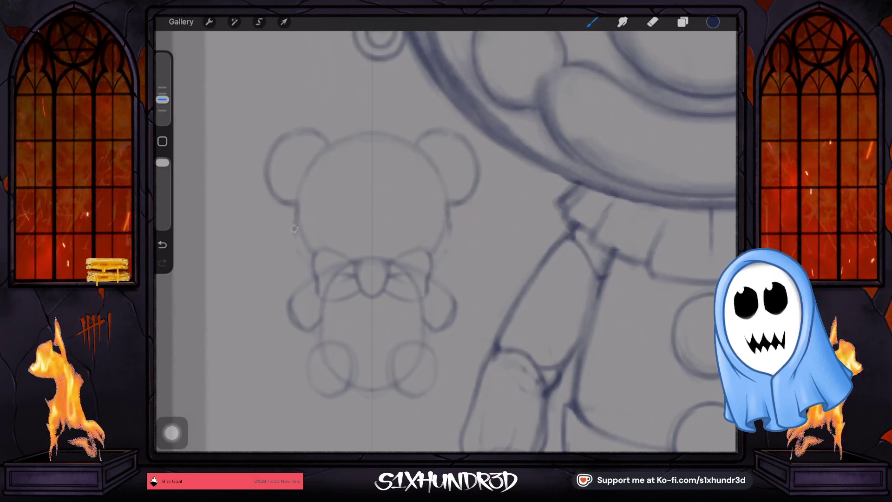
left_click_drag(295, 222, 317, 271)
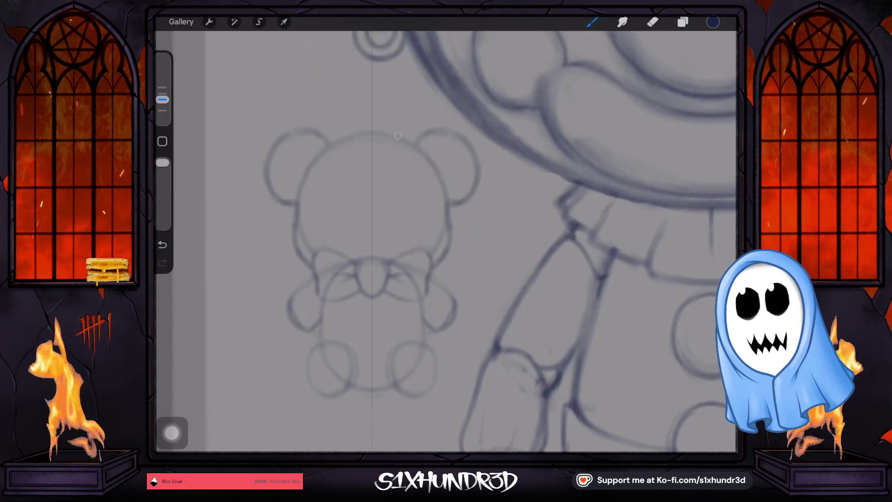
- Try an inner face outline, undo it, and thin the pencil brush to 2%
left_click(162, 99)
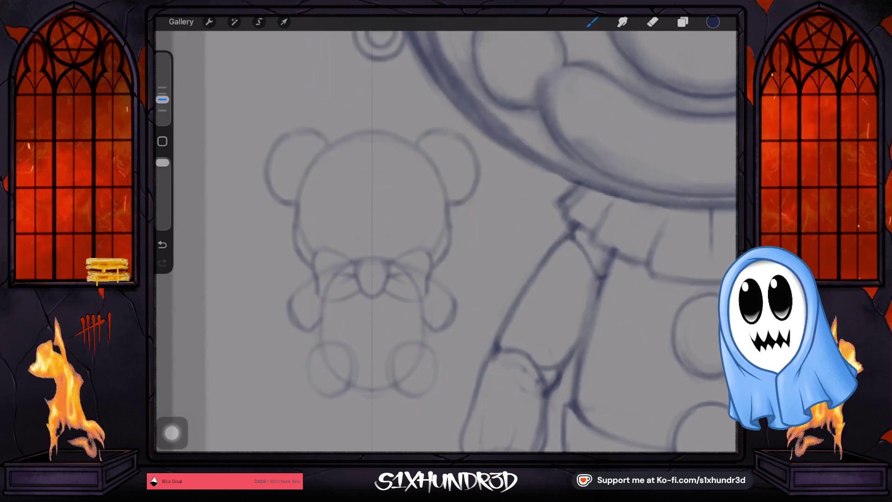
left_click_drag(404, 179, 425, 227)
left_click_drag(318, 233, 356, 176)
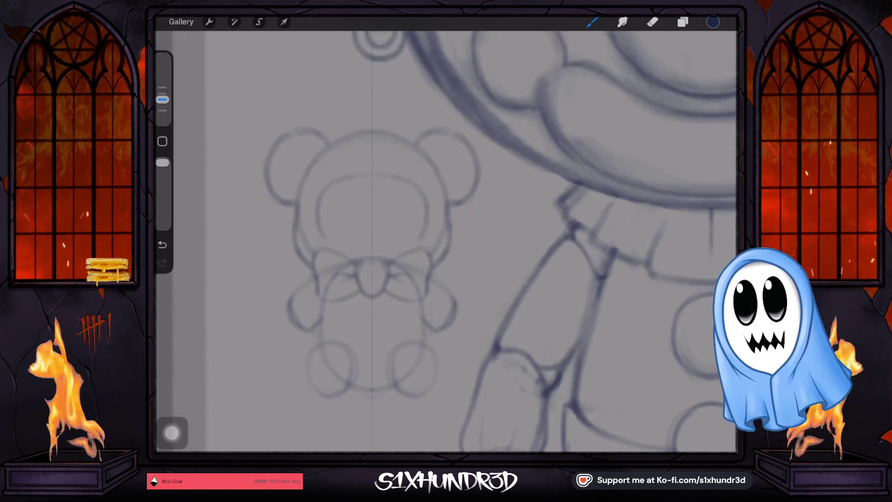
key("ctrl+z")
key("ctrl+z")
left_click(162, 99)
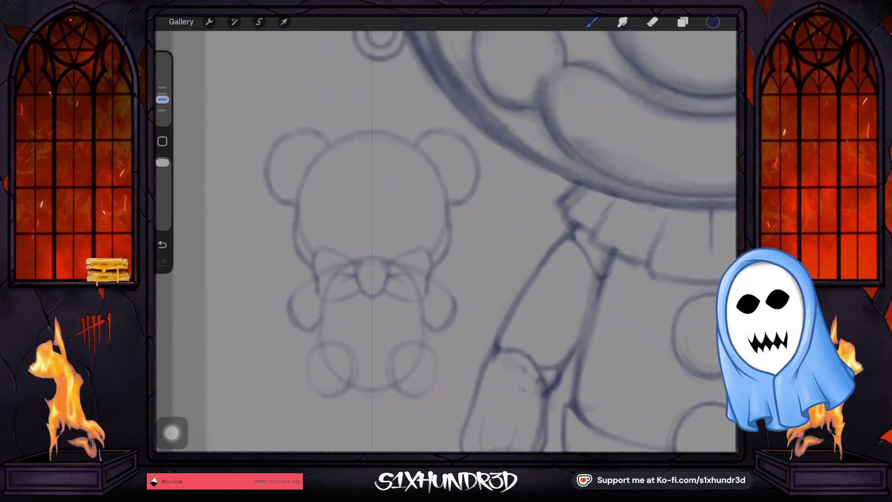
- Draw the bear's two oval eyes and a small oval nose between them
left_click_drag(410, 159, 425, 176)
left_click_drag(319, 176, 340, 159)
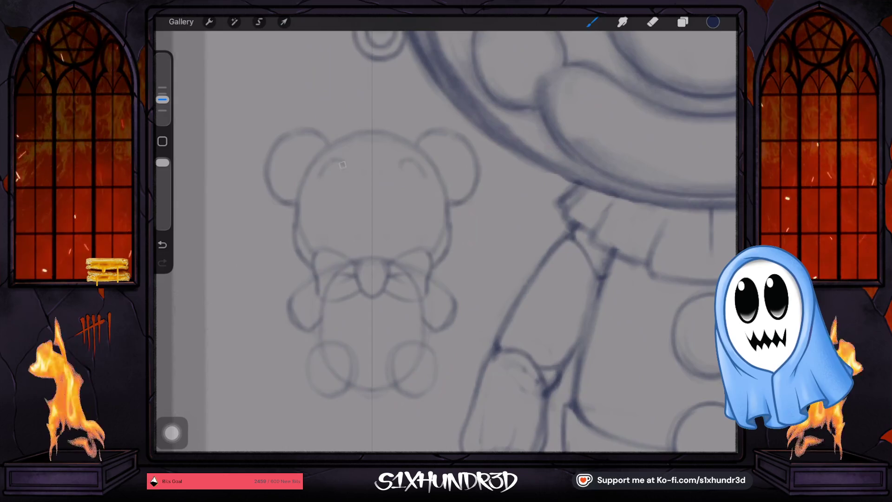
left_click_drag(402, 166, 425, 176)
mouse_move(320, 173)
left_mouse_down()
mouse_move(344, 168)
mouse_move(336, 184)
left_mouse_up()
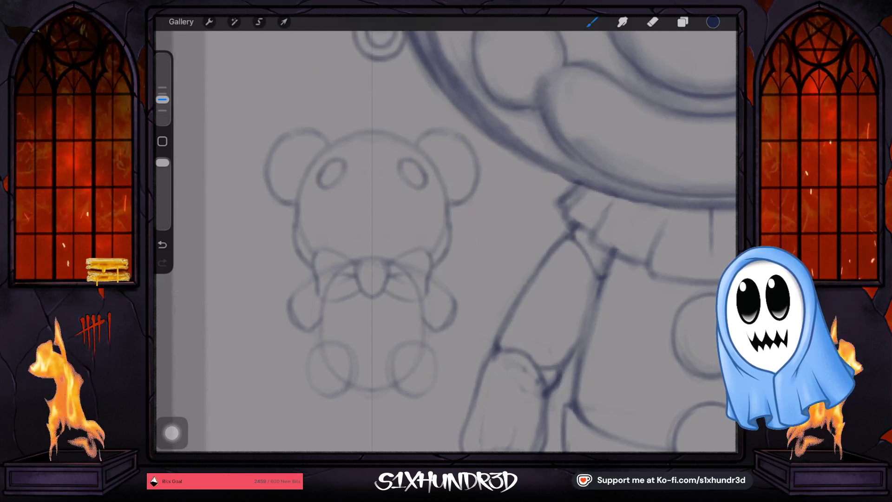
left_click_drag(370, 172, 379, 172)
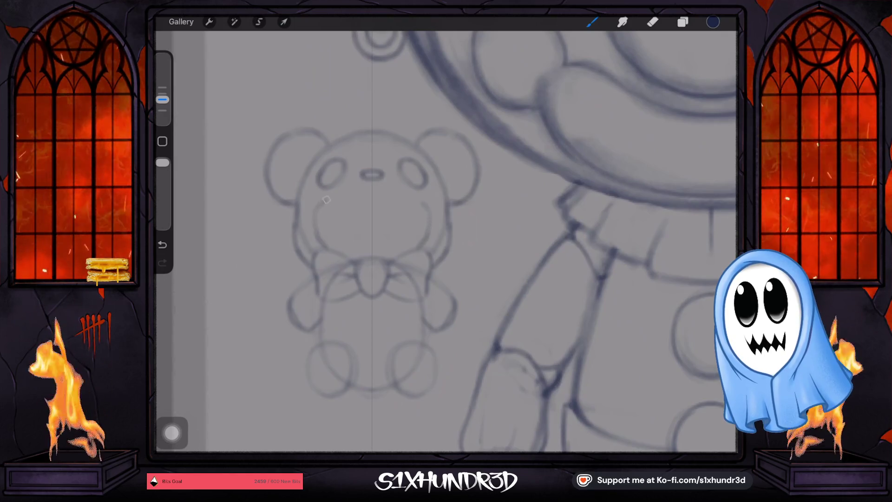
- Draw the wide mouth line with two fangs and lower side curves, removing one extra tooth
left_click_drag(327, 200, 425, 204)
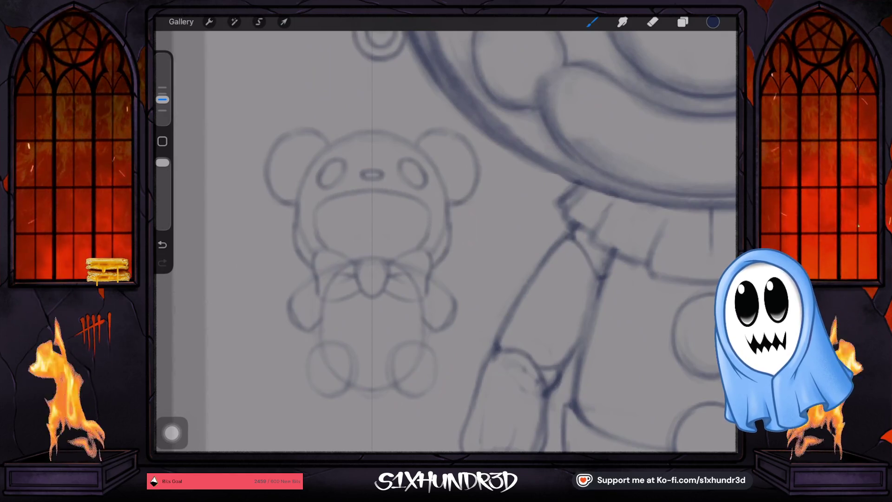
left_click_drag(400, 199, 411, 200)
left_click_drag(330, 198, 345, 198)
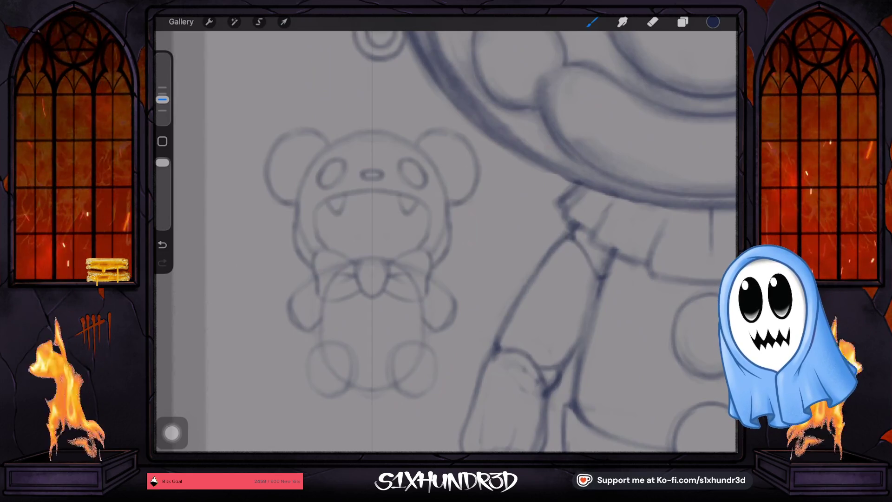
left_click_drag(394, 241, 403, 247)
left_click_drag(344, 241, 353, 248)
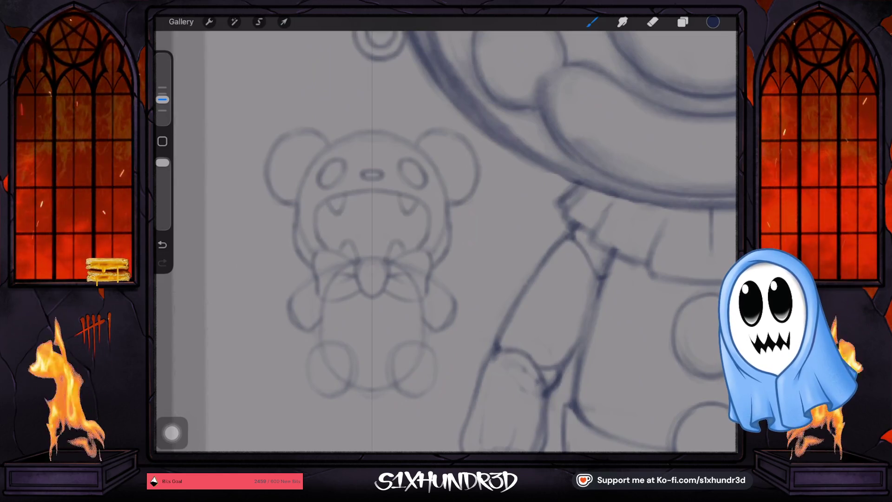
left_click_drag(364, 197, 356, 196)
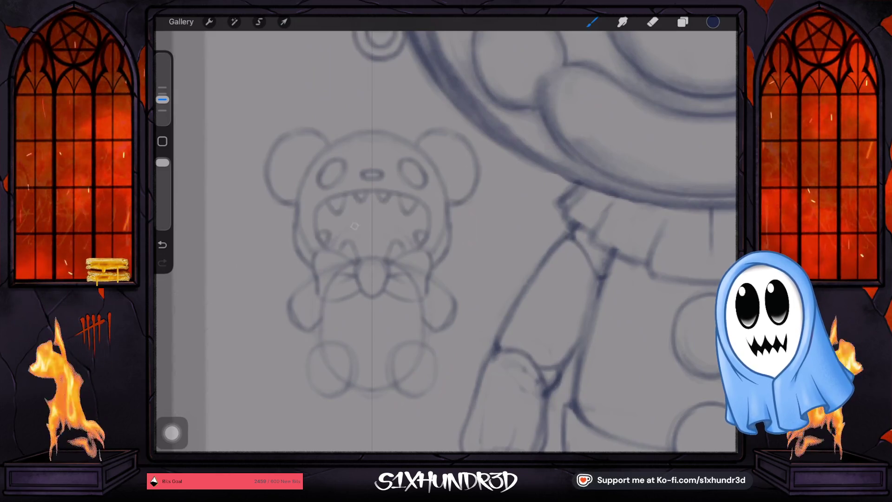
key("ctrl+z")
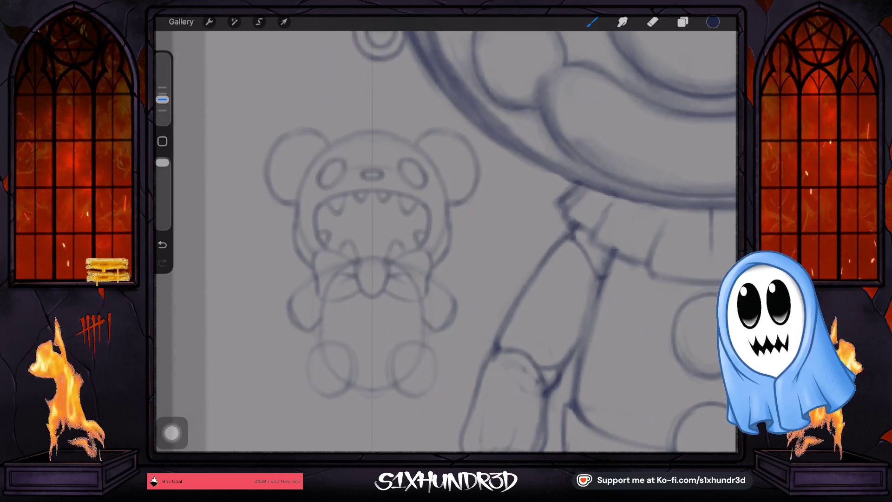
left_click(652, 22)
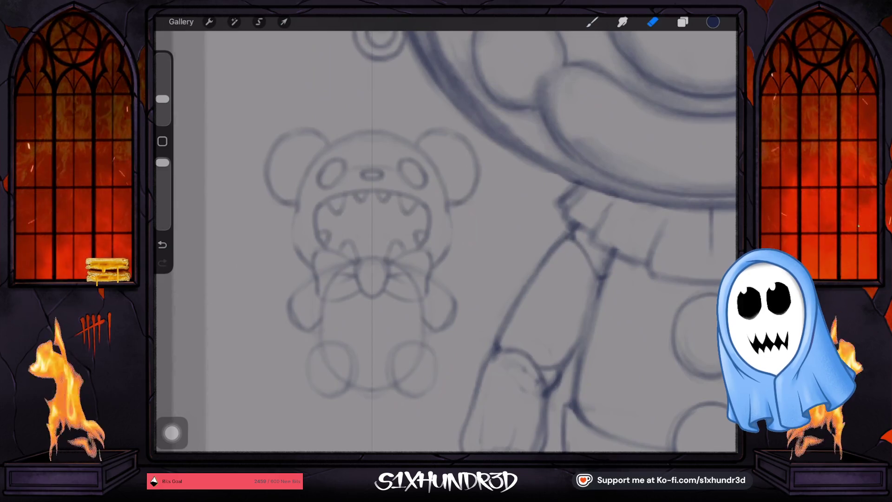
- Undo the stray cheek stroke and redraw the short line on the bear's left cheek
left_click(592, 21)
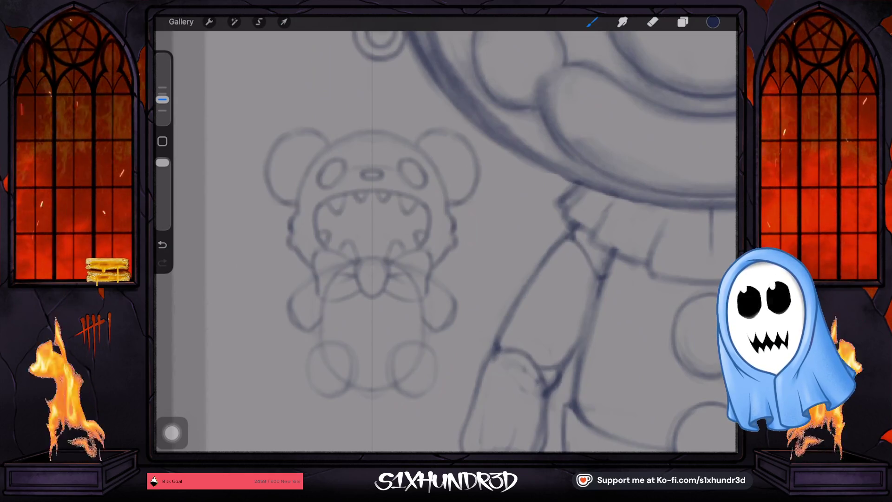
left_click(162, 244)
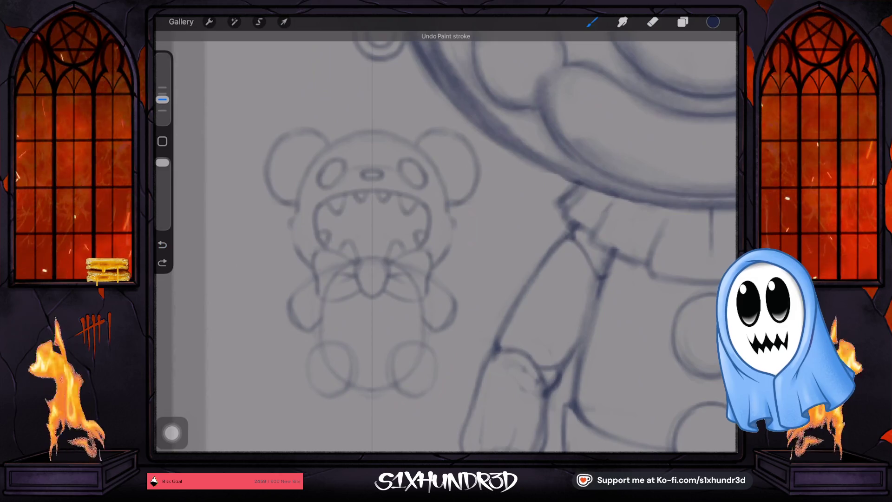
left_click_drag(291, 215, 297, 251)
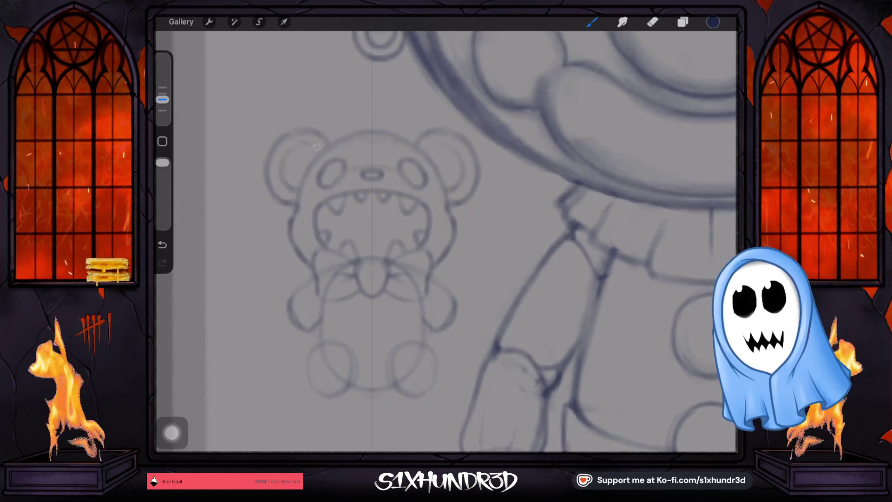
- Trace both round feet with darker, mirrored outlines
scroll(446, 241, "down", 3)
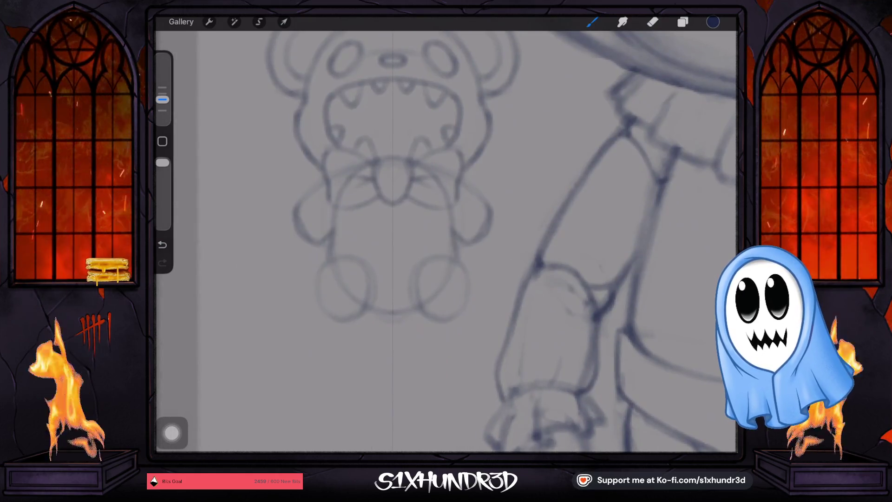
left_click_drag(333, 316, 320, 261)
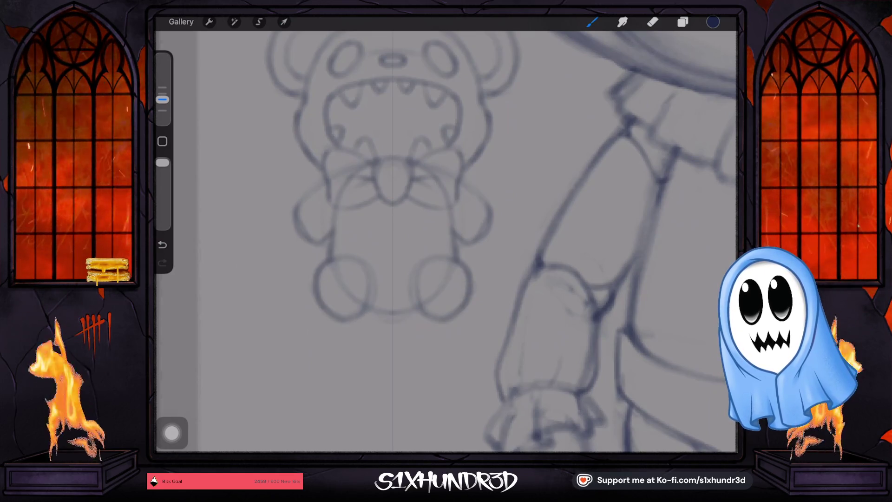
left_click(653, 21)
left_click(331, 286)
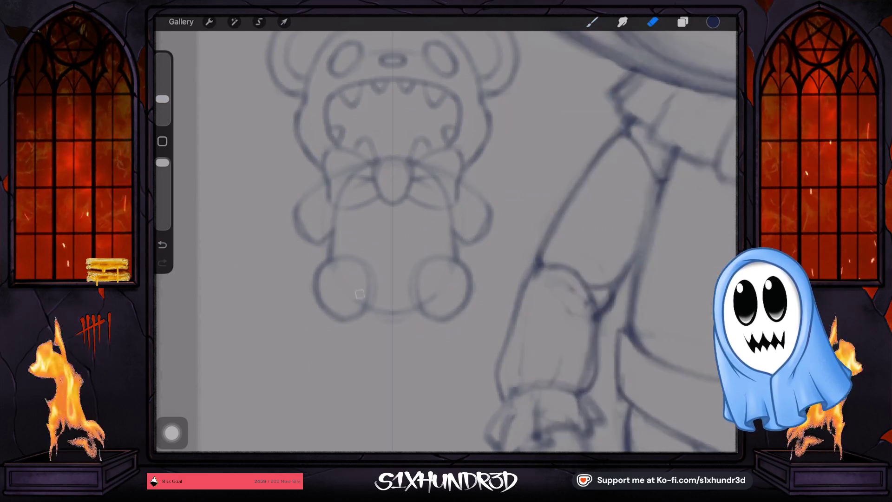
- Erase the feet's outer sides and redraw the right foot with an inner curve and a line between the feet
left_click_drag(457, 191, 464, 210)
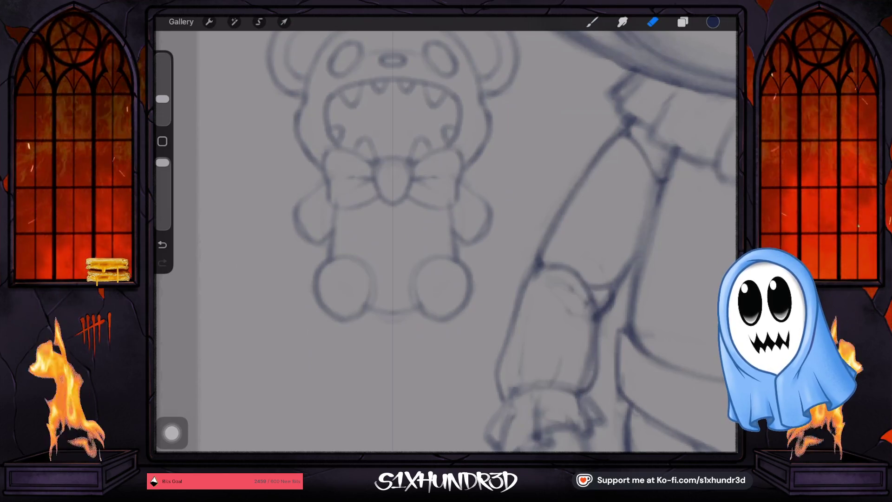
left_click_drag(453, 305, 469, 274)
left_click_drag(326, 307, 320, 271)
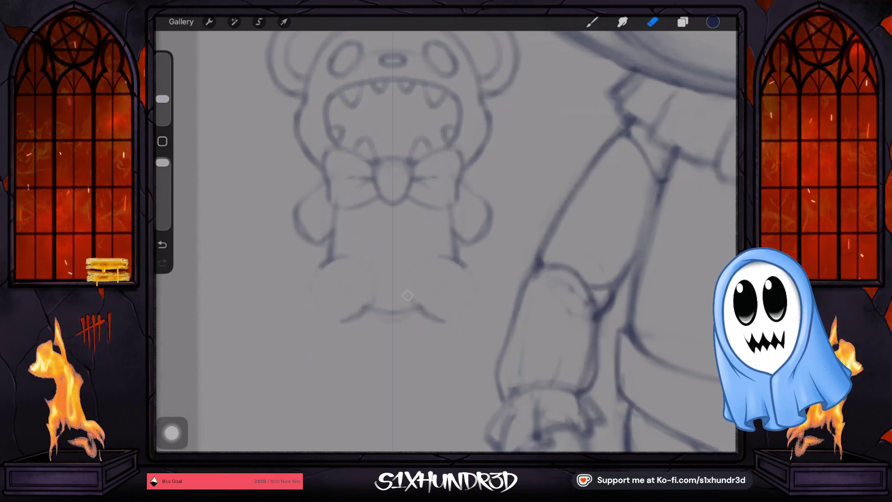
key("b")
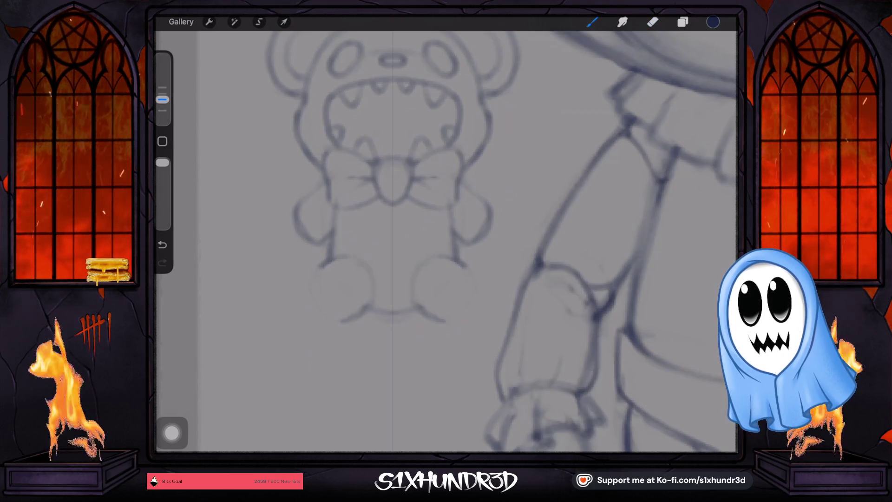
left_click_drag(426, 262, 466, 319)
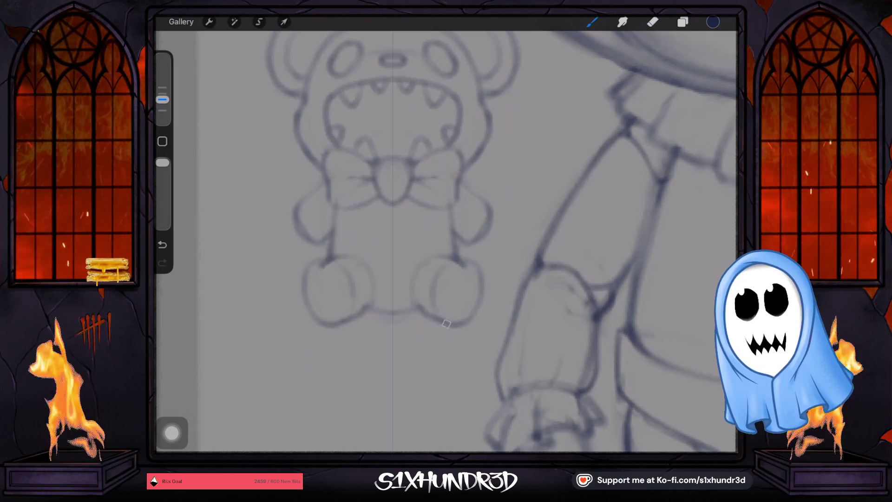
left_click_drag(435, 279, 431, 309)
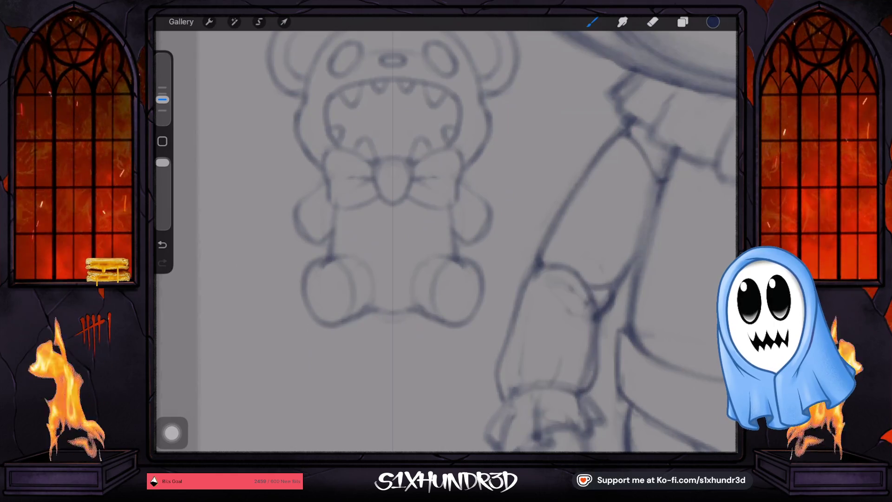
left_click_drag(413, 310, 372, 307)
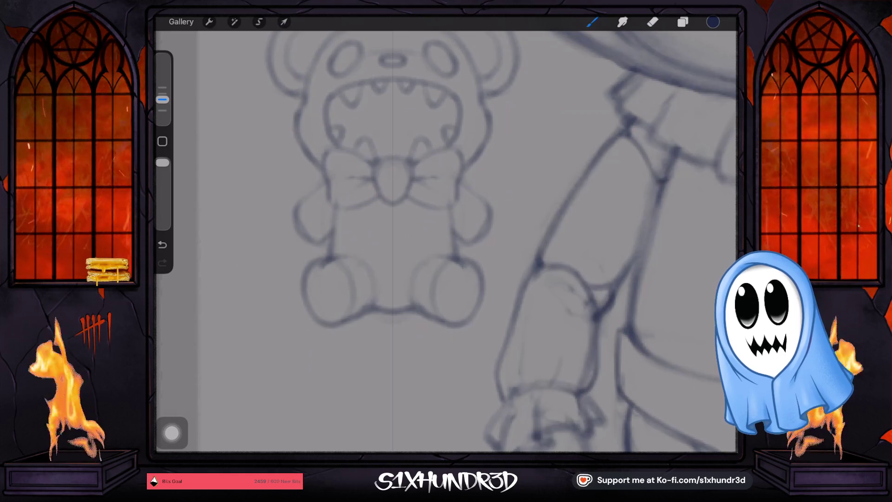
- Erase the upper outlines of both bear feet
left_click(653, 22)
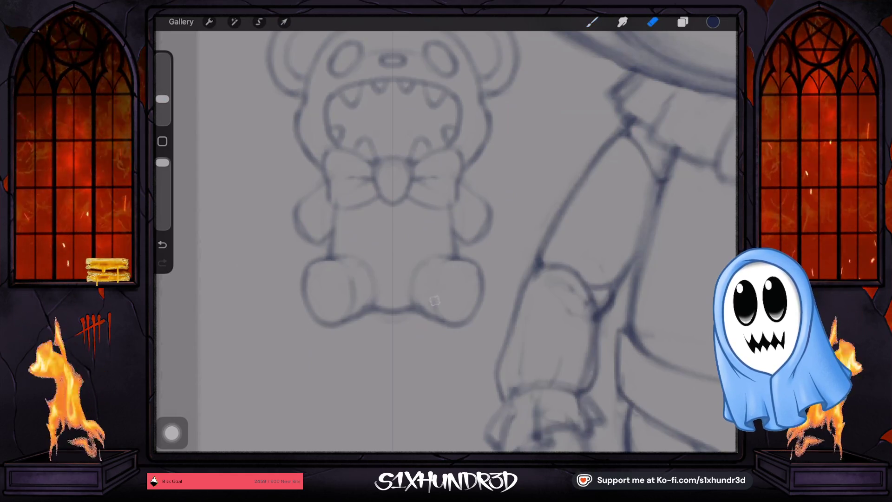
left_click_drag(353, 278, 353, 302)
left_click_drag(483, 267, 478, 288)
left_click_drag(307, 267, 307, 286)
left_click_drag(478, 284, 479, 312)
left_click_drag(469, 263, 442, 259)
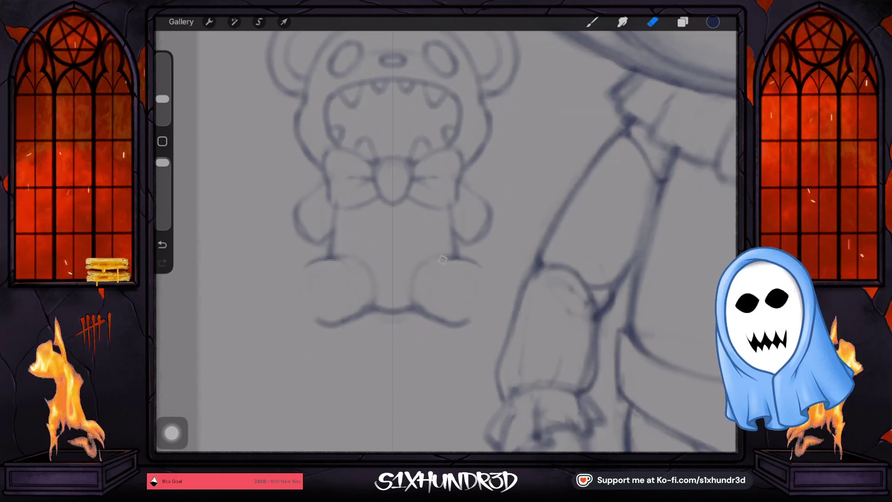
left_click_drag(307, 260, 339, 261)
- Redraw the right foot's top edge and darken the outer sides of both feet
left_click(592, 21)
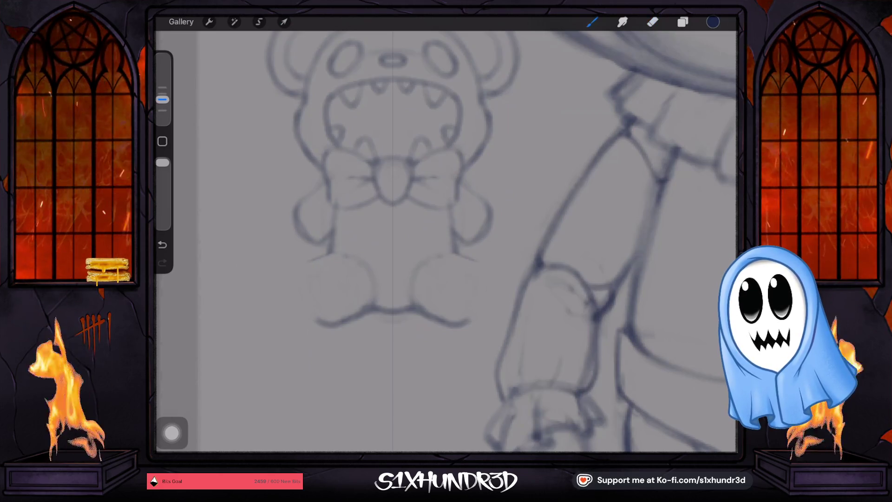
mouse_move(453, 253)
left_mouse_down()
mouse_move(482, 268)
mouse_move(448, 247)
left_mouse_up()
left_click_drag(490, 292, 488, 272)
left_click_drag(297, 274, 302, 311)
left_click_drag(483, 269, 490, 307)
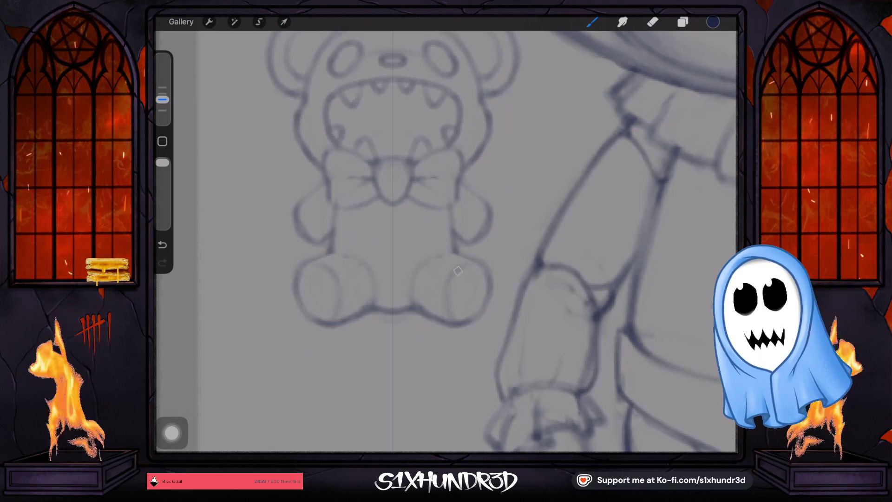
left_click(652, 22)
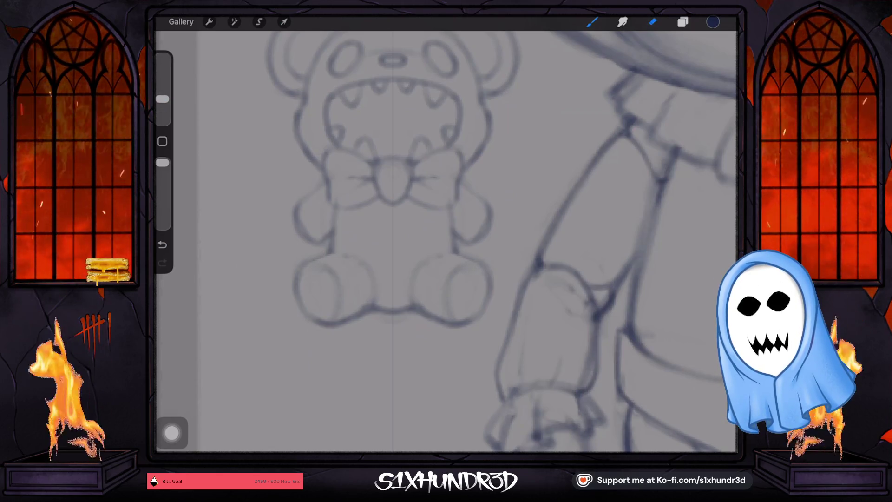
- Erase the old arm lines and sketch new arms reaching outward from both sides of the bow
left_click_drag(300, 195, 307, 237)
mouse_move(483, 200)
left_mouse_down()
mouse_move(469, 243)
mouse_move(490, 218)
mouse_move(470, 189)
left_mouse_up()
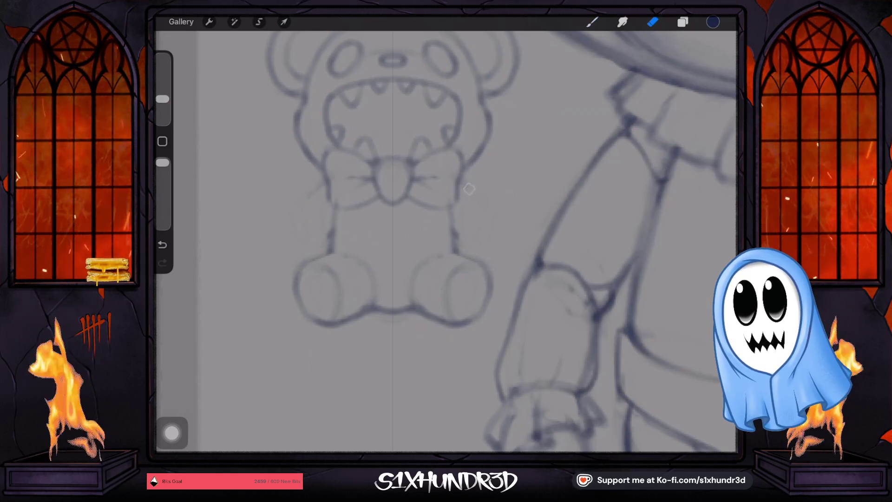
left_click(592, 22)
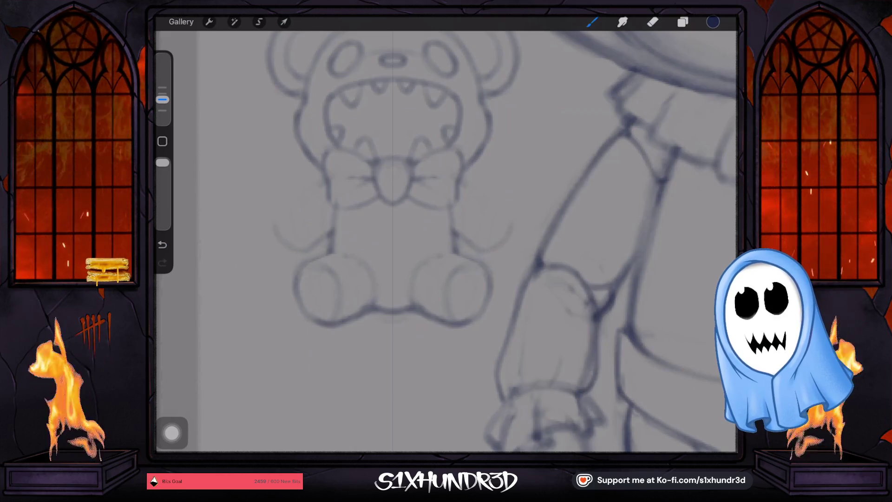
left_click_drag(325, 182, 283, 198)
mouse_move(460, 183)
left_mouse_down()
mouse_move(502, 203)
mouse_move(509, 233)
left_mouse_up()
left_click_drag(500, 199, 480, 251)
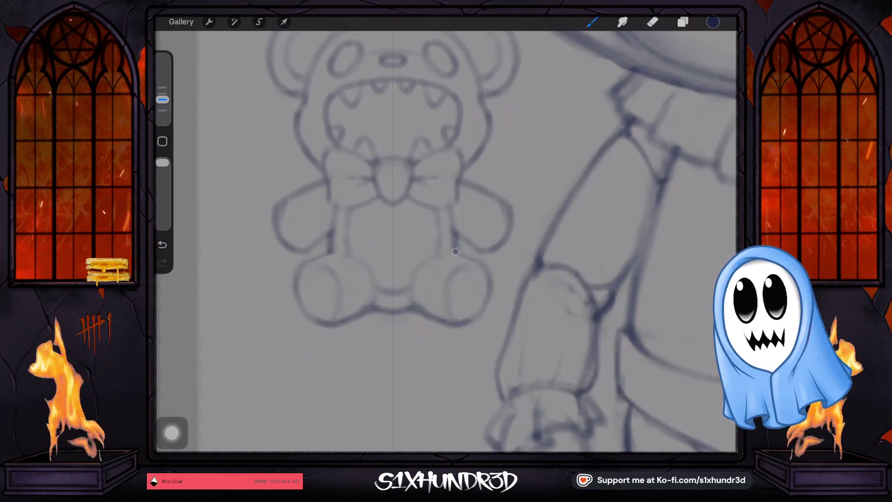
scroll(455, 251, "down", 5)
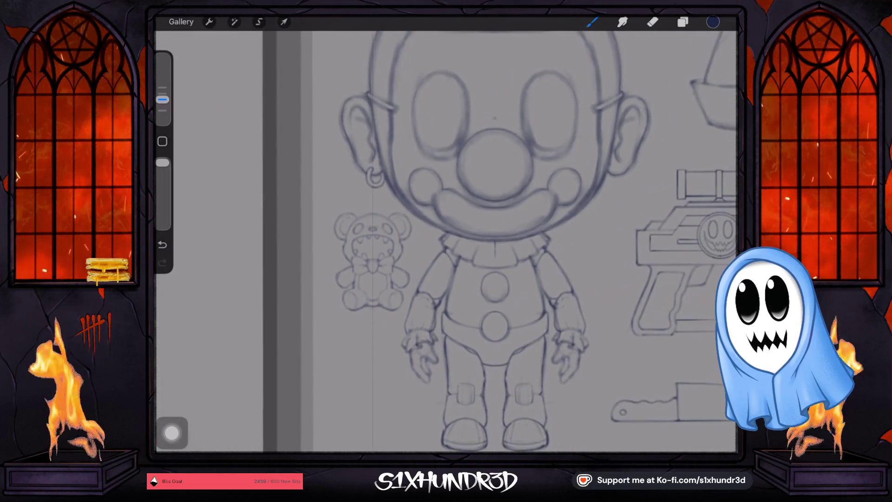
- Set the brush to 4% and arc a seam line across the bear's head top, undoing a stray stroke
scroll(386, 240, "up", 5)
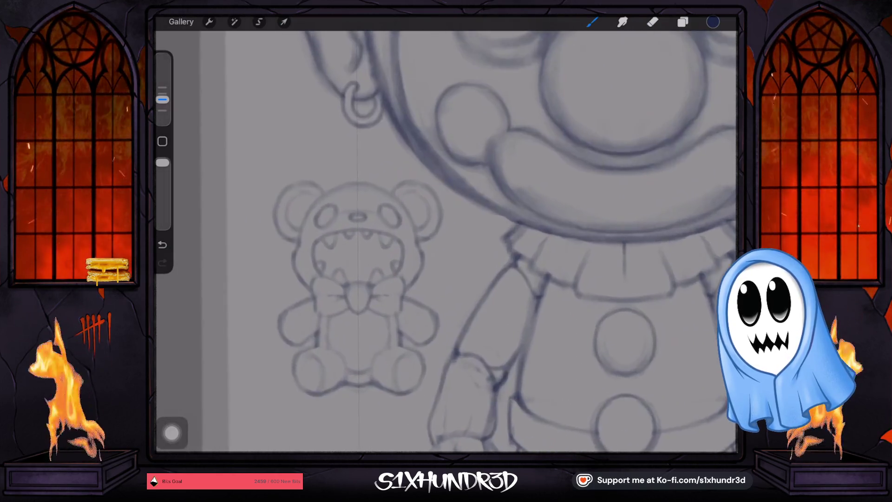
scroll(385, 241, "up", 2)
left_click_drag(162, 99, 162, 104)
scroll(386, 241, "up", 3)
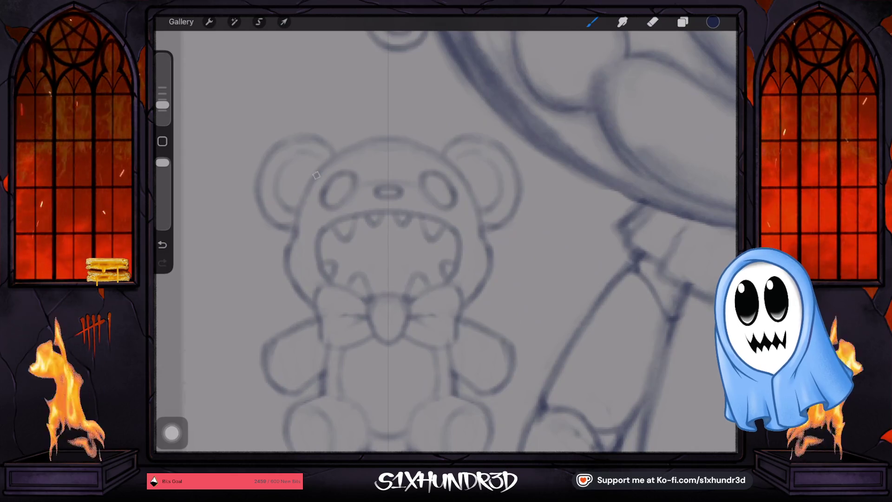
left_click_drag(316, 171, 461, 173)
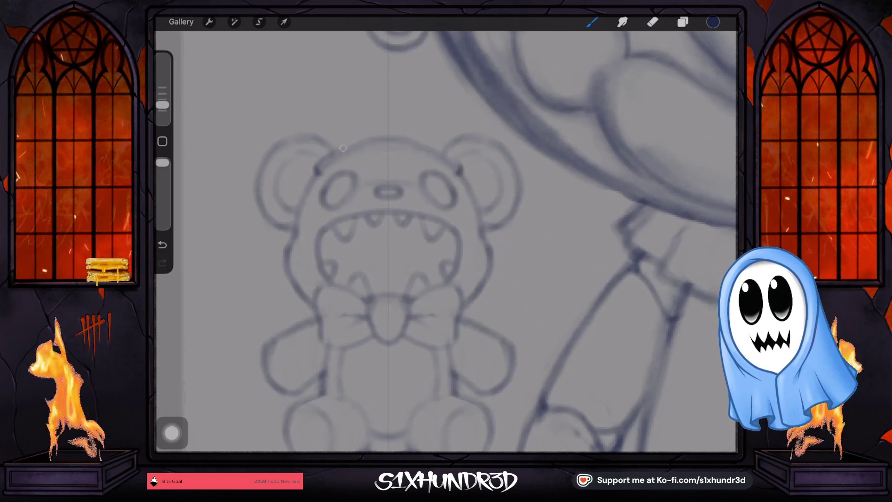
left_click_drag(320, 173, 356, 147)
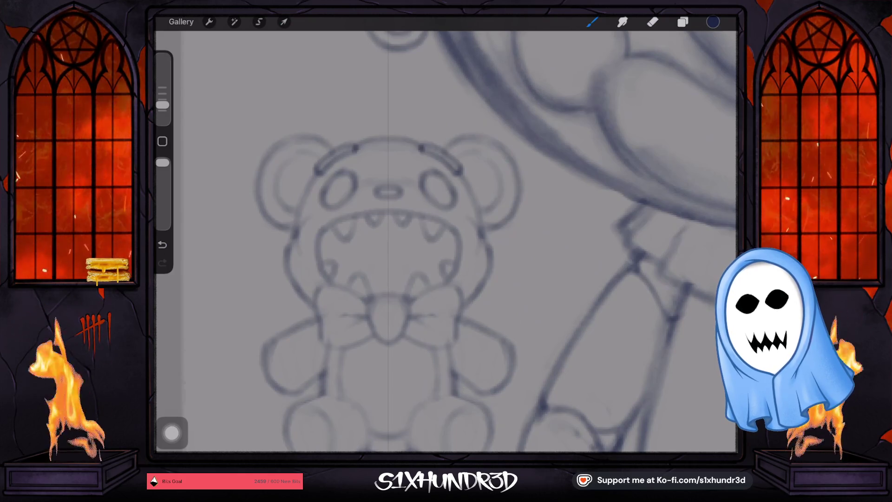
scroll(446, 242, "down", 2)
scroll(446, 241, "down", 3)
scroll(446, 242, "down", 2)
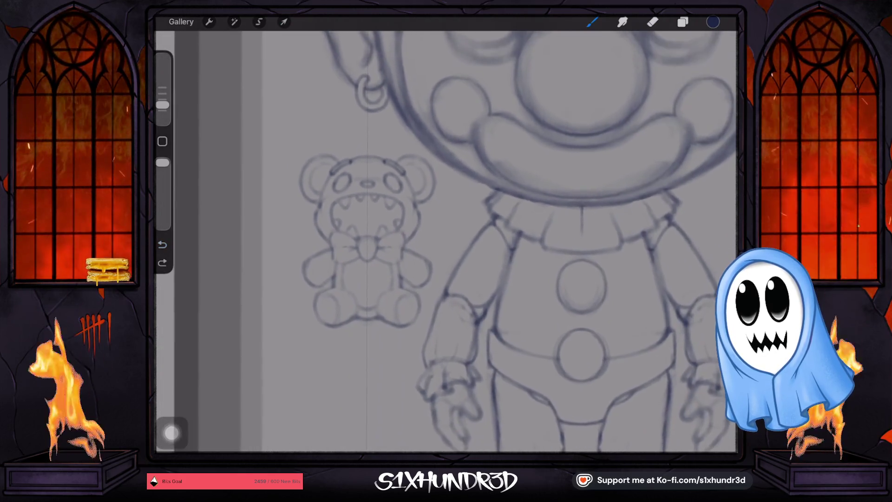
scroll(446, 241, "up", 3)
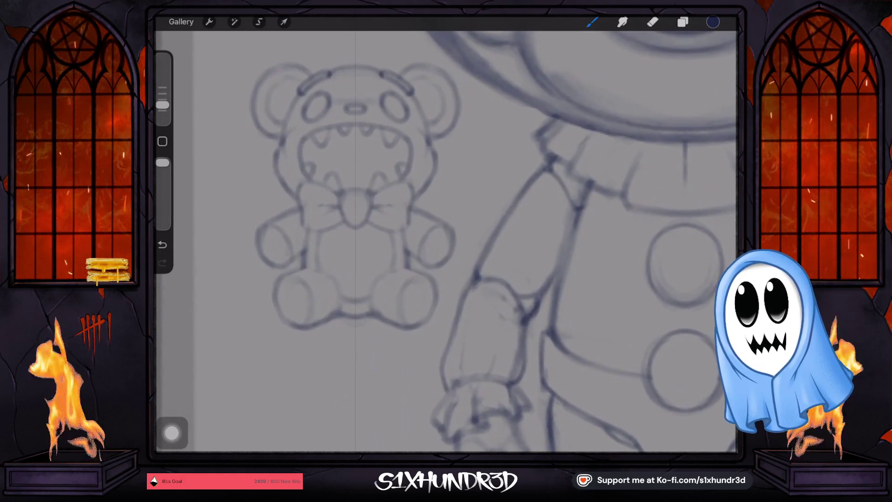
key("ctrl+z")
scroll(412, 306, "up", 5)
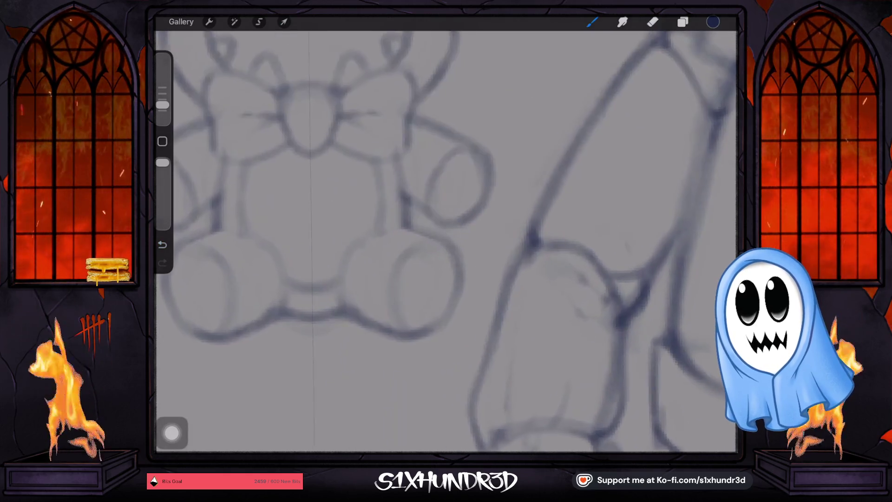
- Shrink the brush and draw mirrored toe-bean pads on both feet and inside one paw
left_click_drag(412, 305, 423, 273)
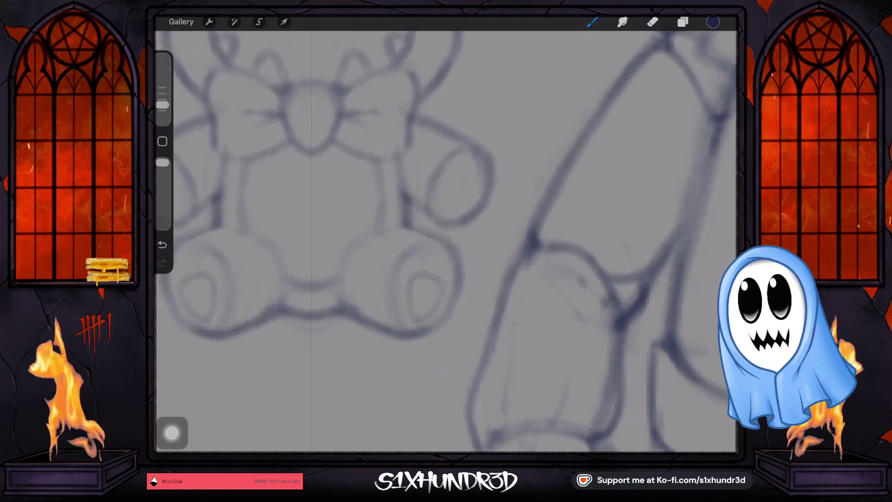
key("ctrl+z")
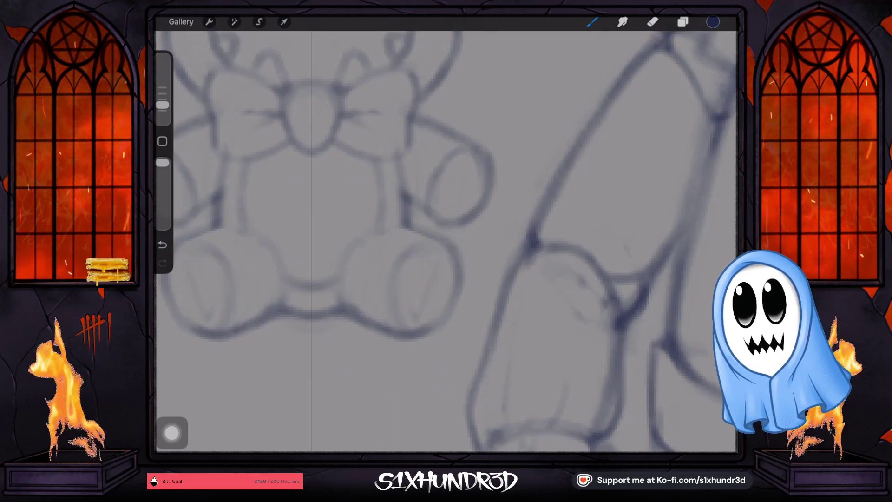
left_click_drag(162, 105, 162, 116)
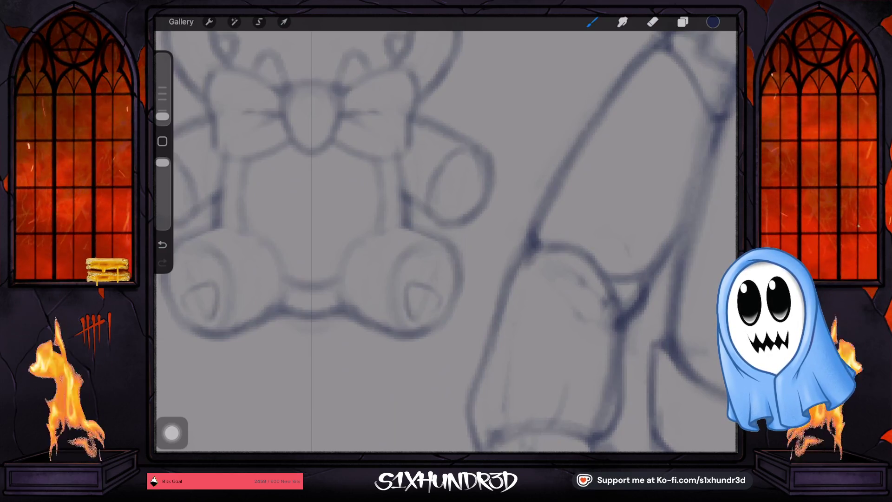
left_click_drag(435, 256, 429, 281)
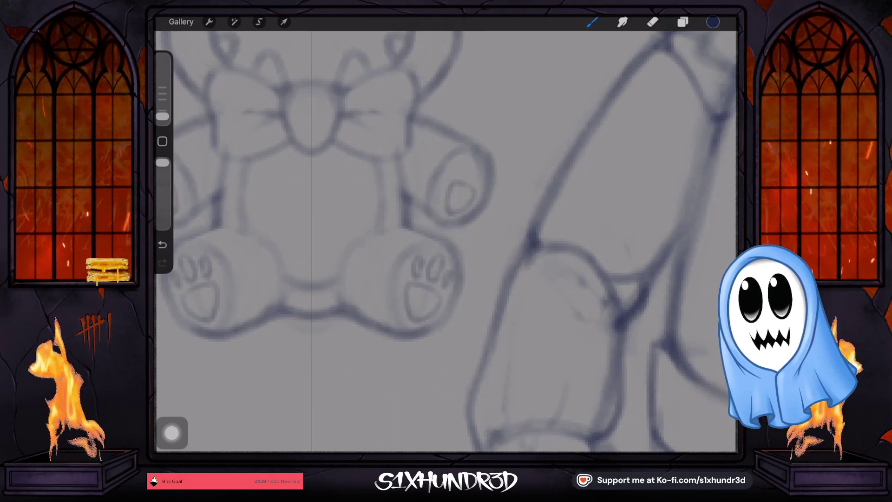
left_click_drag(467, 167, 458, 188)
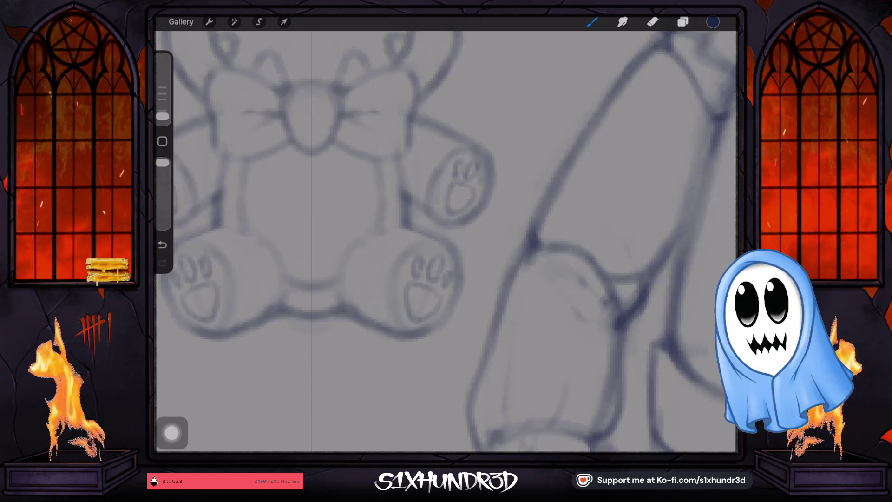
scroll(445, 242, "down", 5)
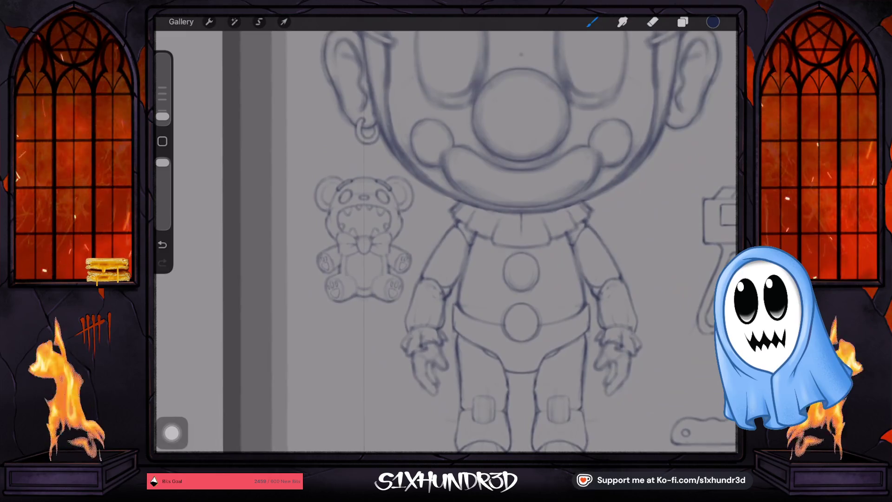
- Review the whole sheet, zoom back into the bear, enlarge the brush slightly, and undo two strokes
scroll(445, 241, "down", 3)
scroll(445, 242, "down", 2)
scroll(445, 241, "down", 2)
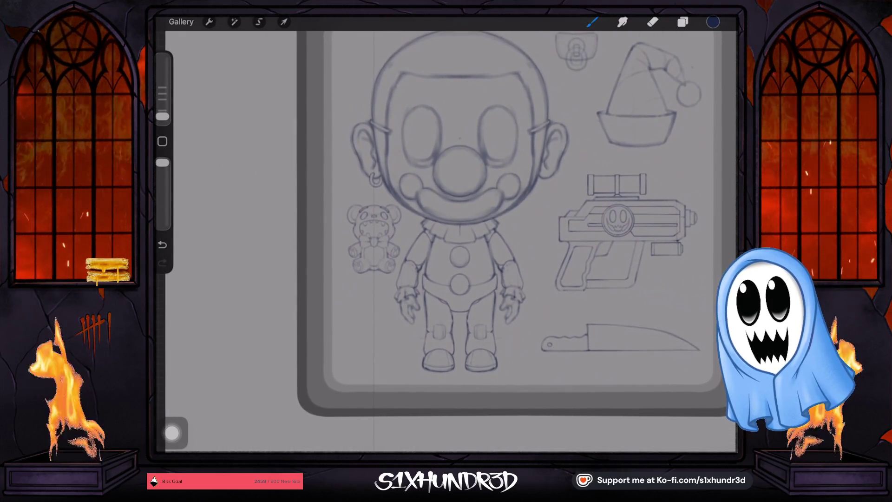
scroll(374, 236, "up", 3)
scroll(374, 237, "up", 3)
scroll(374, 237, "up", 3)
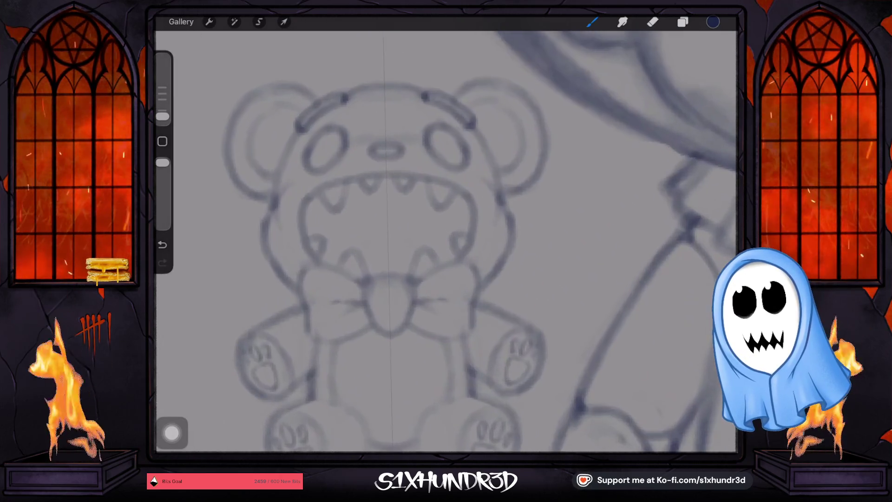
scroll(374, 237, "up", 1)
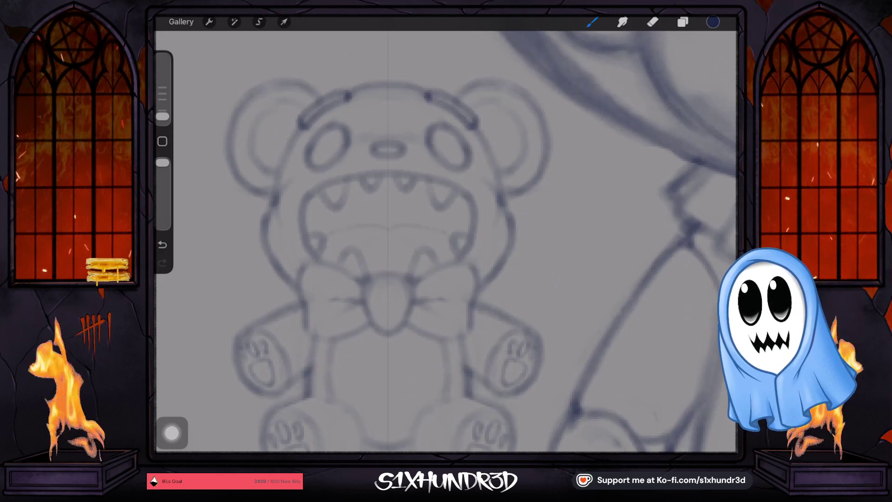
left_click_drag(162, 116, 162, 110)
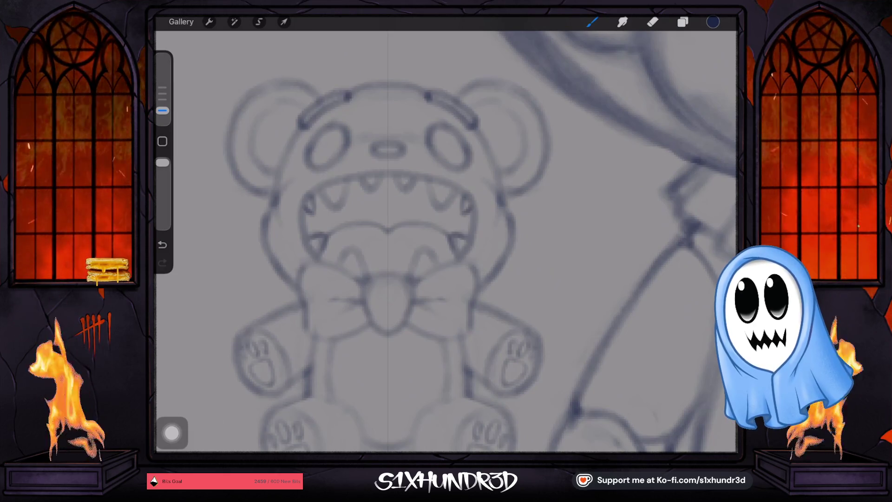
key("ctrl+z")
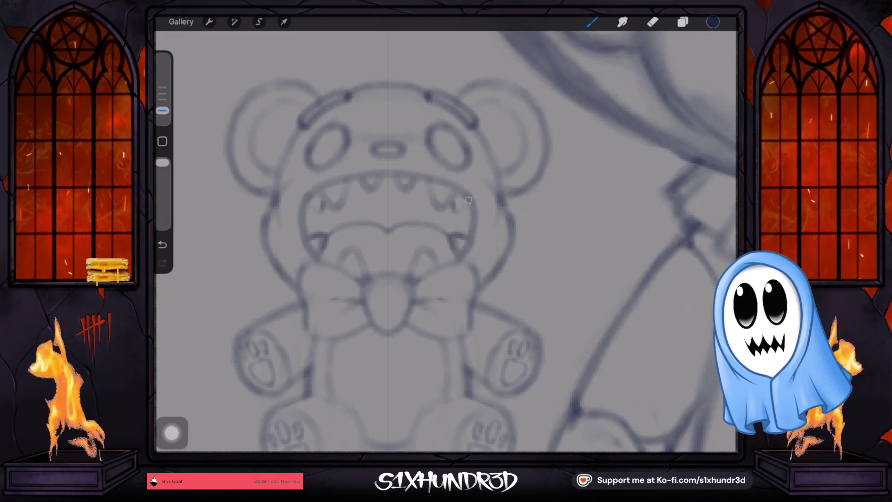
key("ctrl+z")
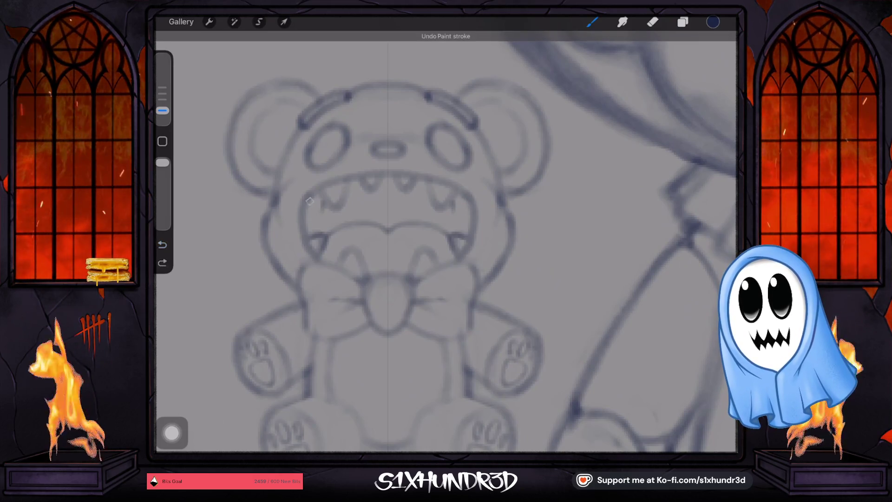
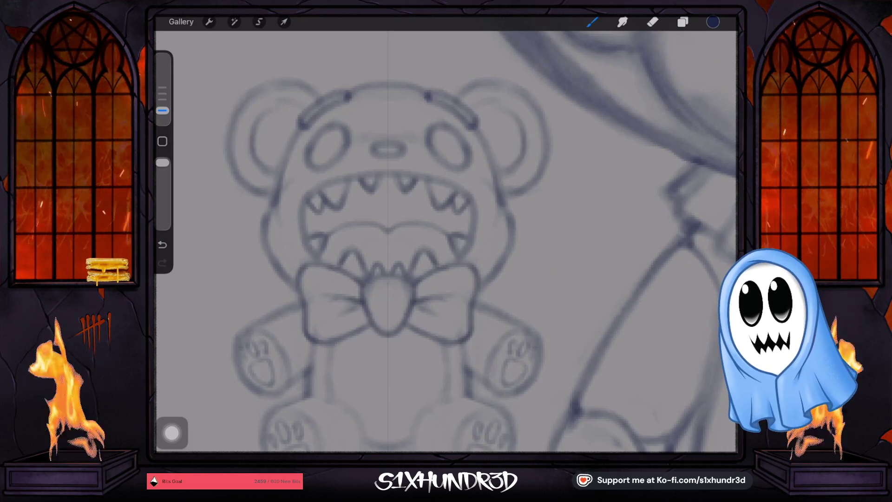
- Sketch a trial stroke along the top of the bear's head, then undo it
scroll(446, 241, "down", 5)
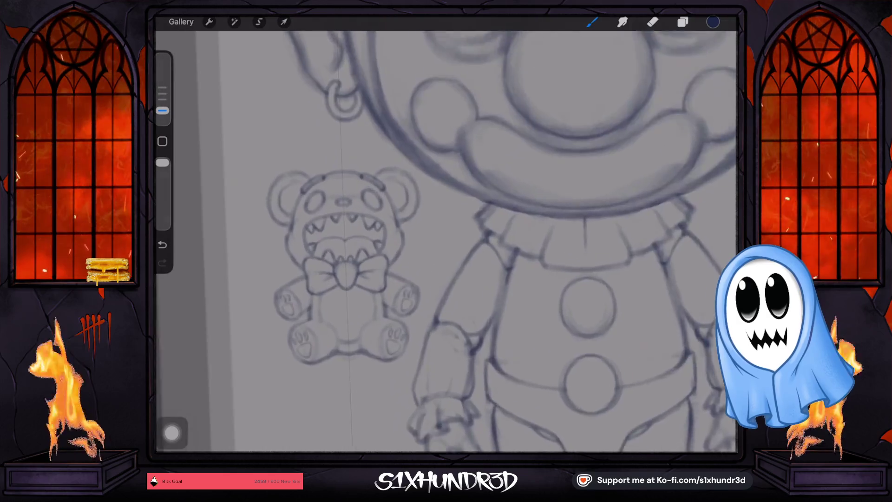
scroll(362, 242, "up", 5)
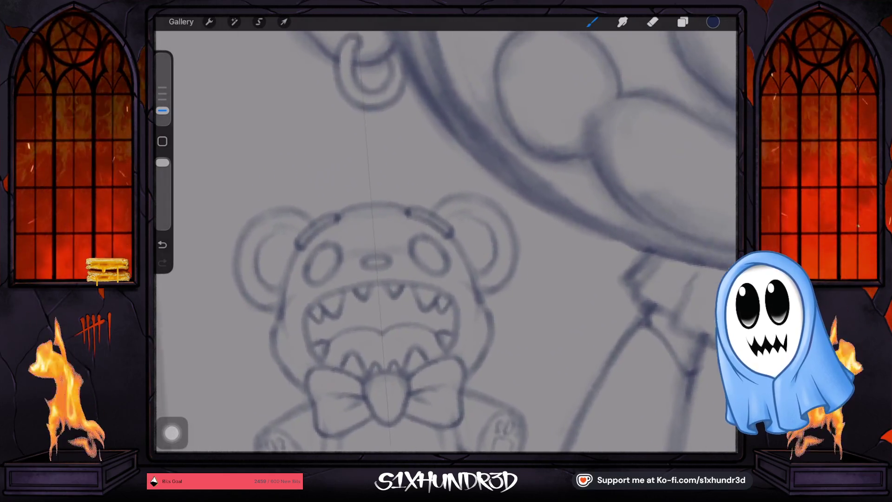
left_click_drag(338, 256, 434, 218)
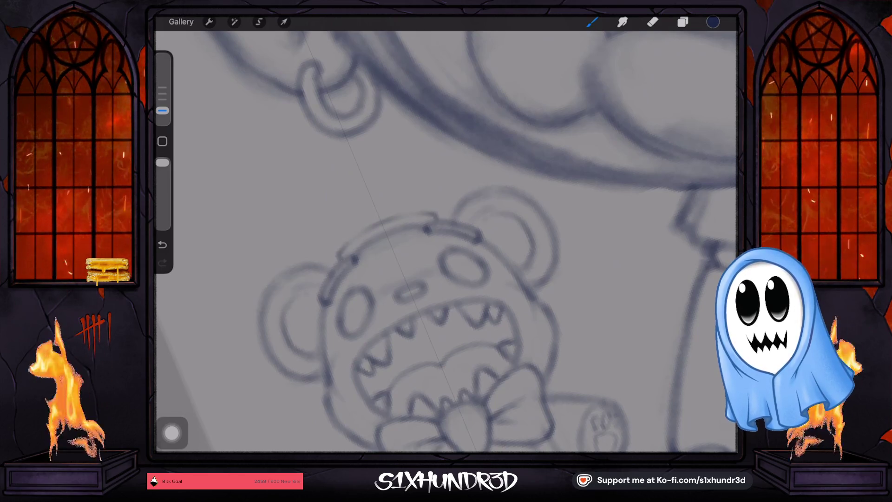
left_click(162, 263)
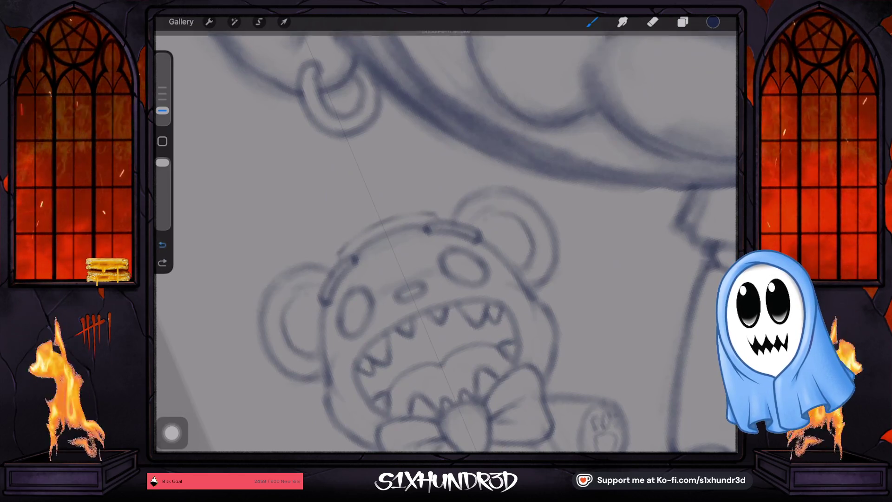
left_click(162, 245)
- Try enlarging the bear and moving it below the clown's hand, then revert both
scroll(446, 242, "down", 5)
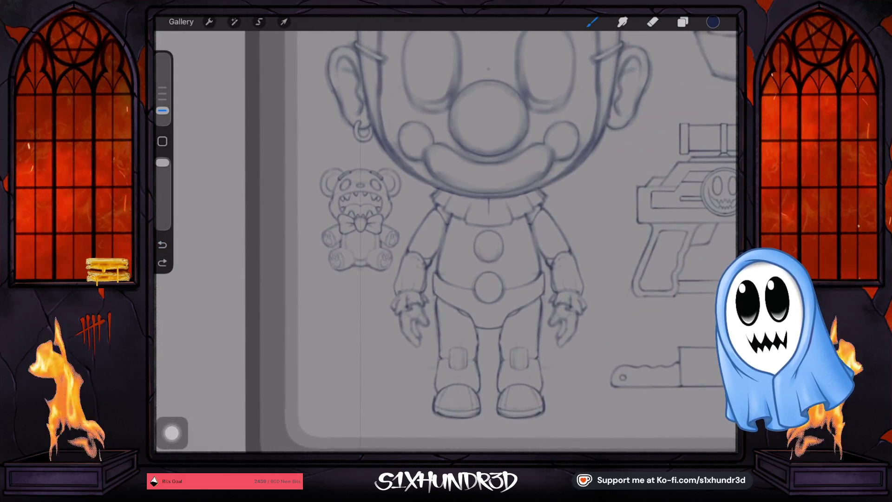
scroll(446, 242, "down", 3)
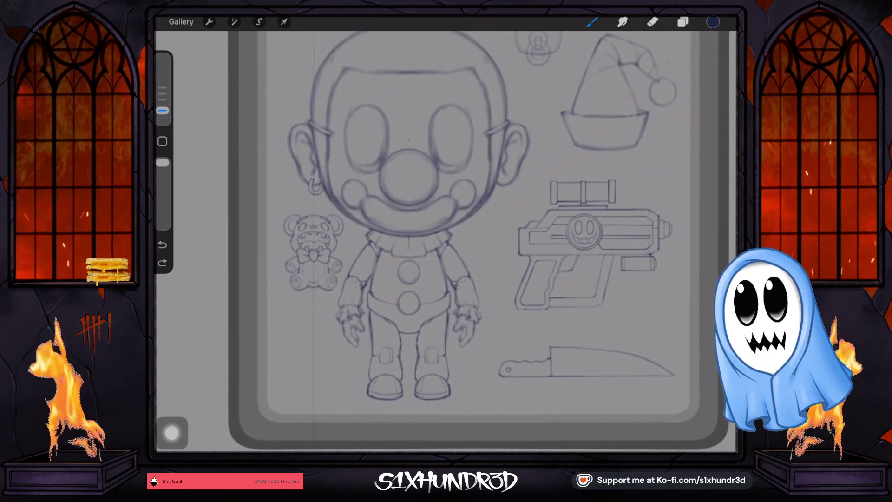
left_click(283, 22)
left_click_drag(345, 212, 350, 205)
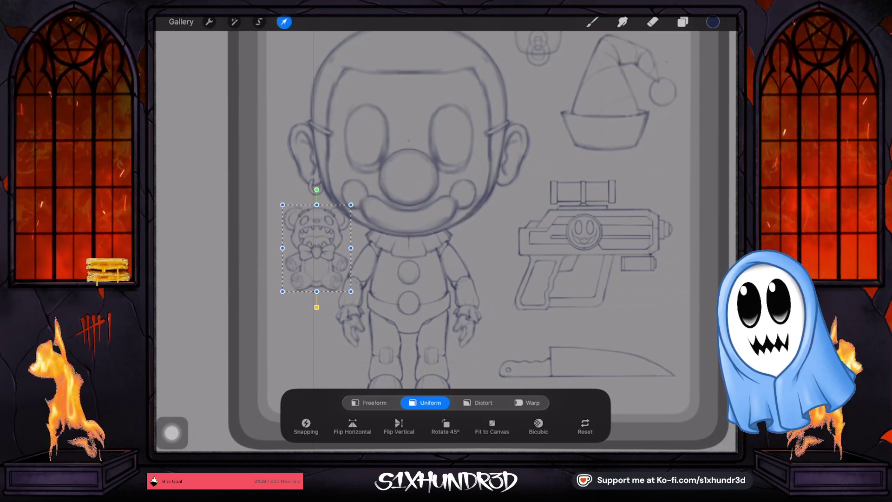
left_click(592, 22)
key("ctrl+z")
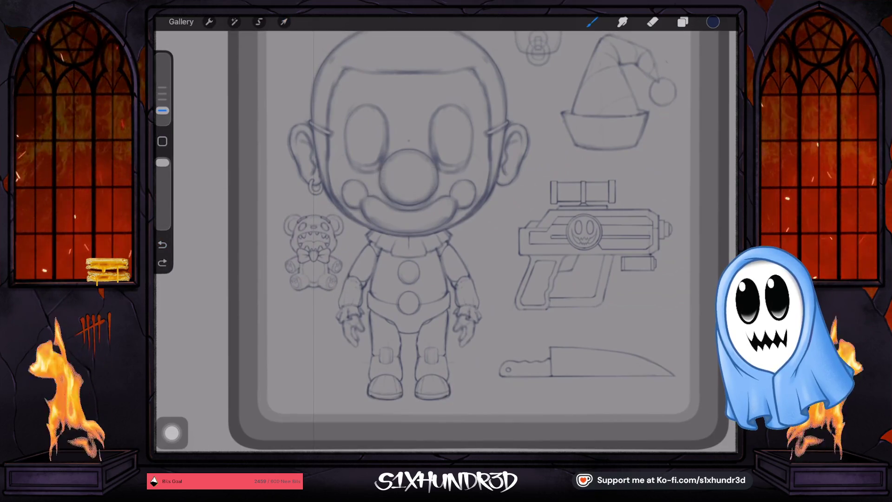
left_click(283, 22)
mouse_move(313, 253)
left_mouse_down()
mouse_move(302, 320)
mouse_move(314, 357)
left_mouse_up()
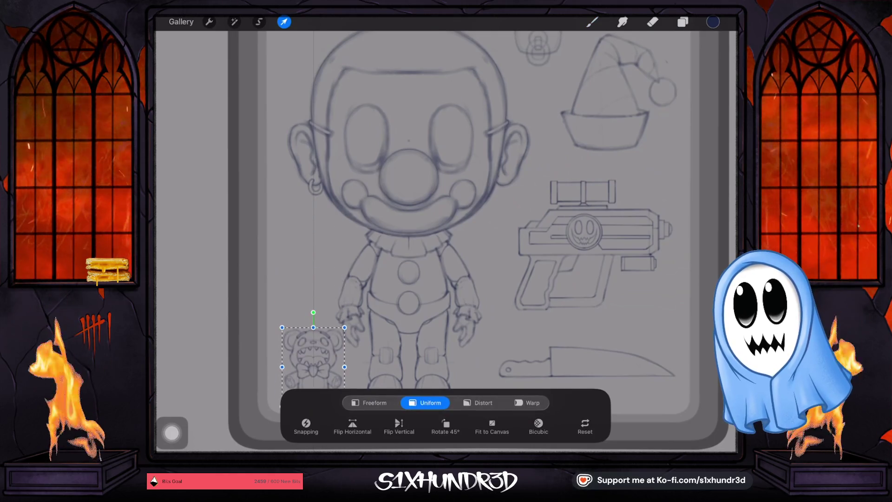
scroll(446, 232, "down", 3)
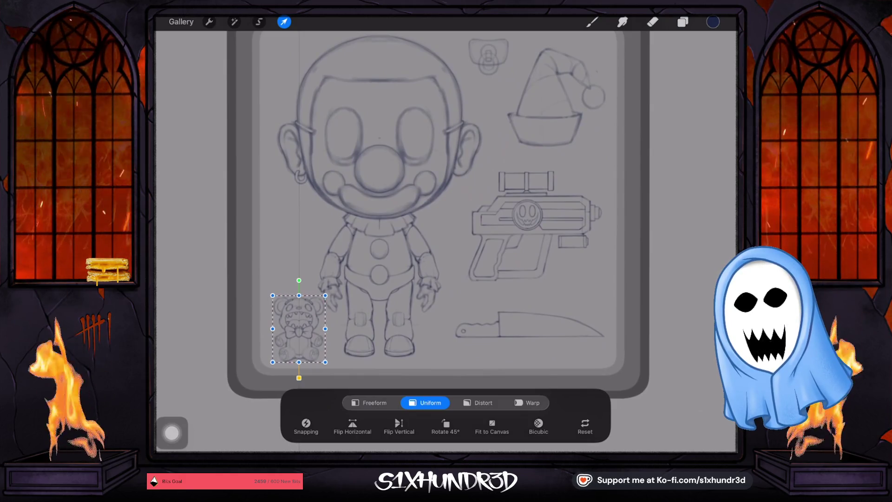
key("b")
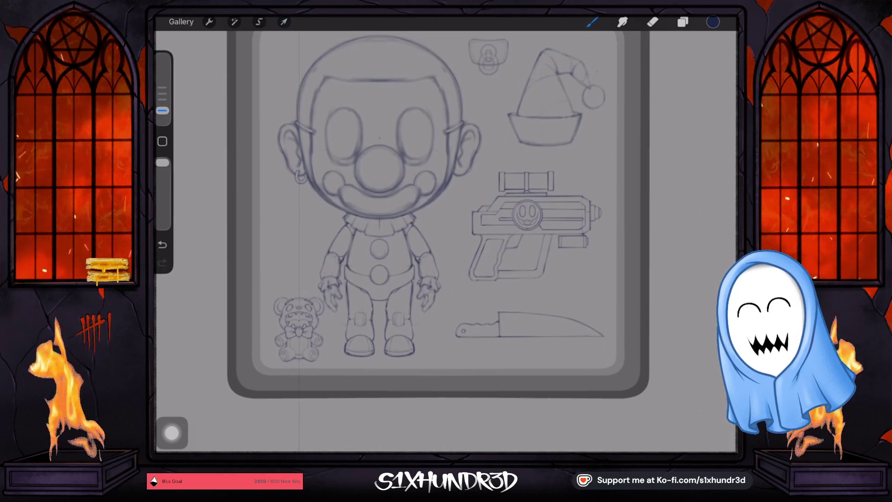
key("ctrl+z")
- Enlarge the teddy bear and place it at the lower right, beneath the ray gun
key("v")
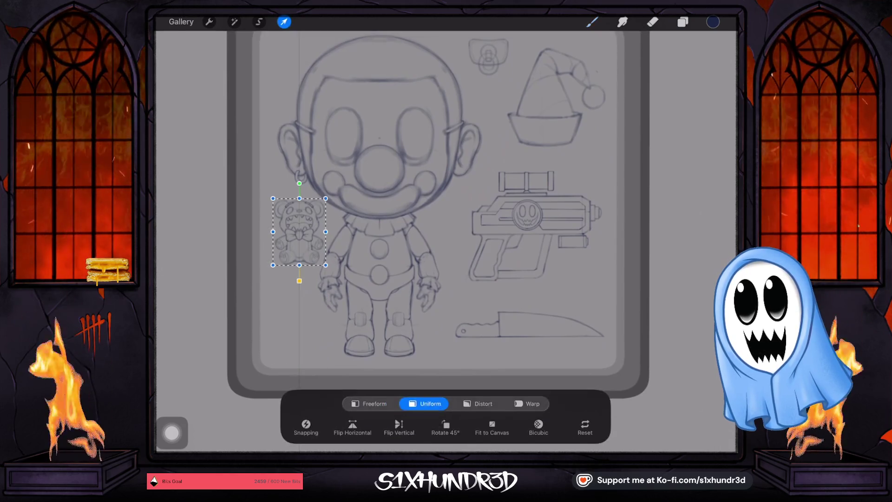
left_click_drag(325, 265, 357, 306)
left_click_drag(315, 251, 563, 302)
left_click_drag(606, 248, 602, 256)
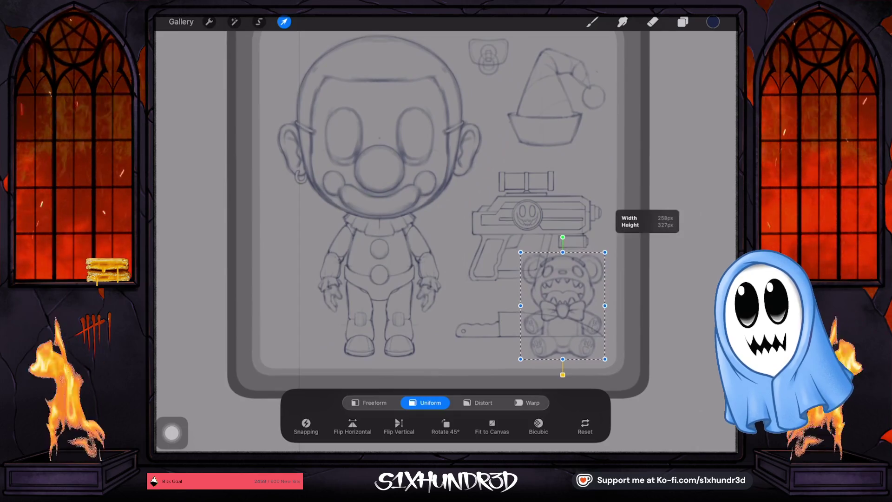
left_click_drag(561, 308, 565, 300)
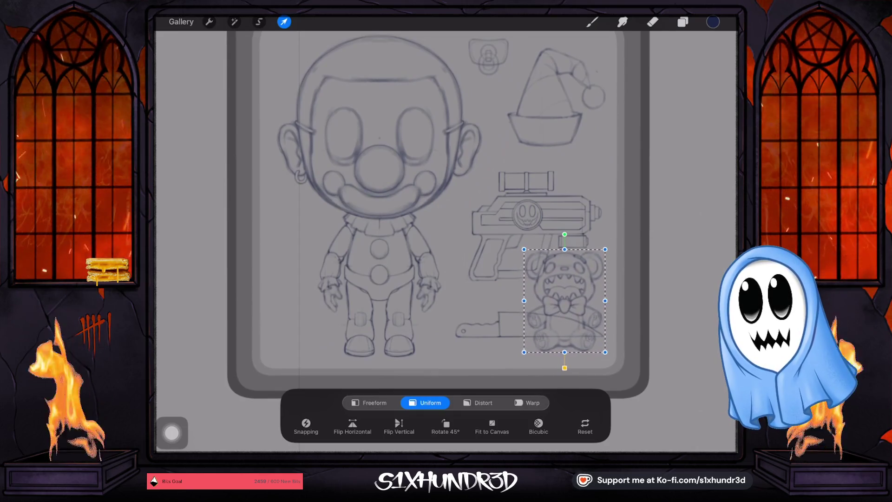
left_click(284, 22)
left_click(683, 22)
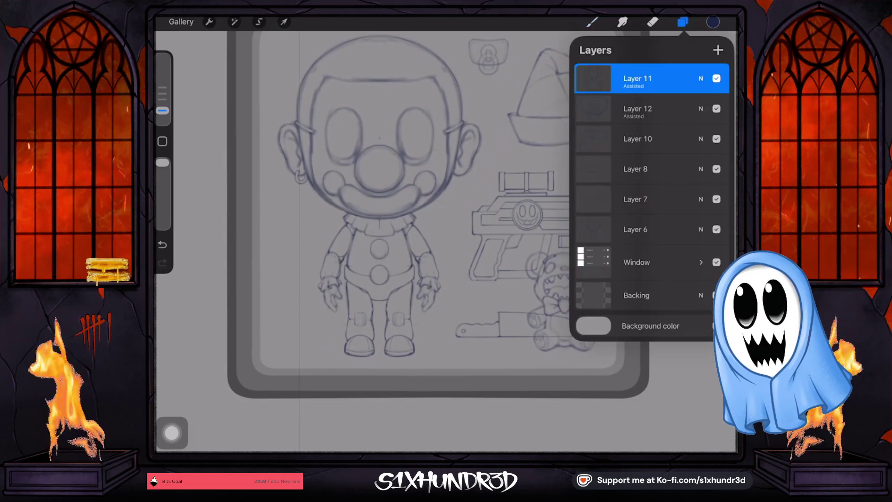
- On Layer 8, rotate the knife upright, point up, and move it left of the clown
left_click(641, 169)
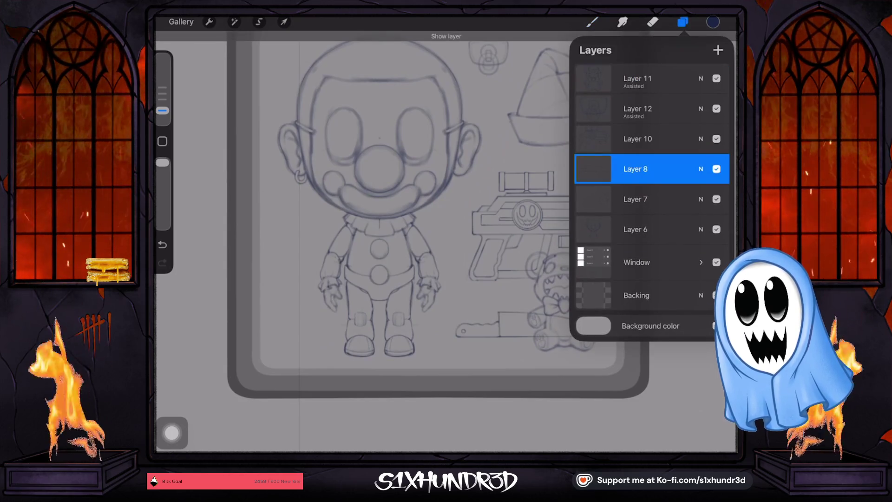
left_click(284, 22)
mouse_move(530, 295)
left_mouse_down()
mouse_move(509, 346)
mouse_move(506, 319)
mouse_move(290, 269)
mouse_move(291, 276)
left_mouse_up()
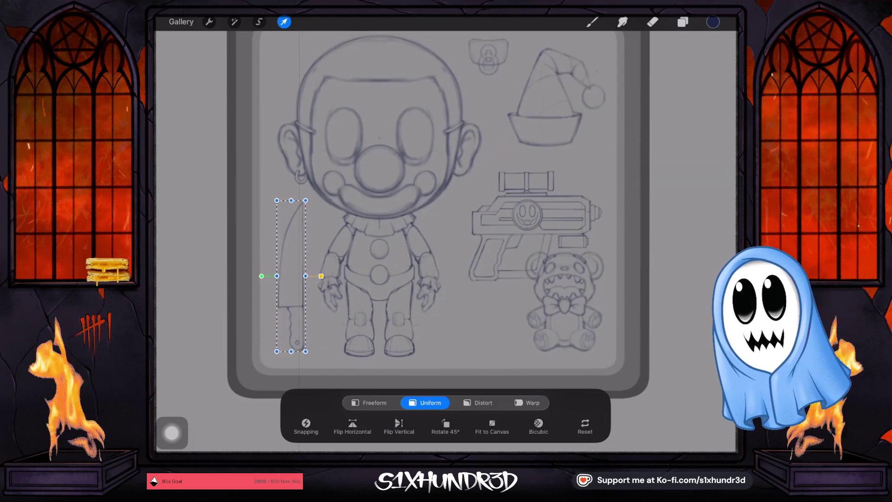
left_click(592, 22)
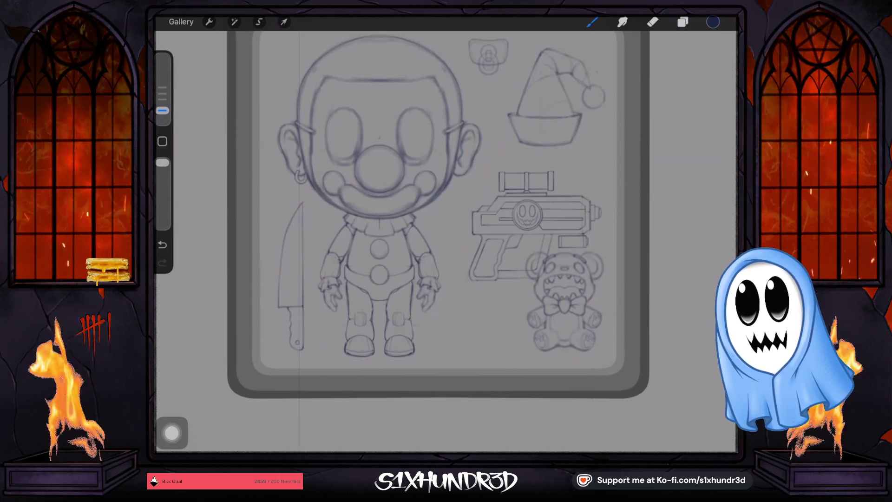
left_click_drag(446, 232, 307, 233)
scroll(348, 223, "down", 2)
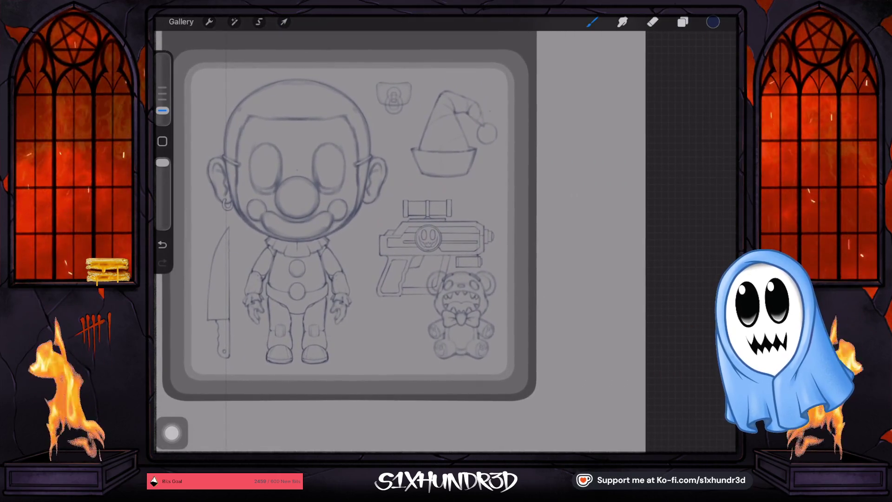
left_click(682, 22)
- Inspect the contents of Layers 10, 11 and 12, hiding the pacifier's Layer 12
left_click(637, 139)
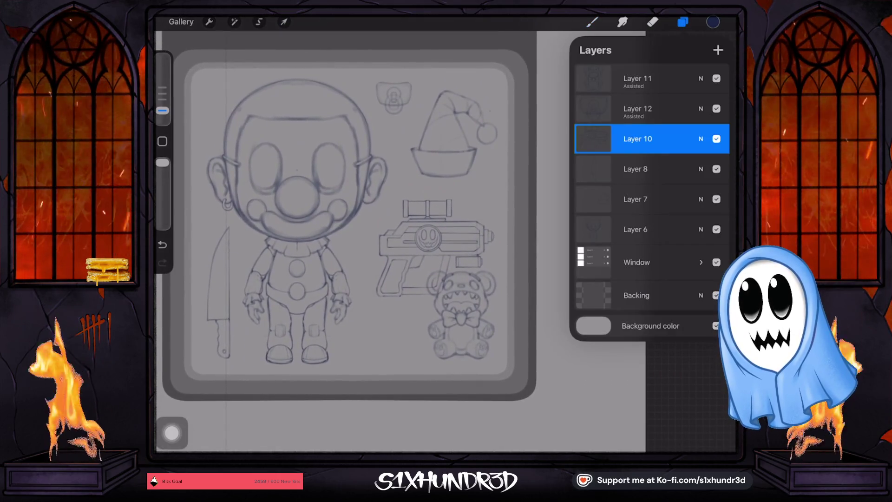
left_click(284, 22)
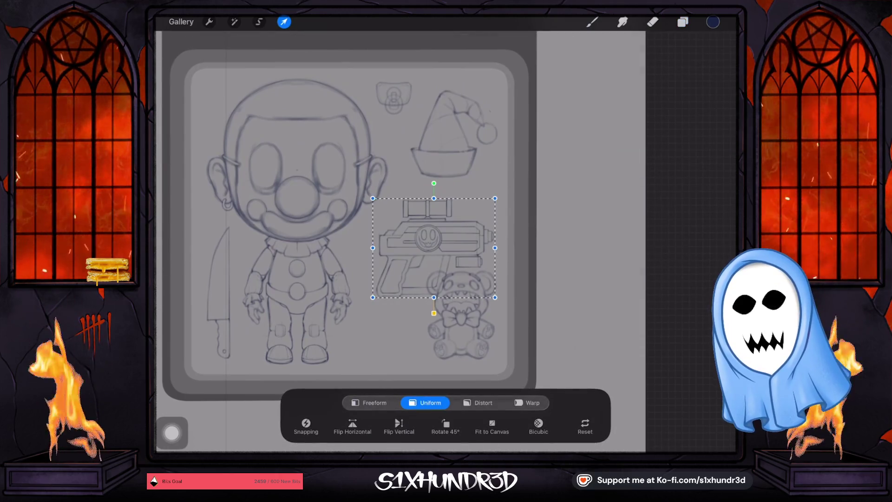
left_click(683, 22)
left_click(637, 108)
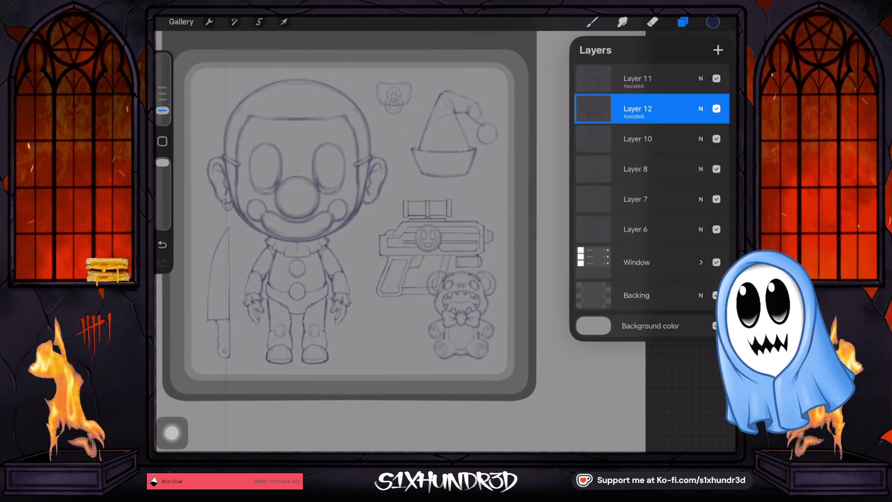
left_click(716, 108)
left_click(638, 78)
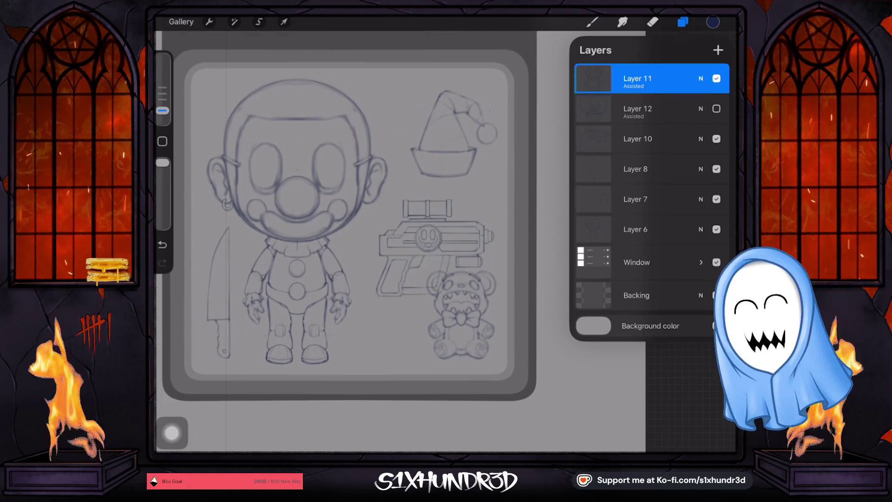
left_click(284, 22)
left_click(682, 22)
- Move the ray gun on Layer 10 up about 50 px and fine-tune its size
left_click(637, 139)
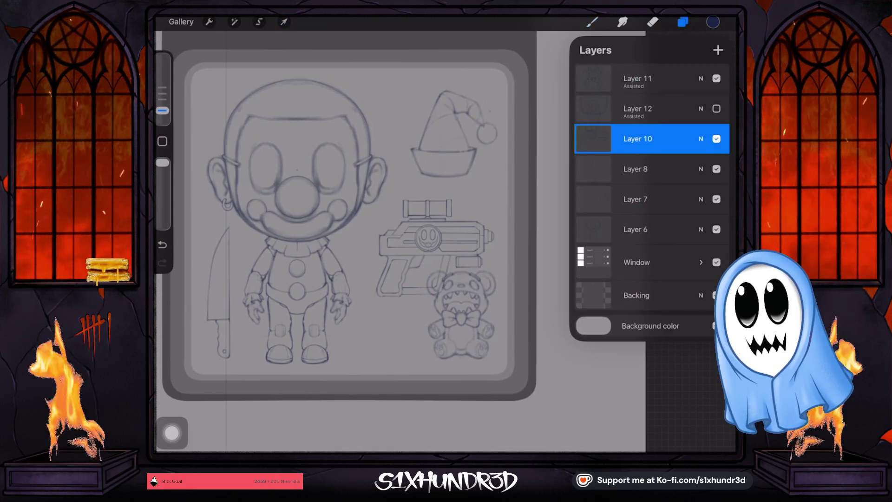
left_click(284, 22)
left_click_drag(427, 237, 442, 213)
left_click_drag(502, 163, 496, 171)
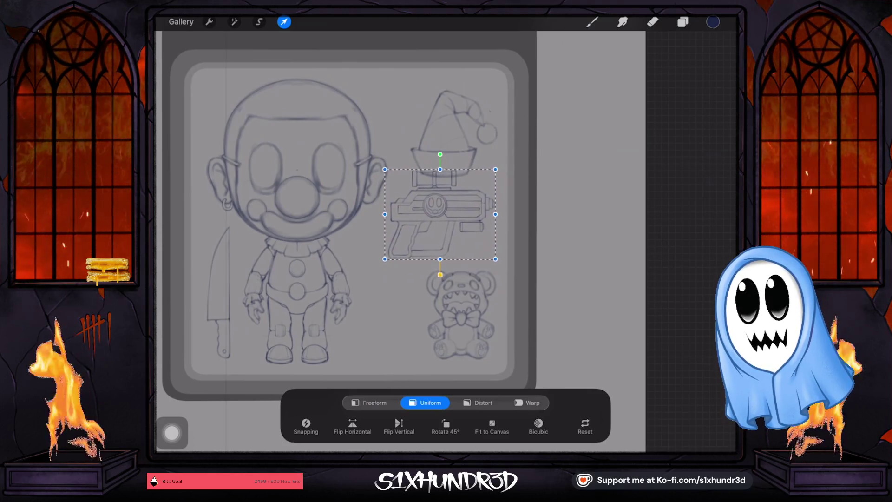
left_click_drag(441, 215, 439, 212)
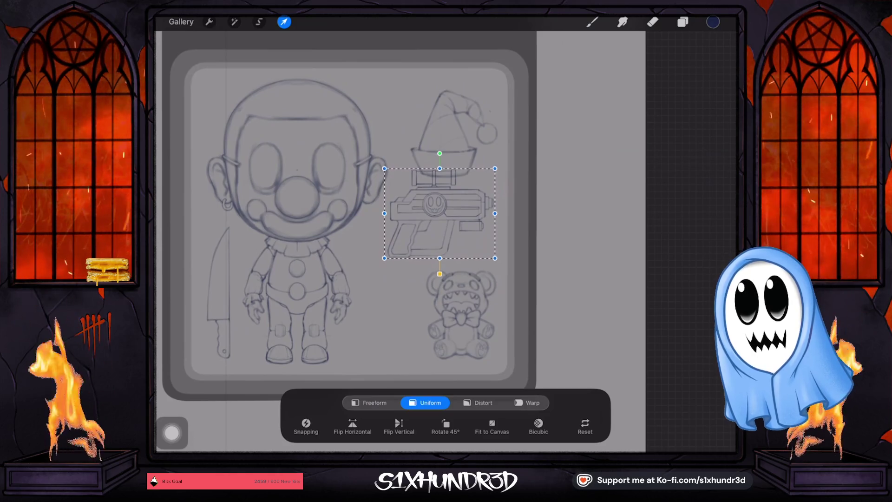
left_click_drag(440, 212, 438, 213)
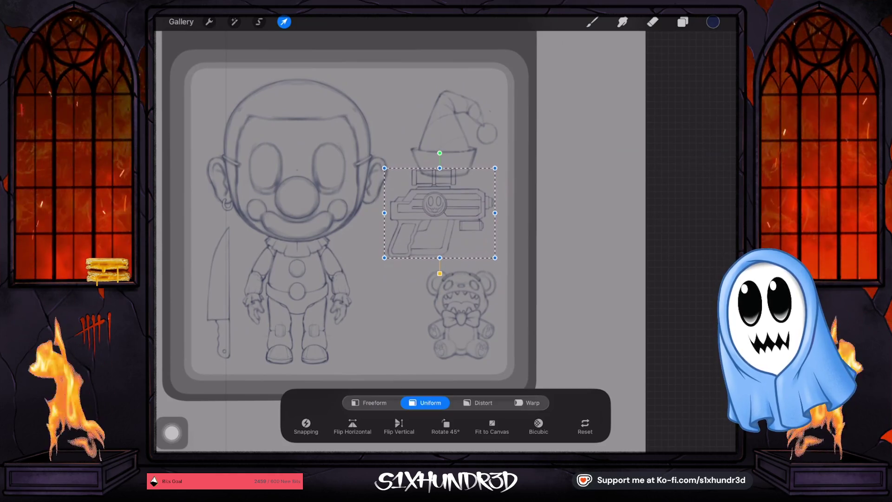
left_click_drag(494, 168, 495, 167)
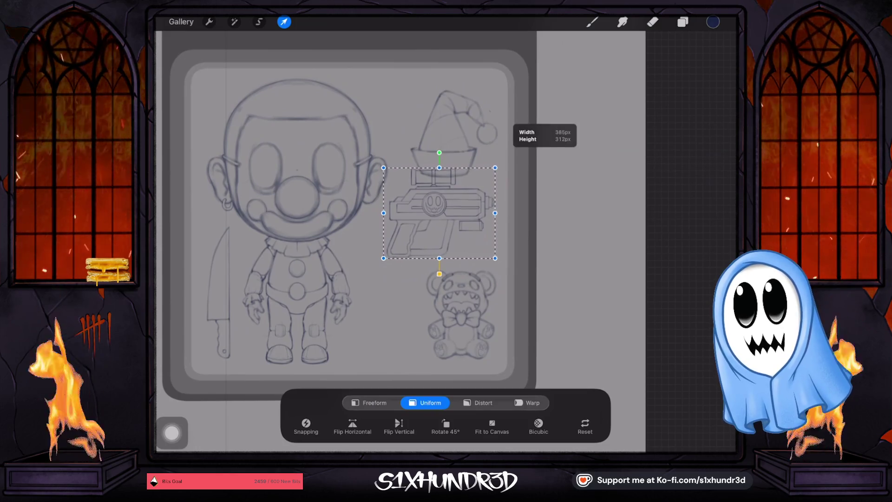
left_click_drag(439, 213, 438, 212)
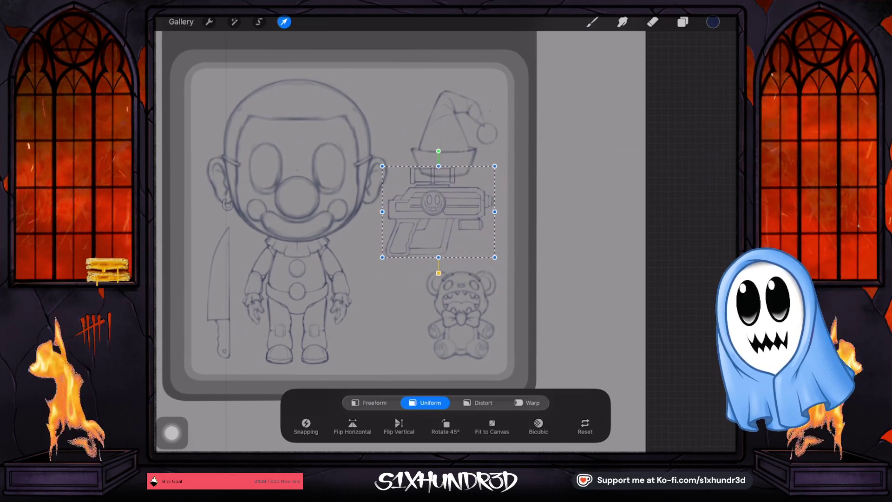
left_click(683, 22)
- Reposition the Santa hat on Layer 7 slightly
left_click(650, 109)
left_click(650, 169)
left_click(650, 138)
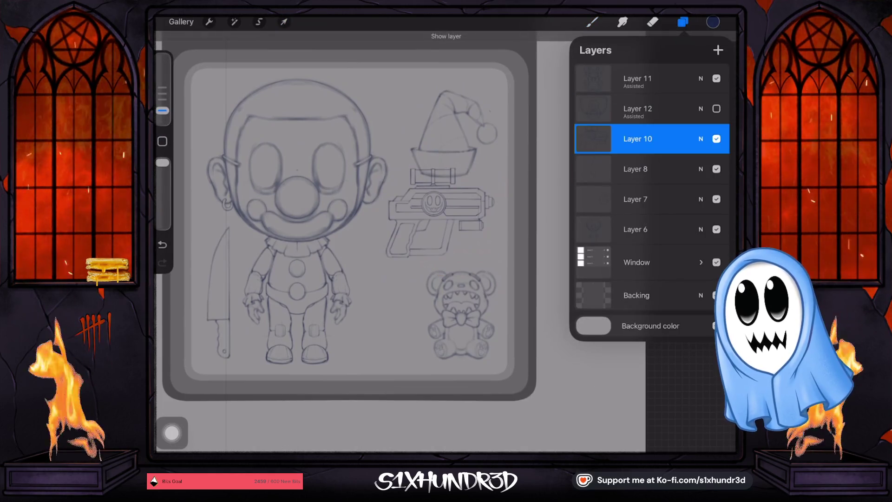
left_click(650, 108)
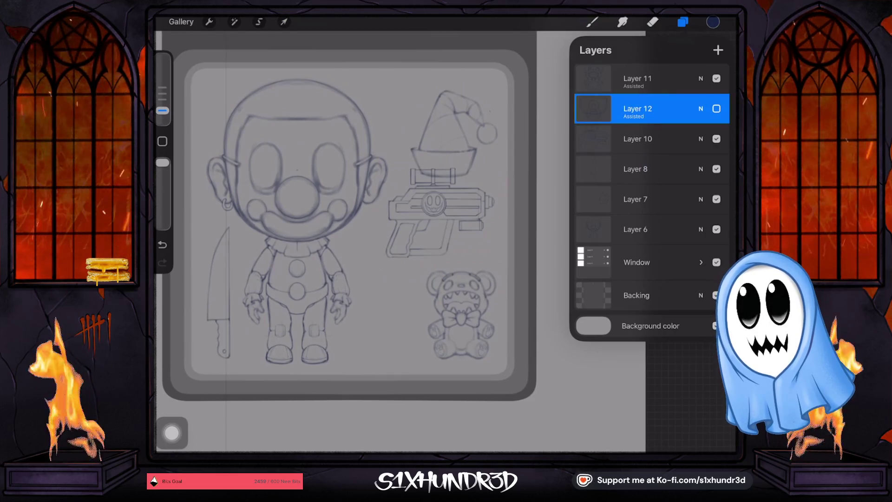
left_click(650, 199)
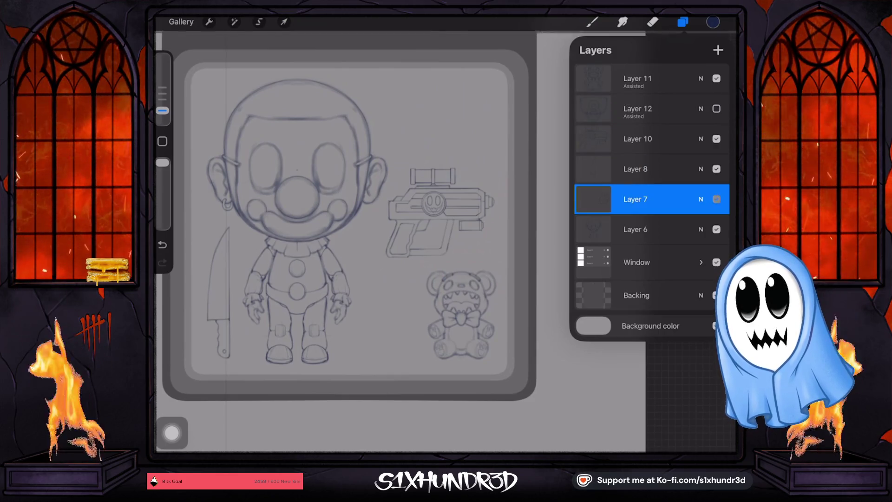
left_click(284, 22)
mouse_move(446, 130)
left_mouse_down()
mouse_move(427, 136)
mouse_move(450, 118)
left_mouse_up()
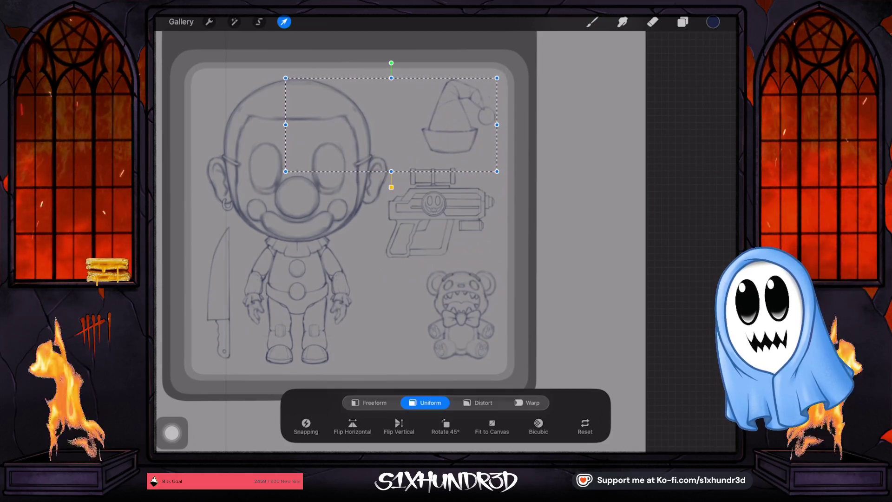
left_click(683, 22)
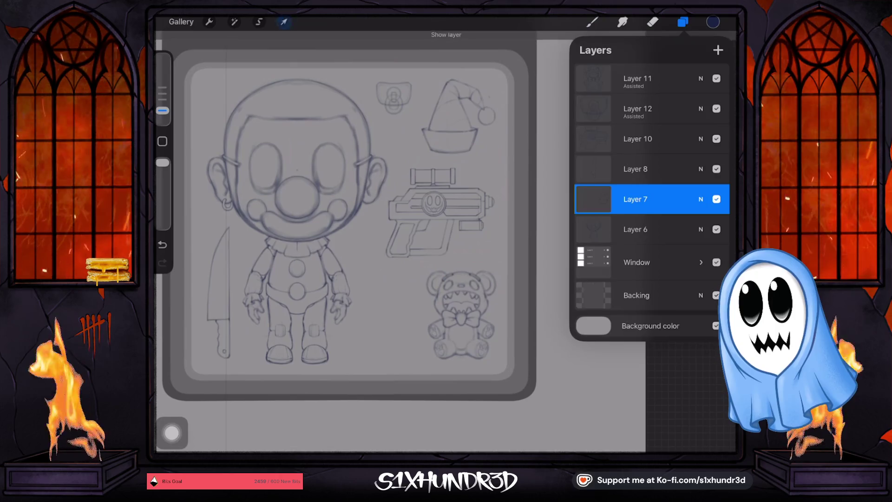
left_click(284, 22)
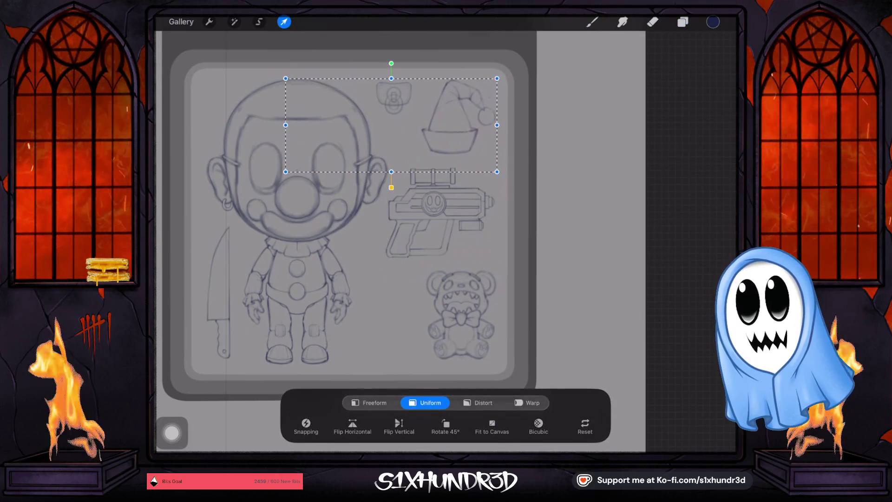
left_click(683, 22)
- Nudge the pacifier on Layer 12 slightly right and down
left_click(638, 110)
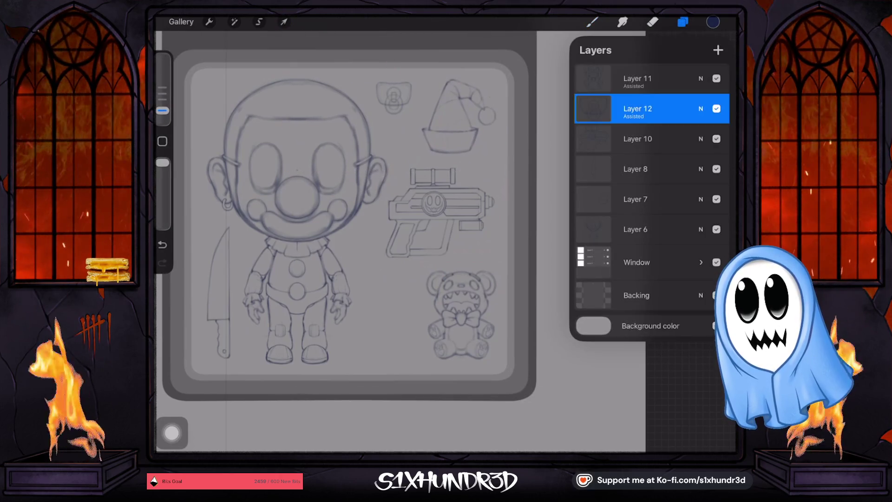
left_click(284, 22)
left_click_drag(393, 98, 398, 100)
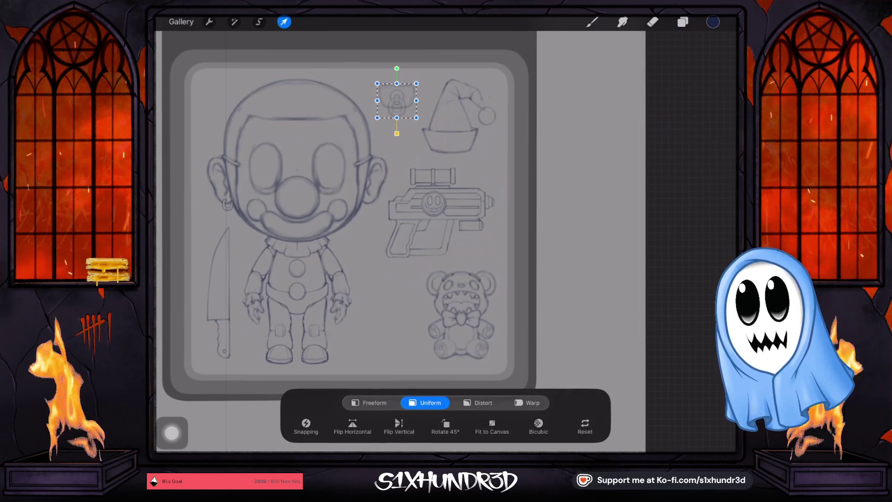
left_click(682, 21)
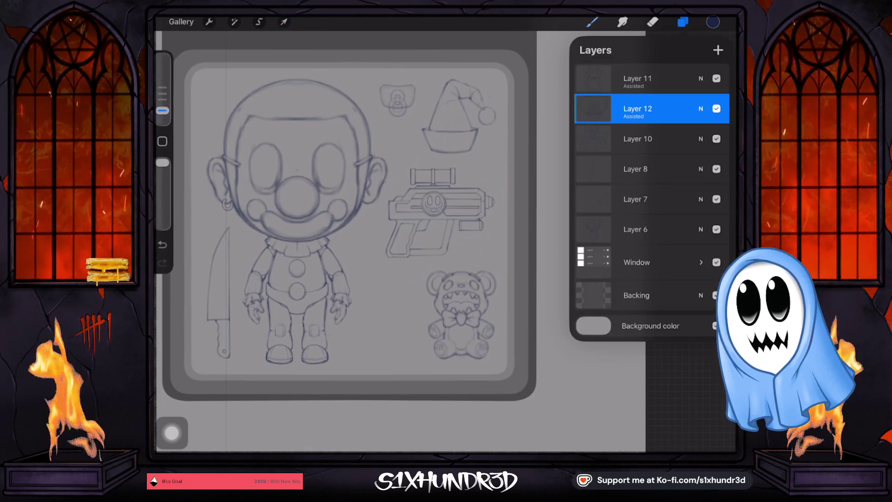
left_click(637, 79)
left_click(284, 22)
- Shift the teddy bear a few pixels left and down, scale it up slightly, and commit
mouse_move(461, 316)
left_mouse_down()
mouse_move(393, 317)
mouse_move(457, 316)
left_mouse_up()
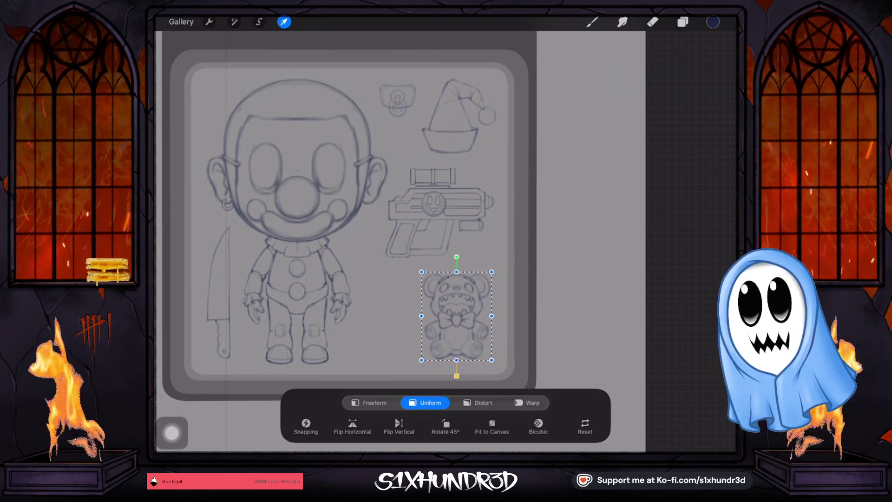
left_click_drag(455, 316, 456, 315)
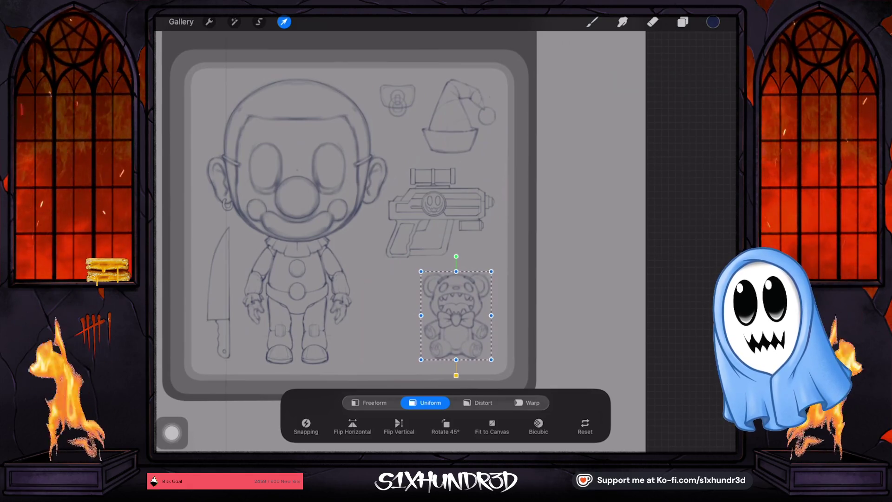
left_click_drag(456, 315, 456, 319)
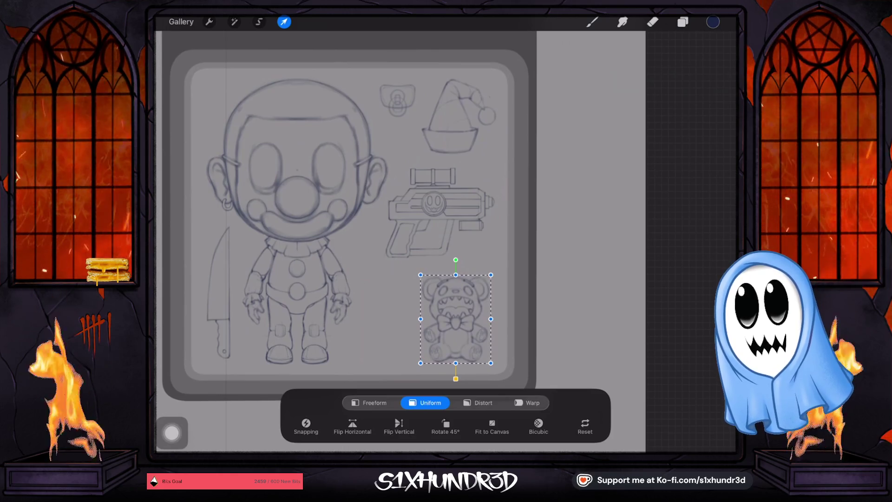
left_click_drag(491, 275, 493, 272)
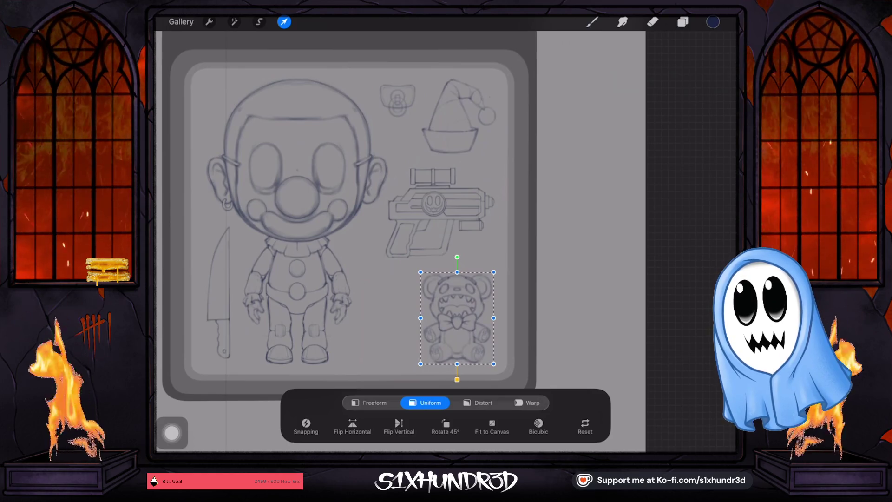
left_click_drag(493, 272, 494, 271)
left_click_drag(457, 318, 456, 317)
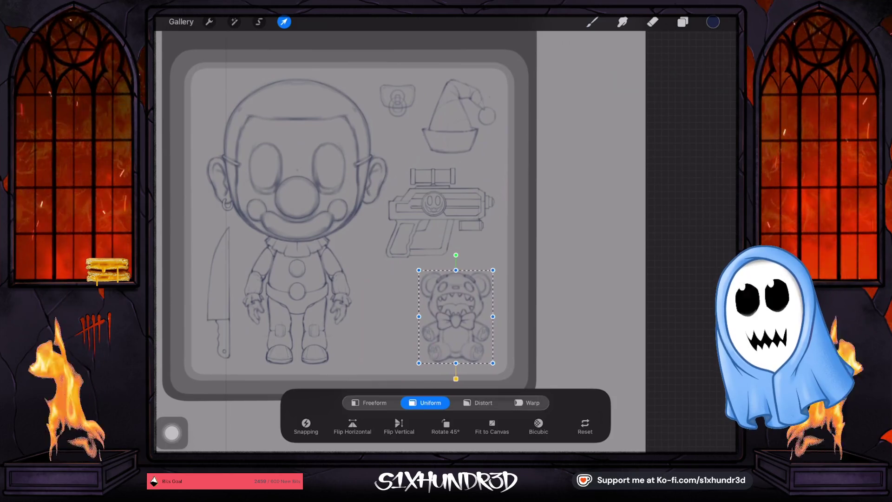
left_click(592, 22)
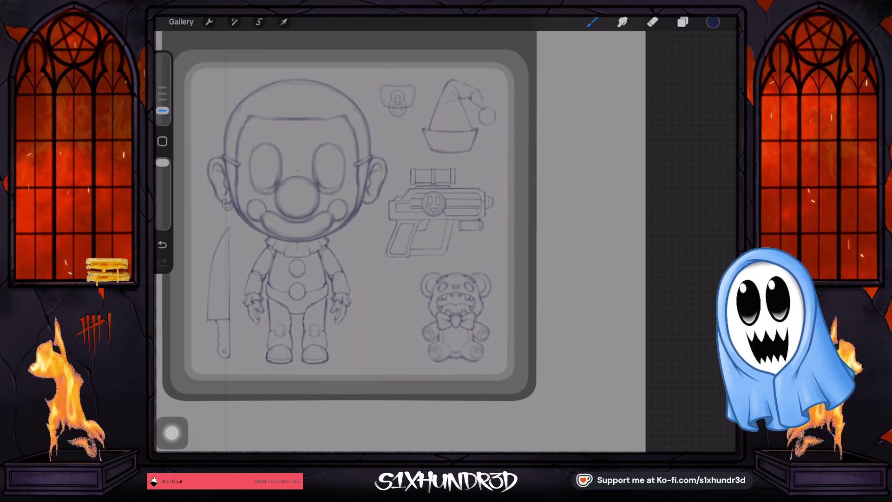
- Draw a box beside the teddy bear, then undo its strokes
scroll(386, 218, "up", 3)
mouse_move(346, 350)
left_mouse_down()
mouse_move(435, 208)
mouse_move(422, 353)
left_mouse_up()
left_click_drag(345, 349, 427, 344)
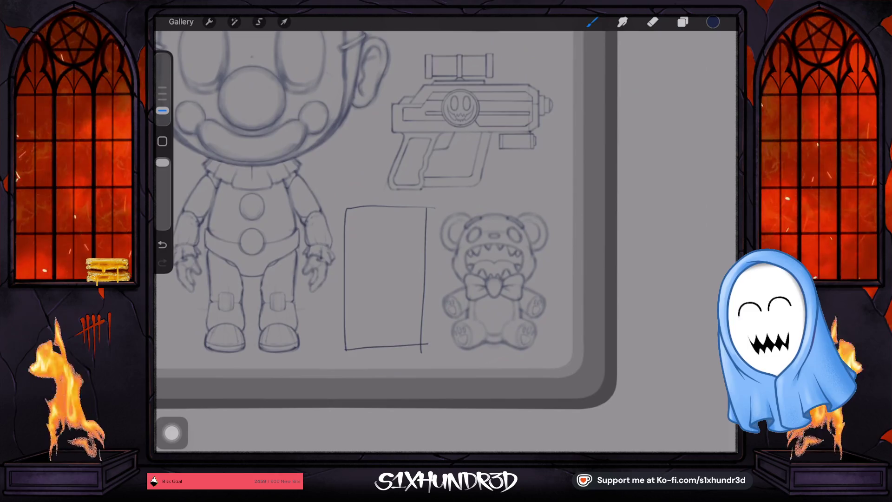
left_click_drag(162, 110, 162, 105)
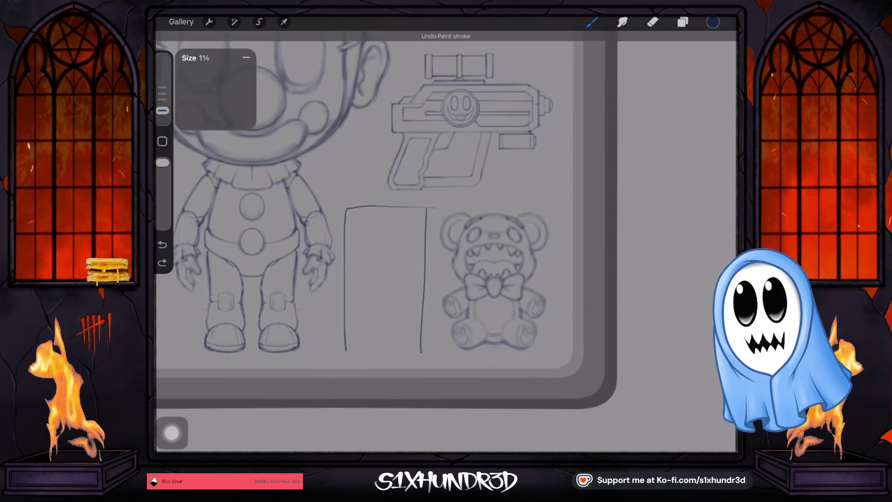
left_click(162, 244)
left_click(162, 244)
left_click(162, 245)
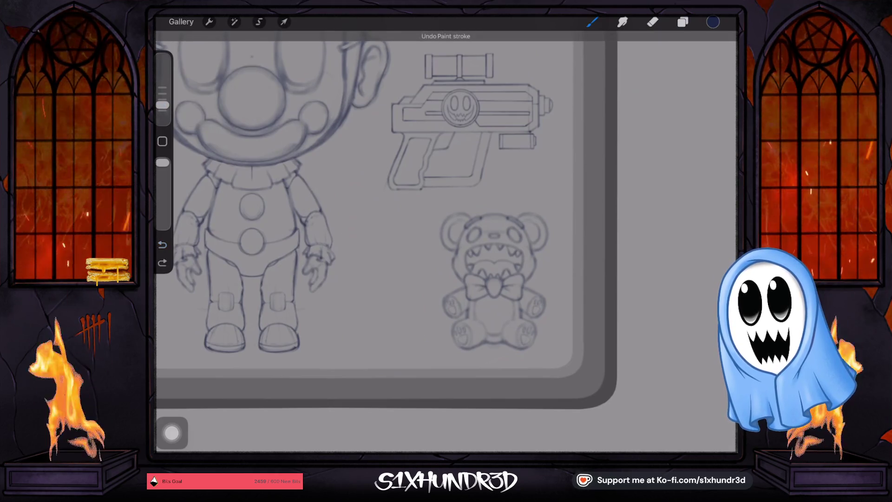
- With a larger brush, draw a vertical line and a question mark inside the placeholder box
scroll(395, 209, "left", 2)
scroll(442, 260, "up", 2)
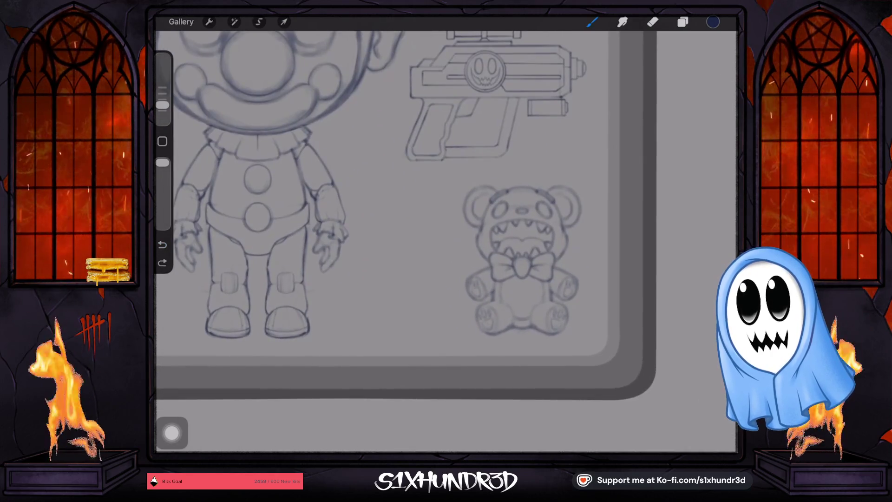
left_click_drag(162, 105, 162, 99)
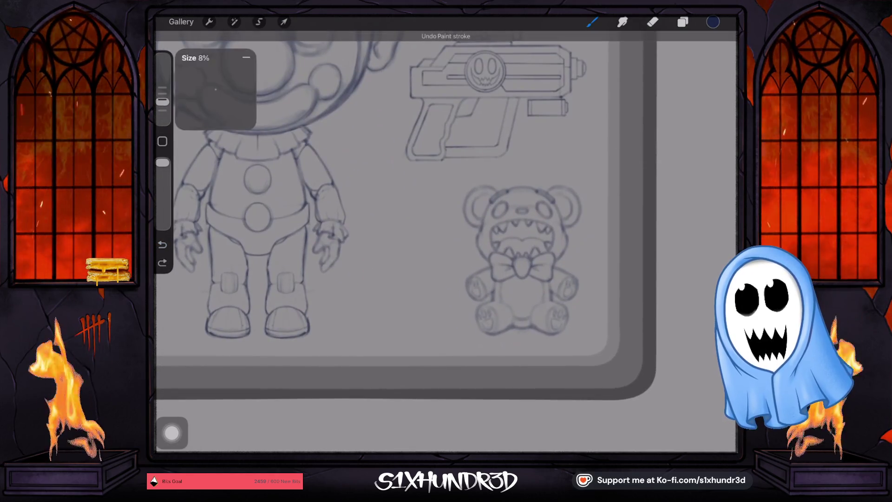
mouse_move(368, 192)
left_mouse_down()
mouse_move(371, 332)
mouse_move(446, 332)
mouse_move(444, 191)
left_mouse_up()
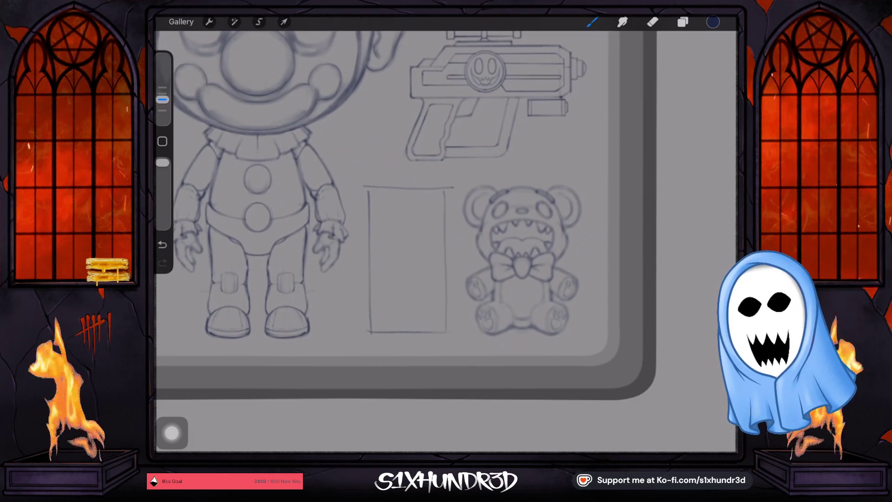
left_click_drag(395, 223, 403, 248)
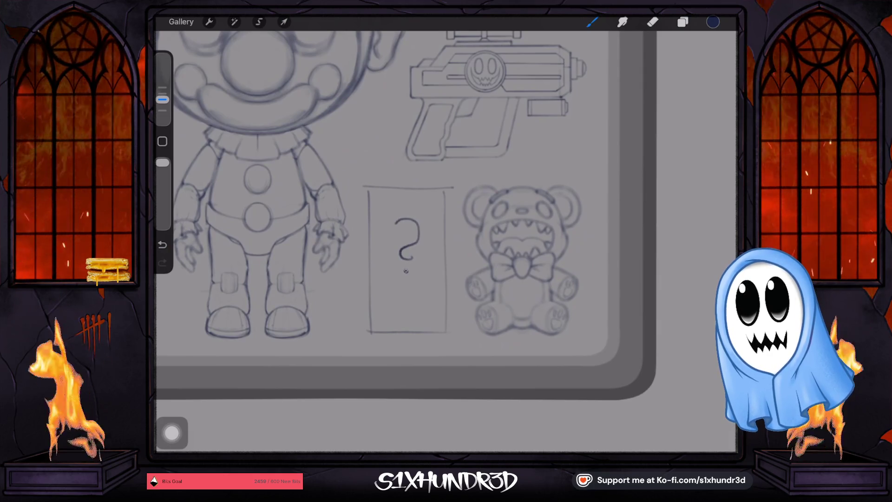
scroll(405, 215, "down", 5)
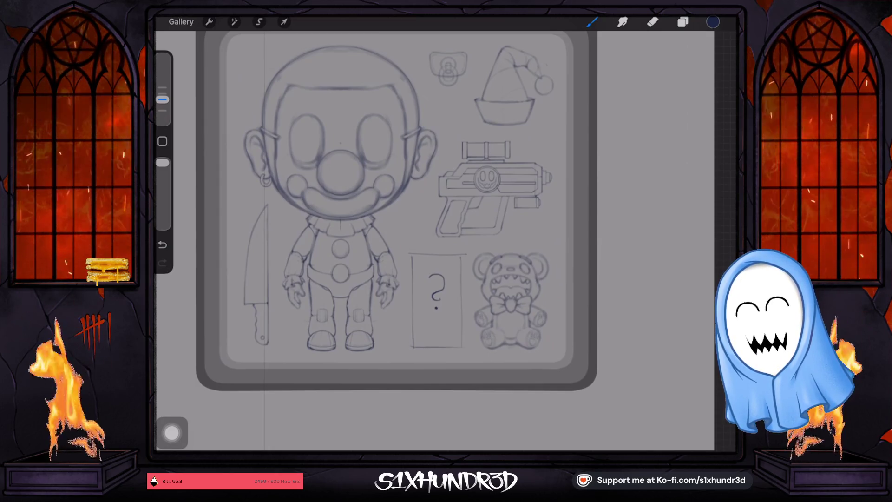
- Undo the question mark and then the rectangle strokes
left_click(162, 245)
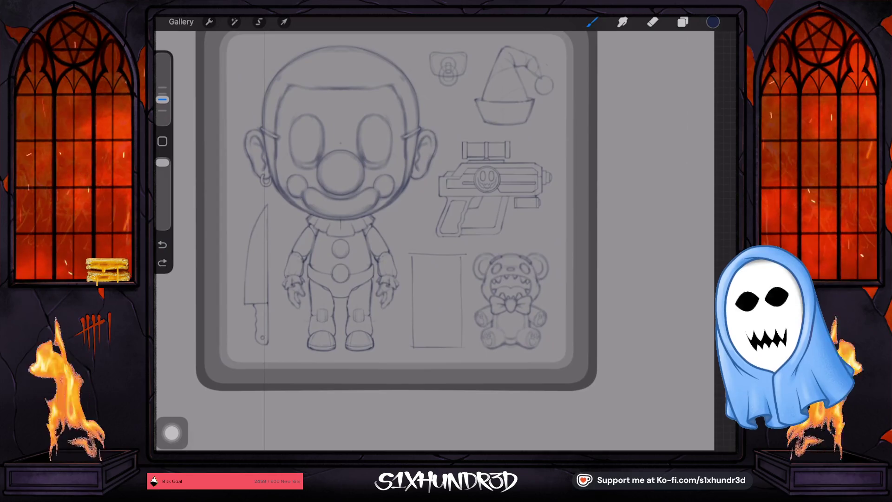
left_click(162, 245)
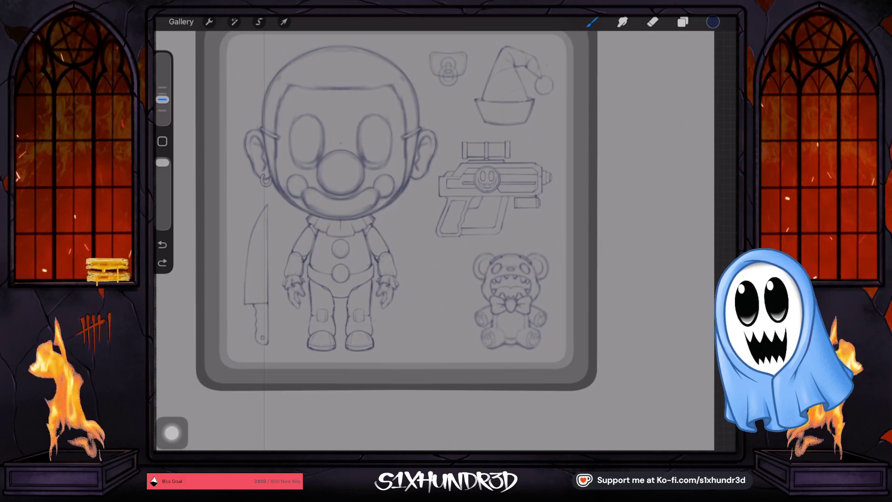
- Sketch a balloon with a string beside the bear, then undo all its strokes
scroll(465, 298, "up", 5)
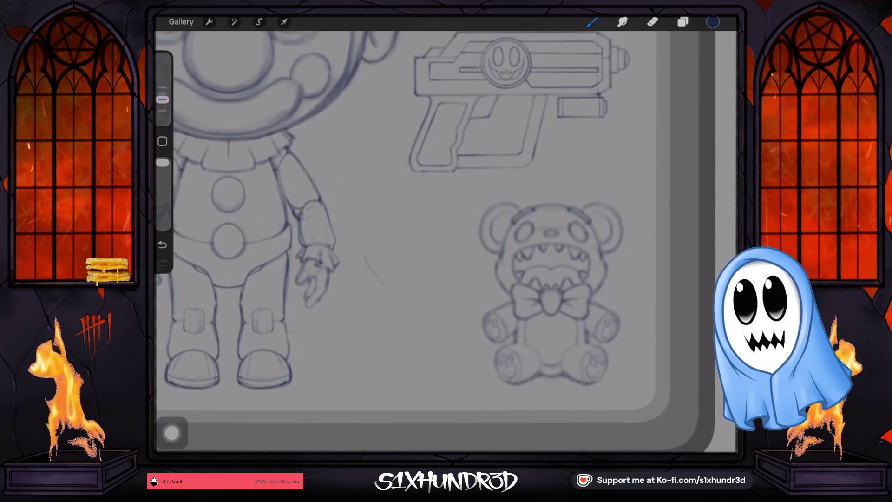
left_click_drag(365, 251, 430, 210)
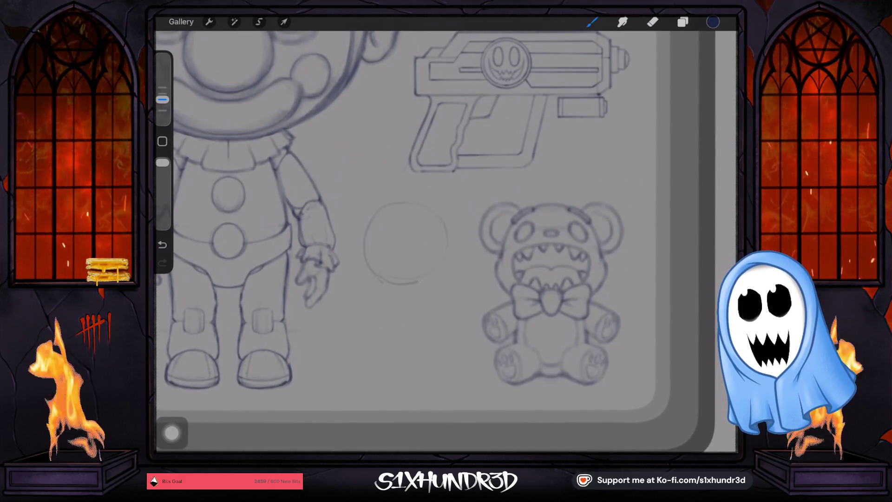
left_click_drag(397, 290, 397, 357)
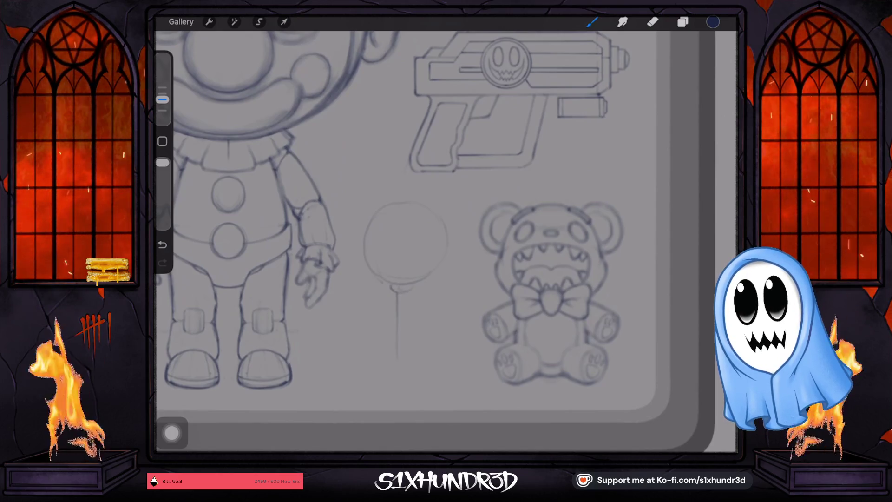
key("ctrl+z")
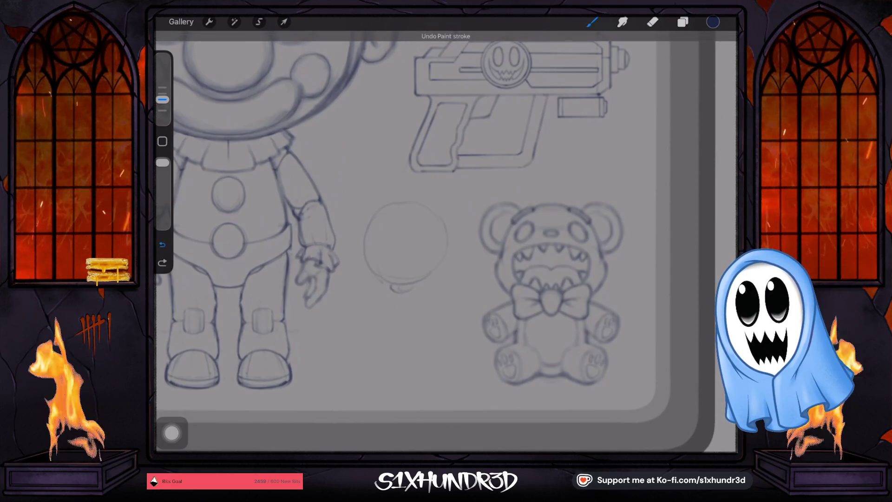
key("ctrl+z")
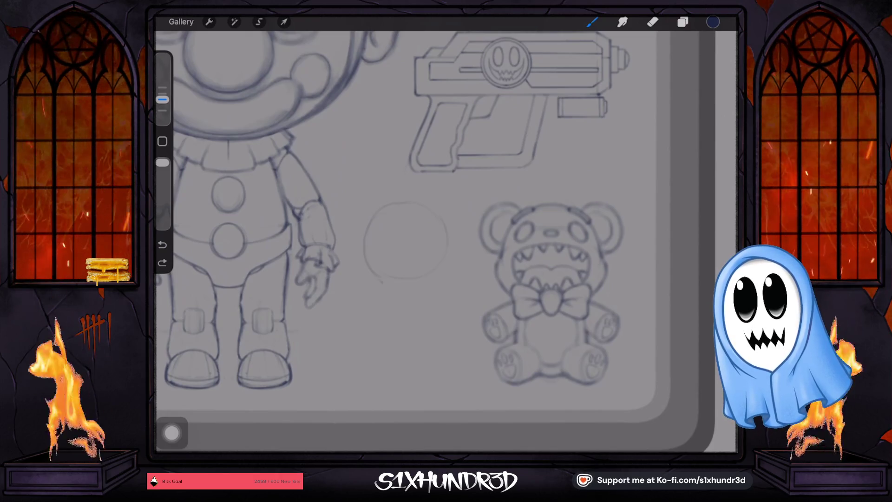
scroll(446, 232, "down", 5)
scroll(468, 150, "up", 10)
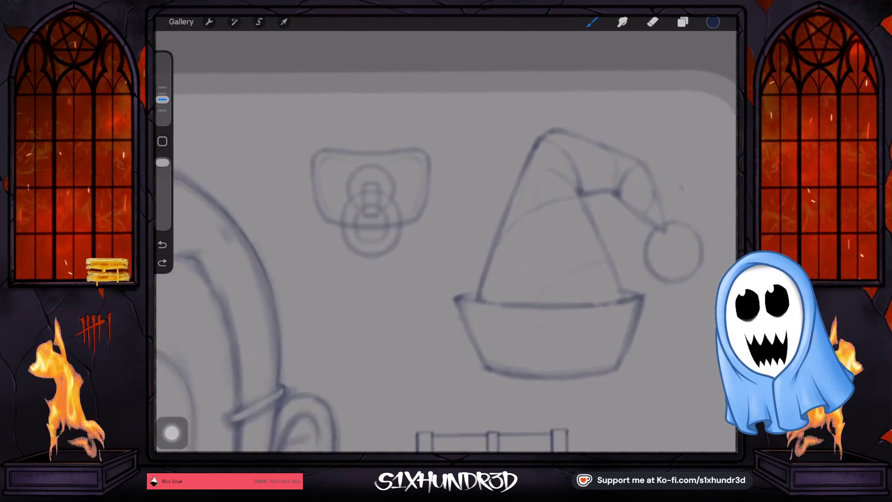
scroll(446, 242, "down", 5)
key("ctrl+z")
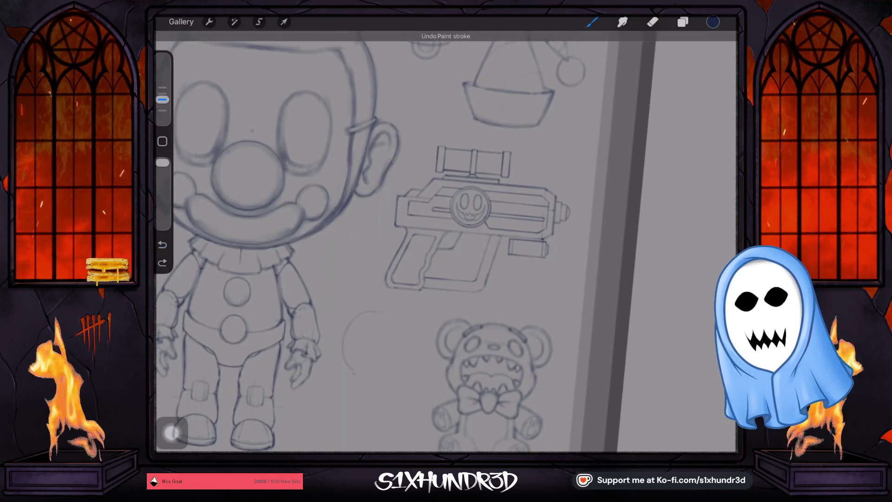
key("ctrl+z")
scroll(446, 242, "down", 5)
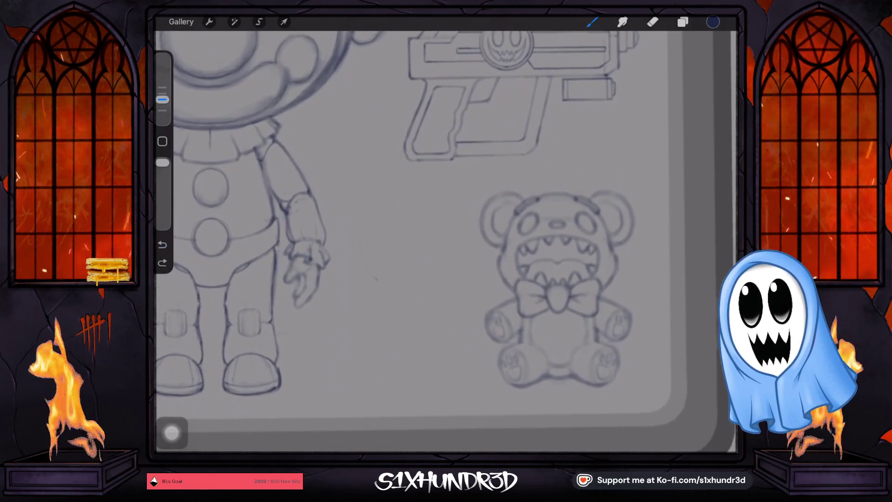
key("ctrl+z")
scroll(446, 242, "up", 3)
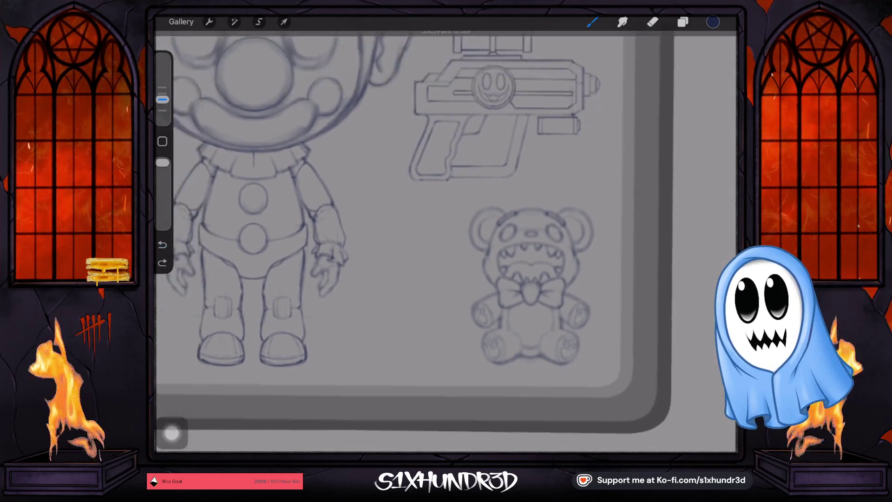
- Discard a trial vertical line and set the drawing guide to 2D Grid
left_click_drag(395, 196, 396, 329)
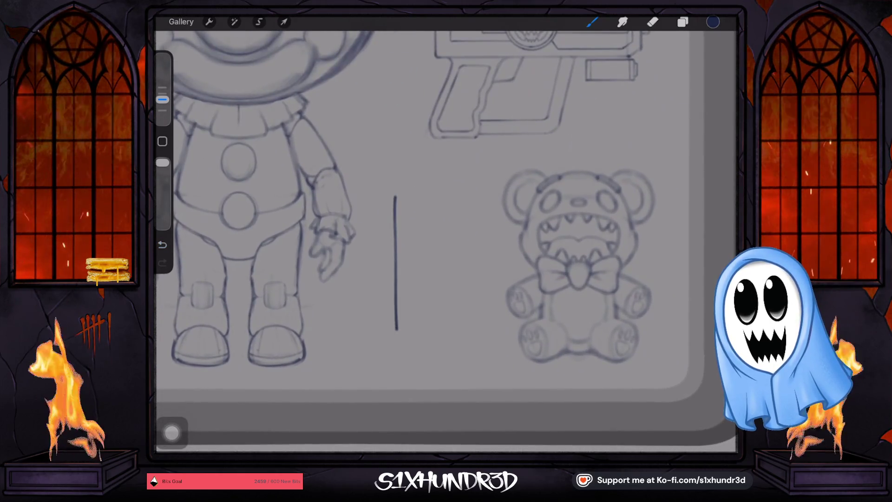
key("ctrl+z")
left_click(209, 22)
left_click(221, 190)
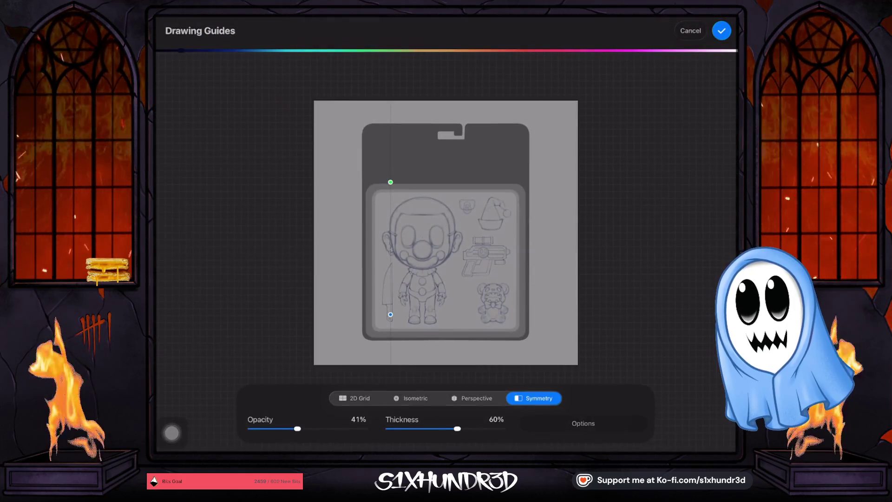
left_click(354, 399)
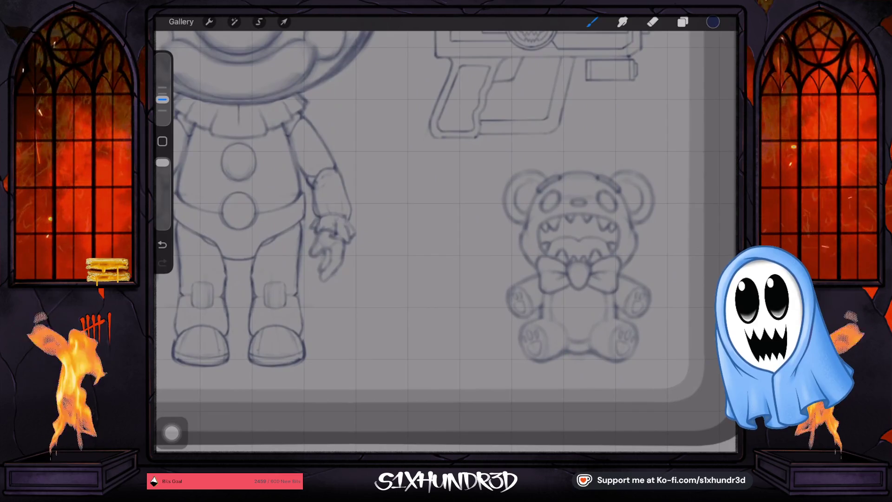
- With a slightly smaller brush, draw two parallel vertical lines left of the teddy bear
left_click_drag(162, 100, 162, 105)
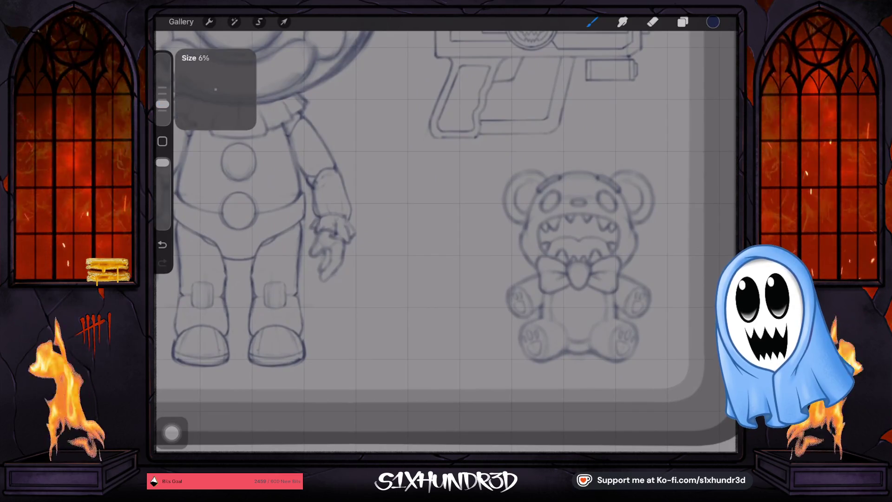
scroll(474, 344, "up", 3)
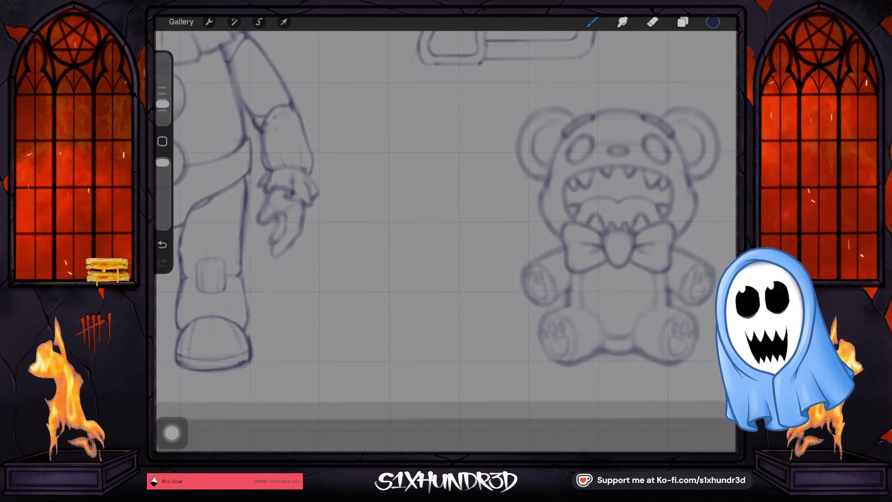
left_click_drag(374, 200, 374, 333)
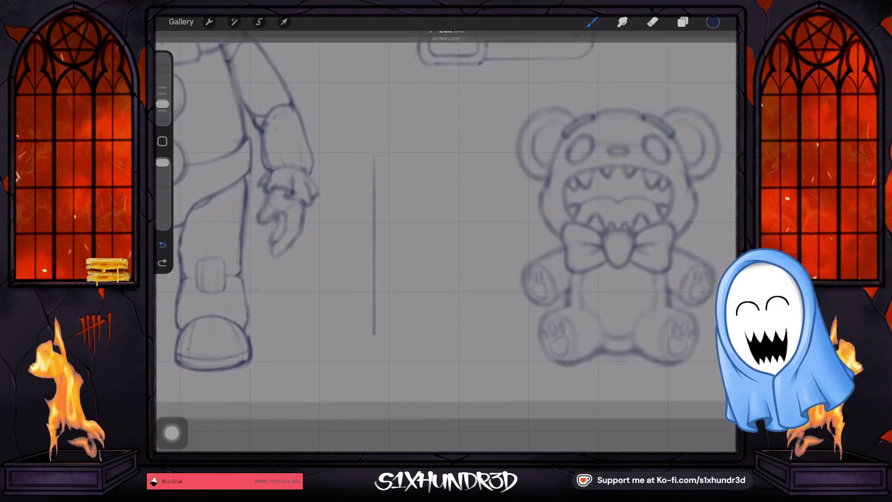
key("ctrl+z")
scroll(447, 209, "down", 2)
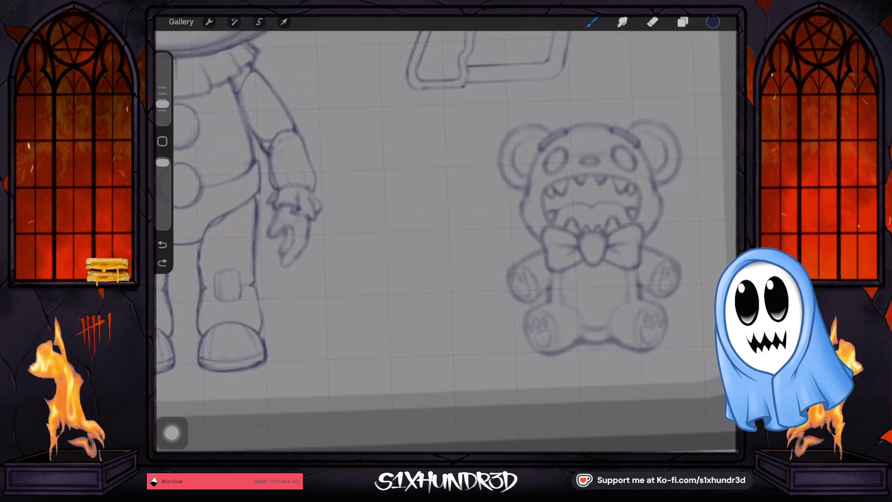
left_click_drag(373, 192, 373, 330)
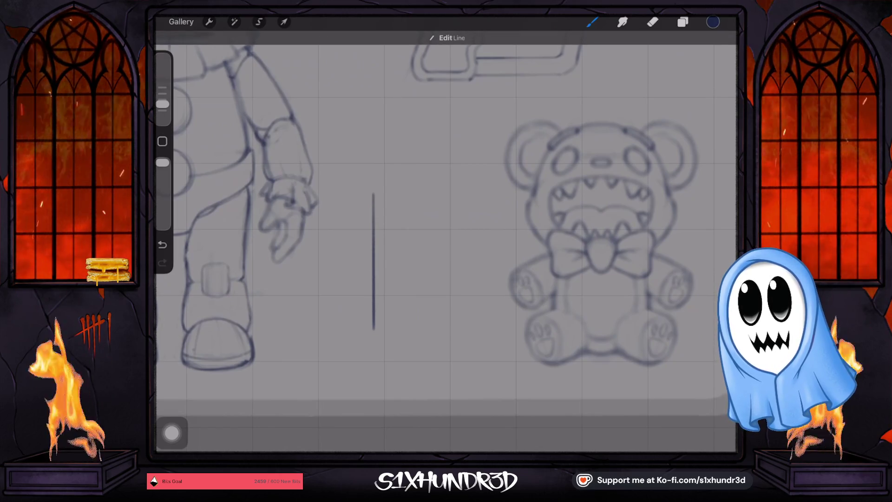
left_click_drag(454, 194, 454, 326)
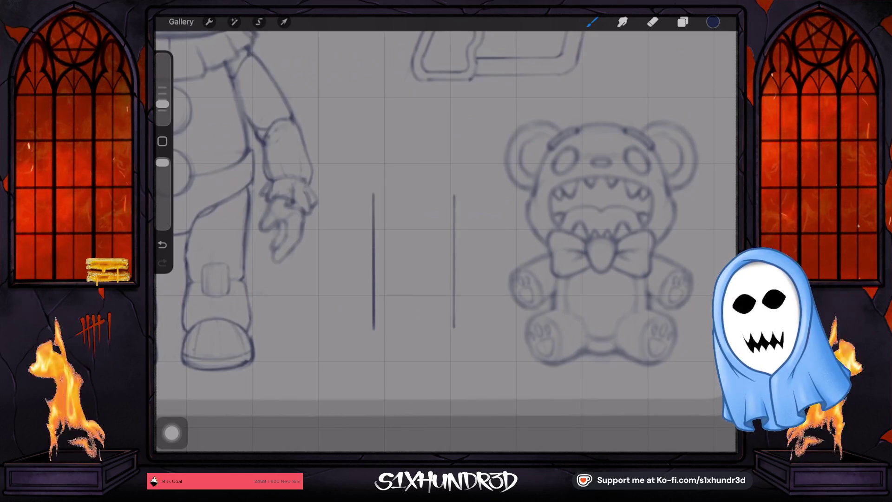
- Turn off the grid guide and check Layer 11's options
left_click(209, 22)
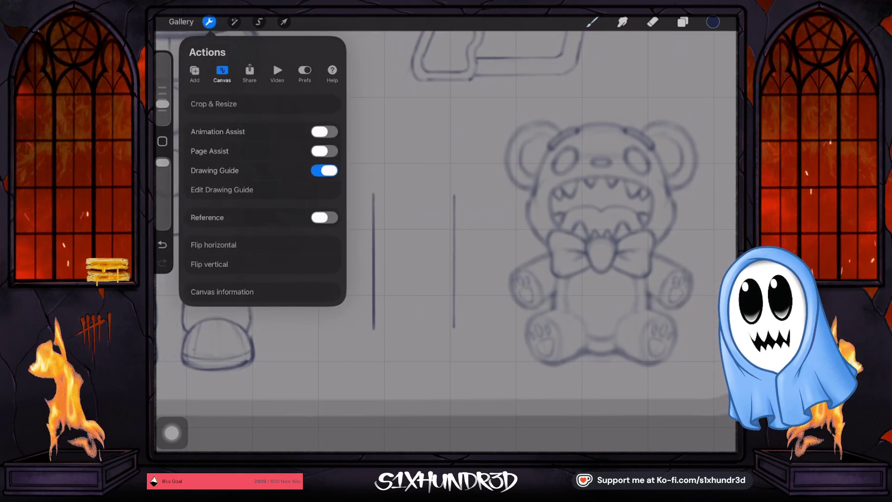
left_click(324, 170)
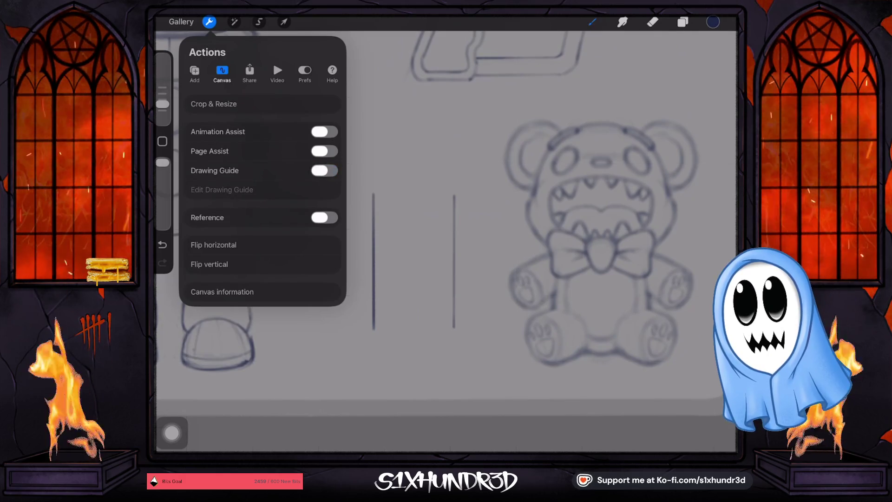
left_click(591, 22)
left_click(592, 22)
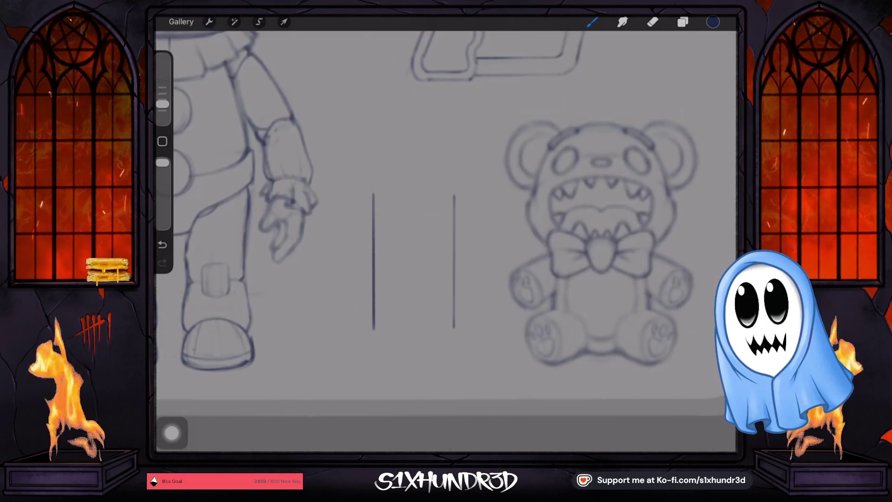
scroll(446, 241, "up", 3)
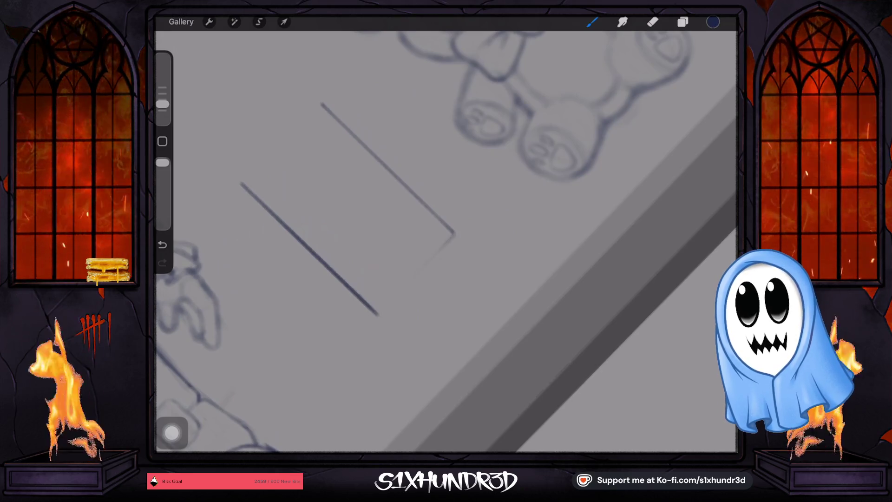
left_click(209, 22)
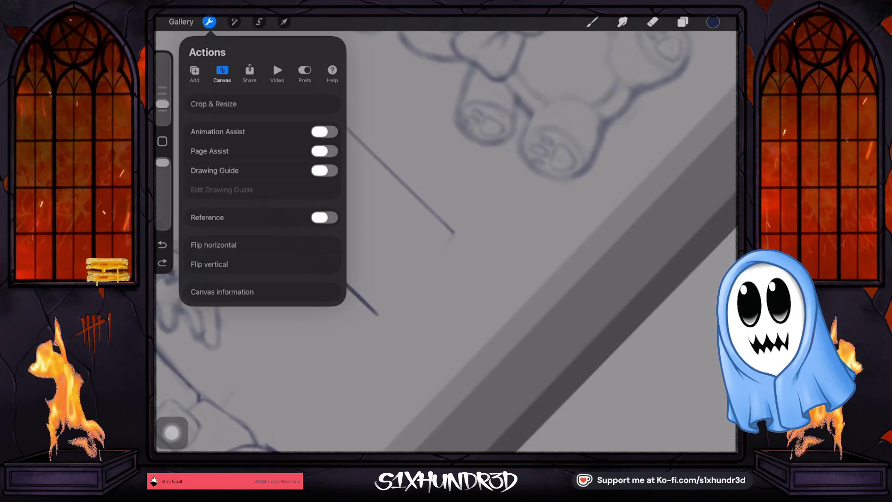
left_click(683, 21)
left_click(637, 78)
left_click(454, 232)
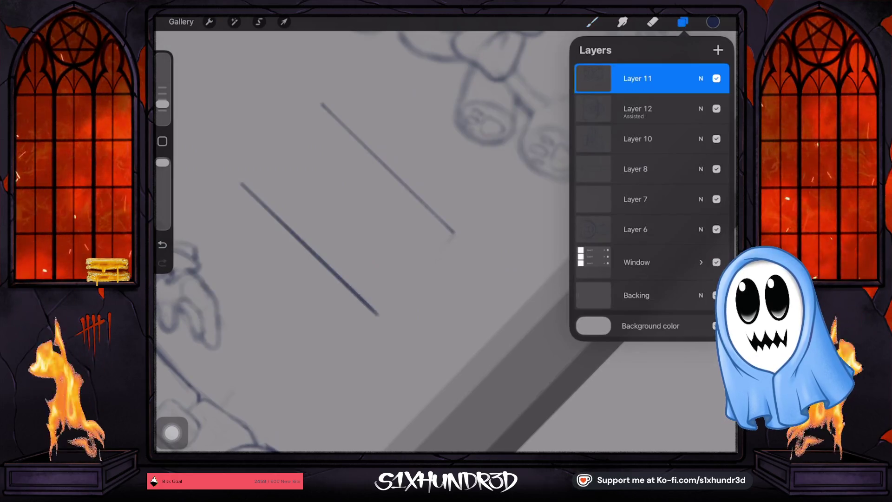
left_click(683, 22)
- Draw a curved bottom joining the two lines, undo a stray stroke, and re-enable the grid guide
left_click_drag(446, 250, 377, 314)
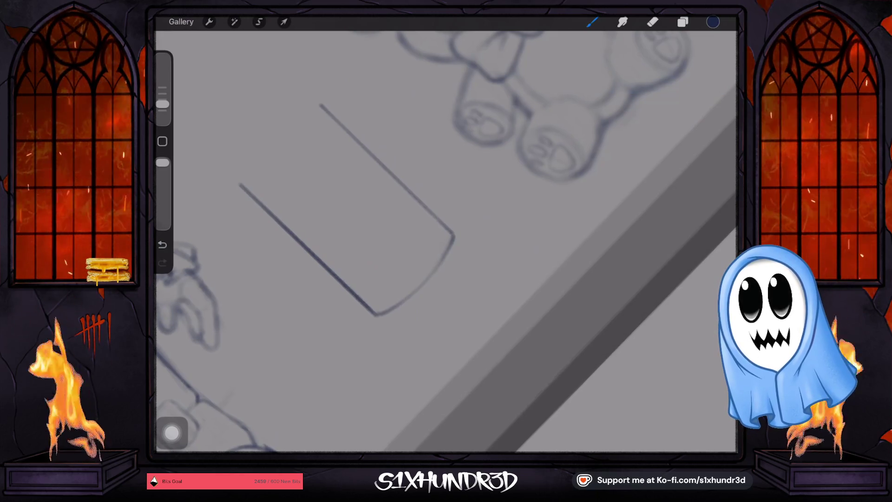
scroll(446, 241, "down", 3)
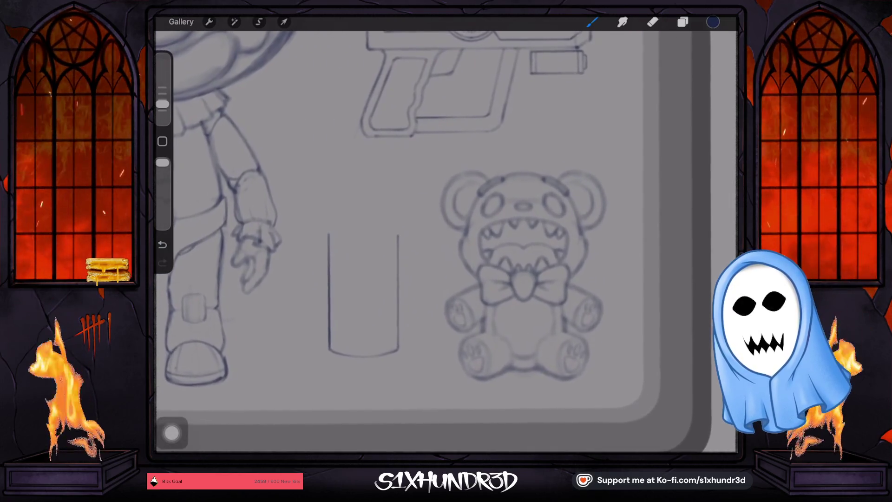
scroll(364, 249, "up", 3)
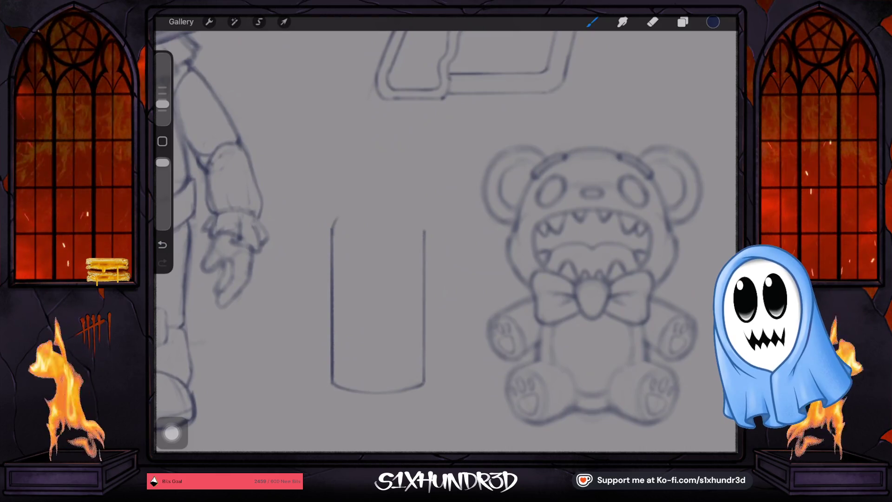
key("ctrl+z")
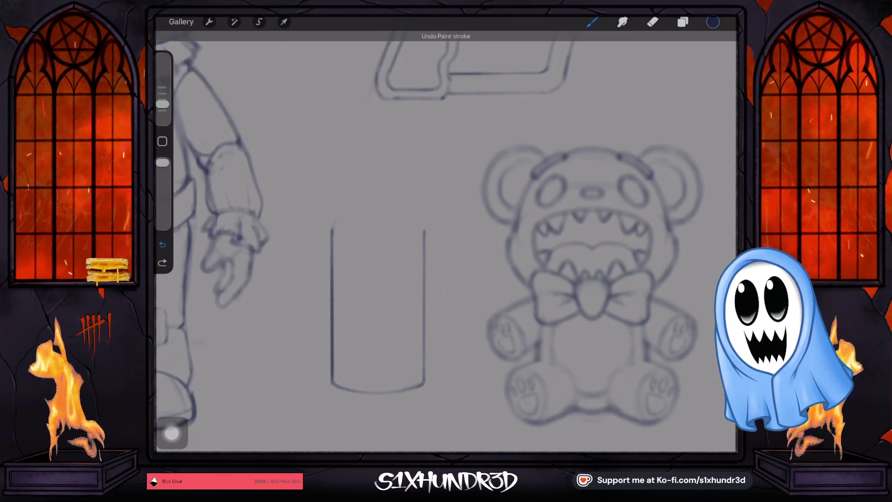
left_click(209, 22)
left_click(324, 171)
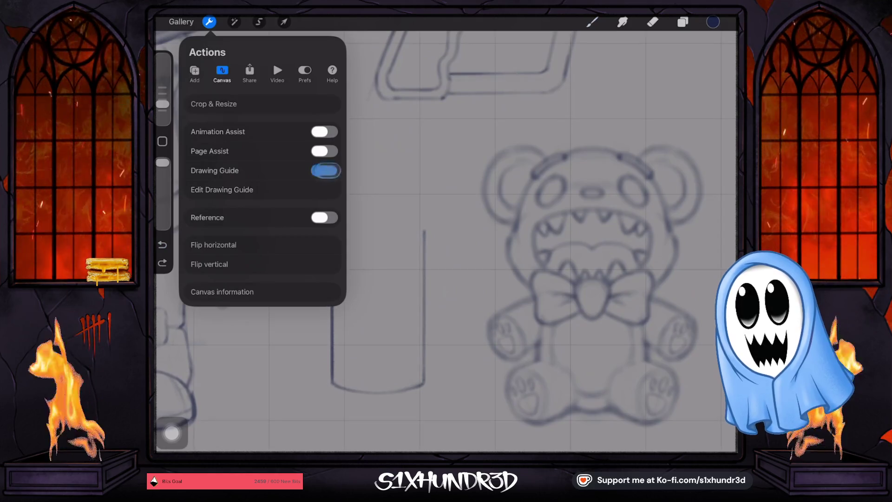
- Change the drawing guide to vertical Symmetry and confirm with Done
left_click(222, 190)
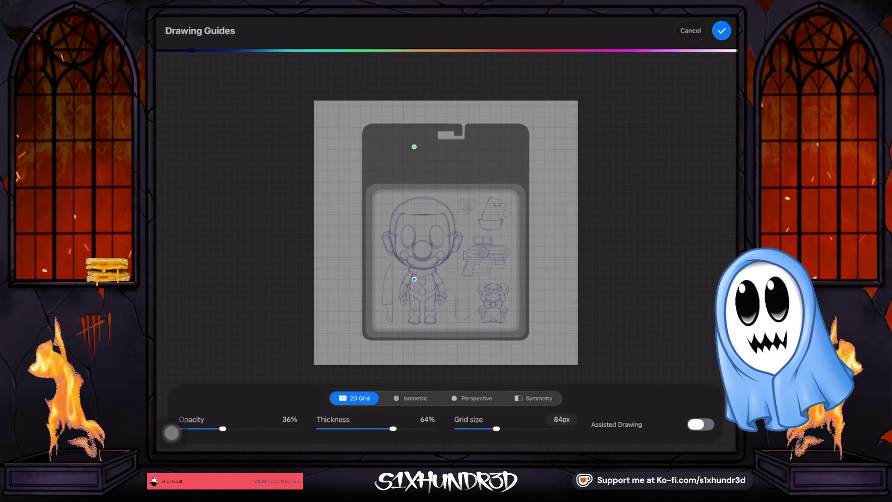
left_click(533, 398)
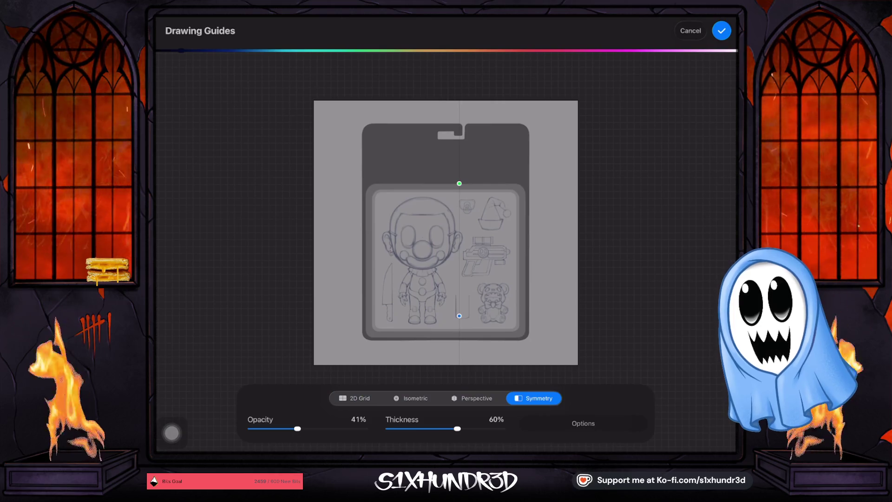
scroll(485, 329, "up", 5)
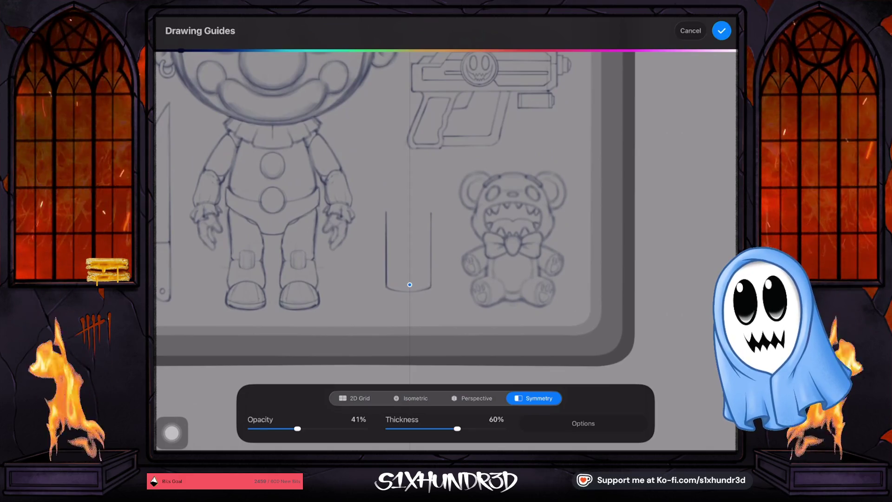
left_click(722, 31)
- Undo an accidental downward shift of the bear and lines layer
left_click(284, 22)
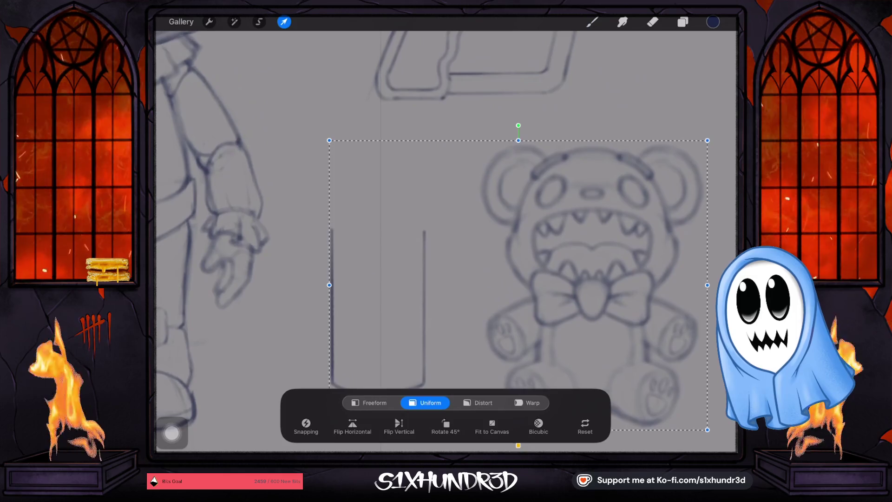
left_click_drag(590, 279, 590, 293)
left_click(592, 22)
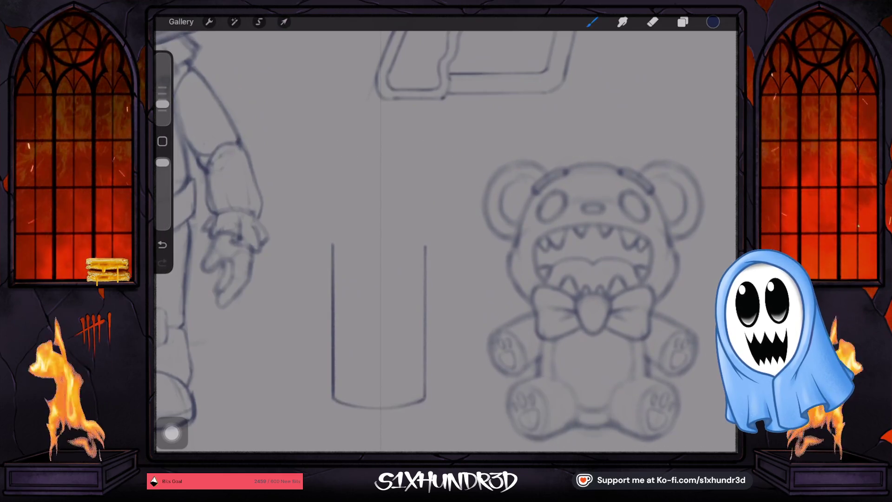
scroll(446, 242, "down", 3)
key("ctrl+z")
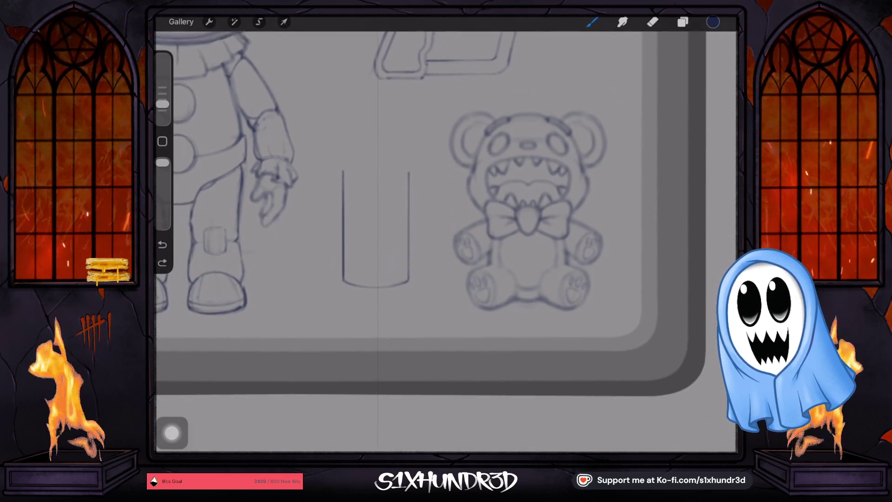
- Lasso the bottle outline and shift it about 21 px down and slightly right
left_click(259, 22)
left_click(335, 148)
left_click_drag(335, 148, 328, 150)
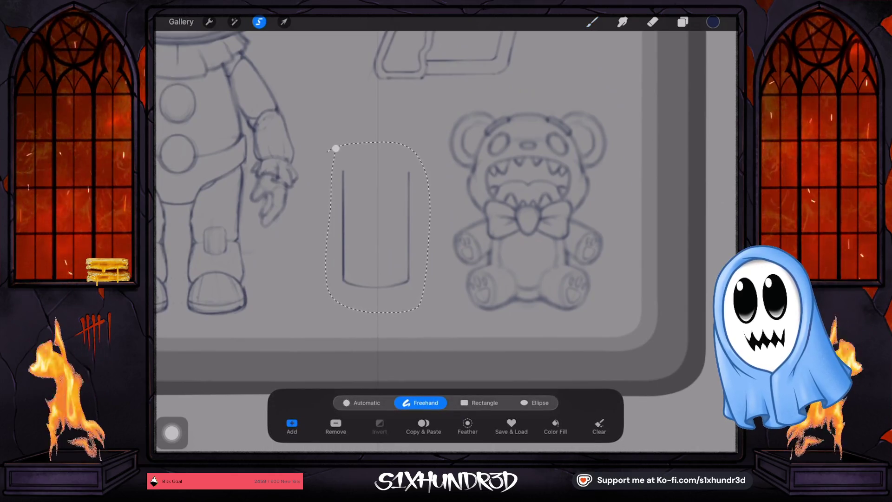
left_click(284, 21)
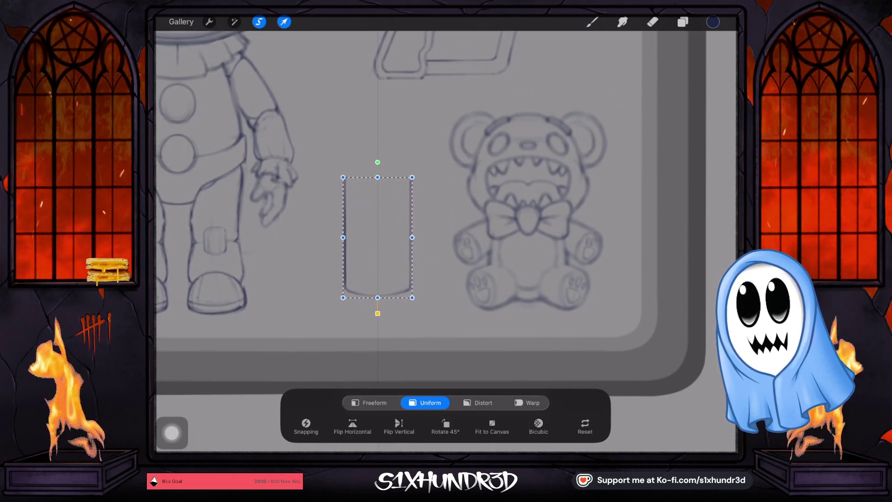
left_click_drag(377, 237, 377, 247)
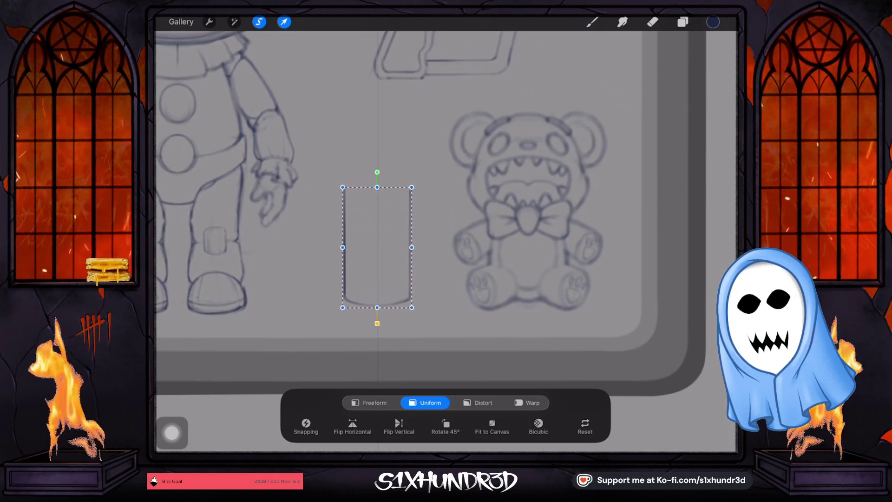
left_click_drag(377, 247, 377, 249)
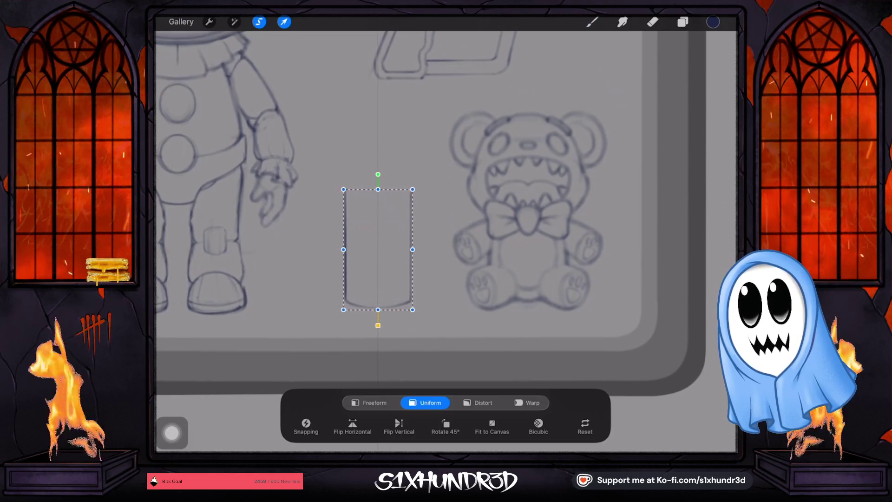
left_click(592, 21)
- Brush rounded top-right and top-left corners, then draw the bottle's missing side
scroll(385, 278, "up", 3)
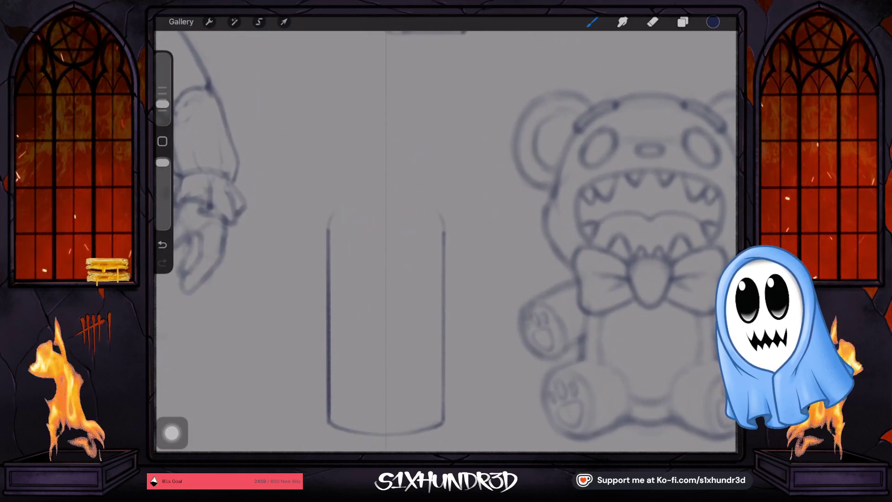
left_click_drag(436, 211, 444, 232)
left_click_drag(328, 222, 340, 205)
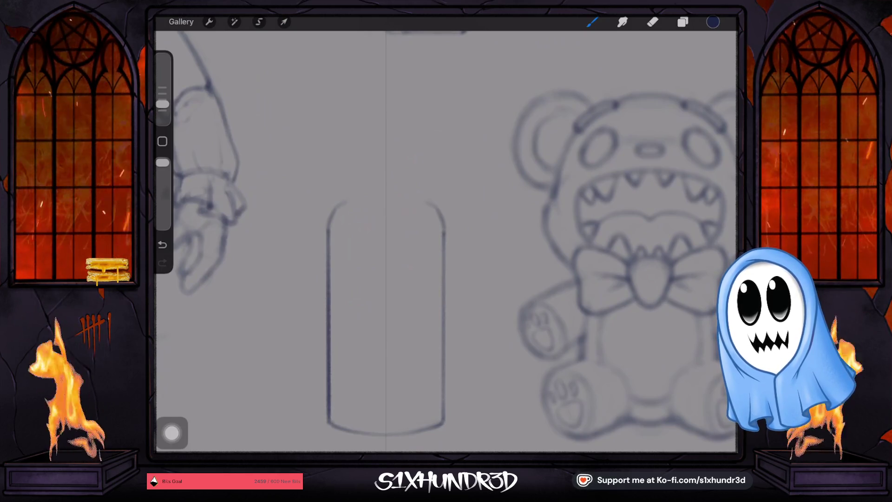
scroll(446, 242, "up", 3)
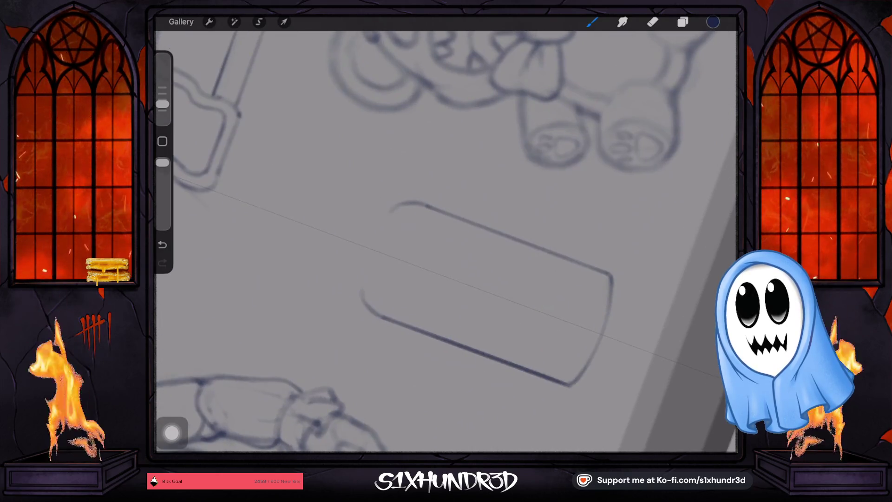
left_click_drag(389, 209, 362, 287)
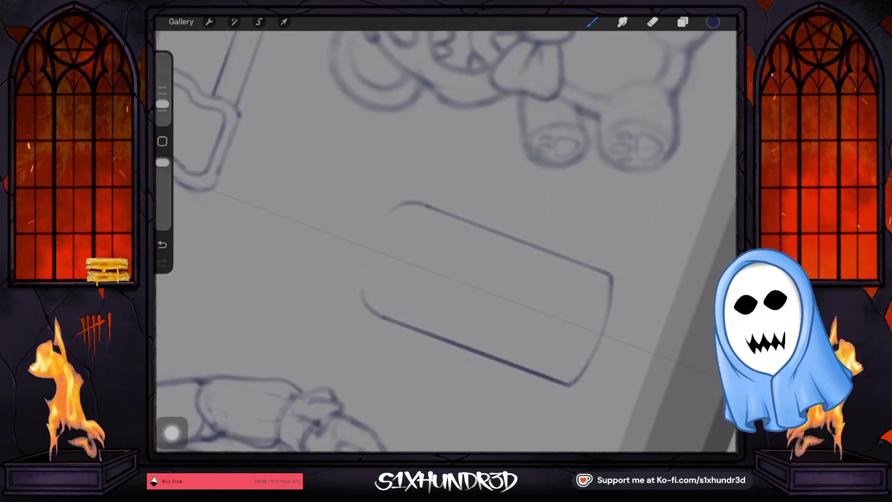